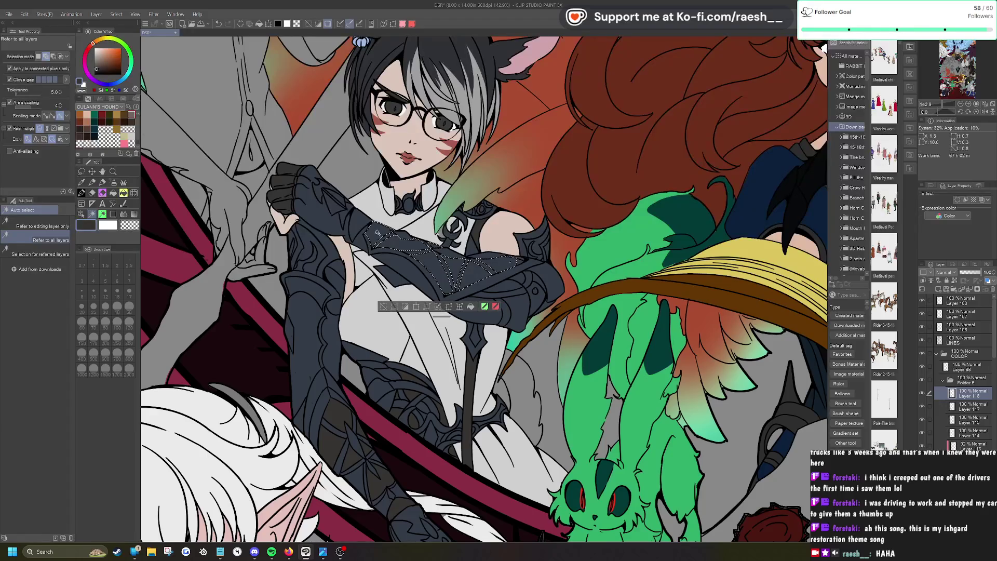
# Step: Try an auto-selection on the armour strap, then clear it again
pyautogui.click(383, 307)
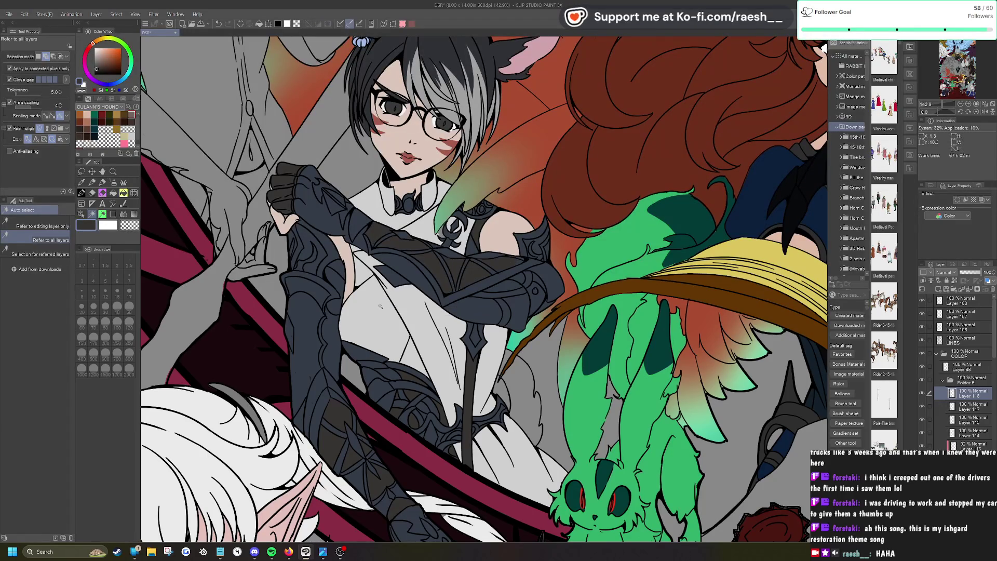
pyautogui.click(539, 285)
pyautogui.click(540, 318)
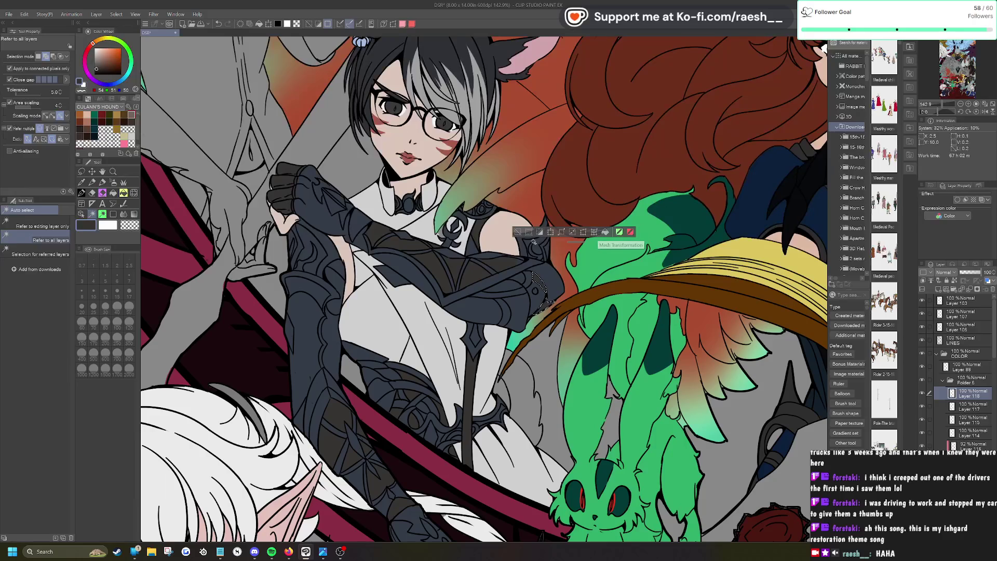
pyautogui.click(517, 232)
# Step: Switch to the pen and fit the whole illustration in the window
pyautogui.scroll(2, 583, 348)
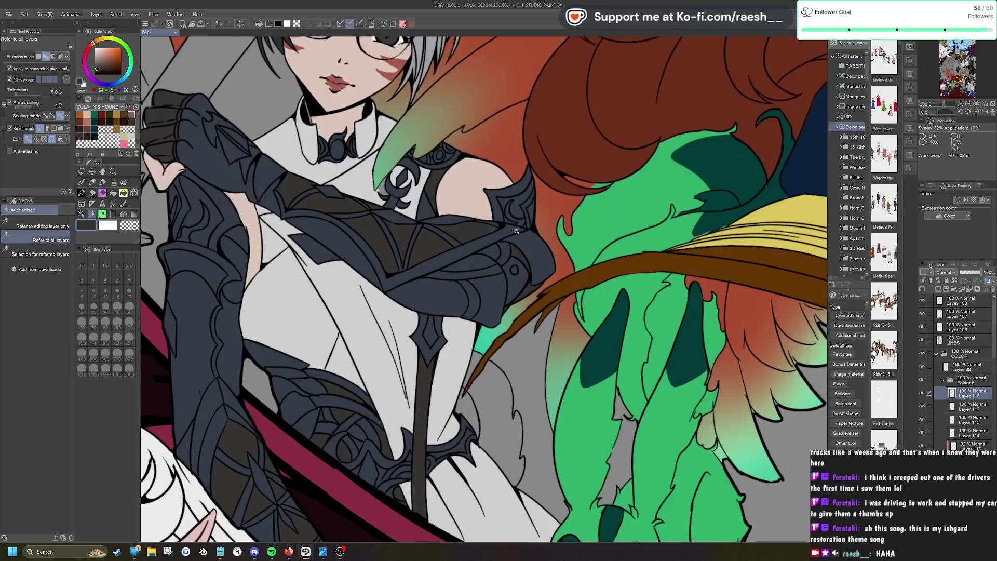
pyautogui.press('p')
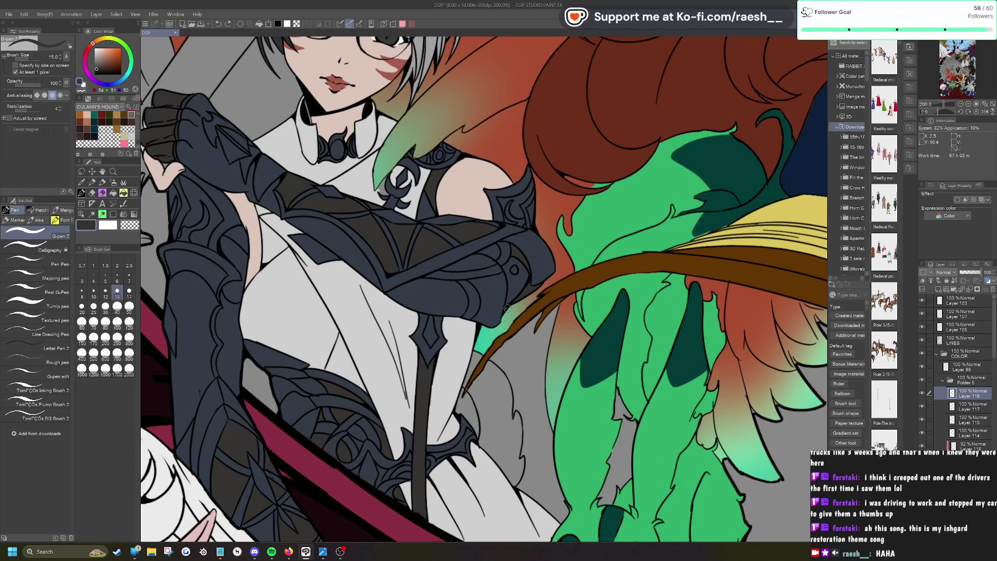
pyautogui.hotkey('ctrl', '0')
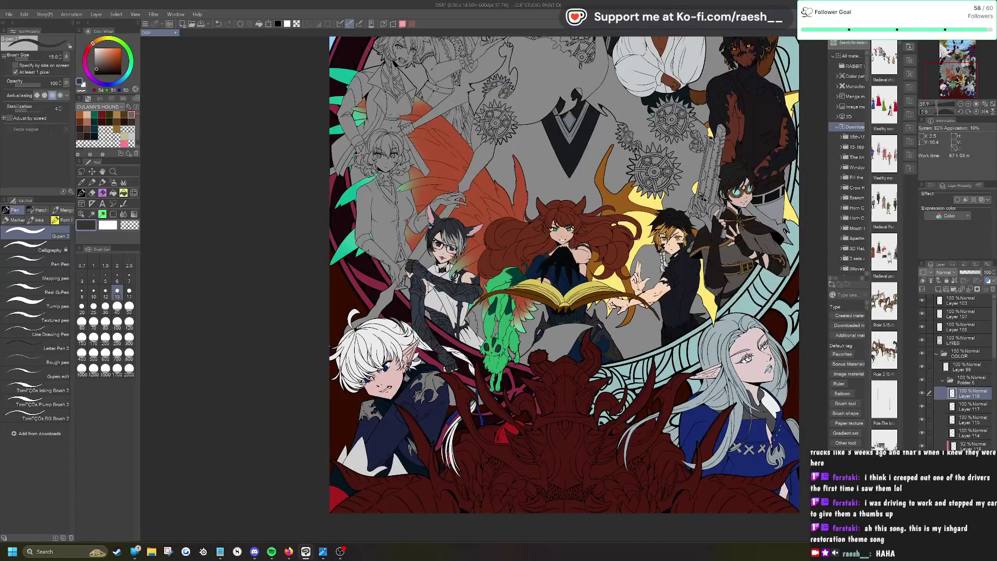
pyautogui.scroll(5, 450, 327)
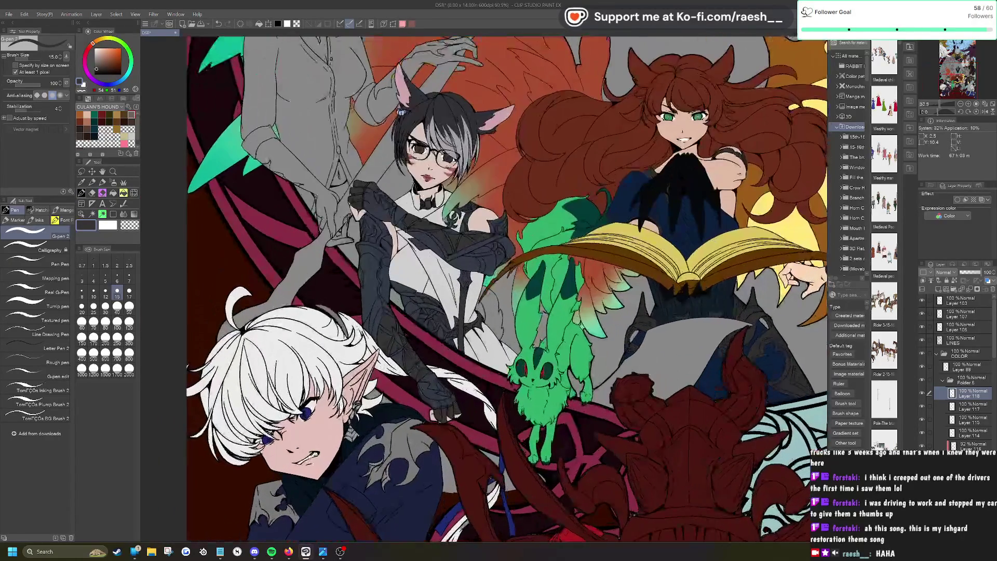
pyautogui.scroll(-1, 483, 288)
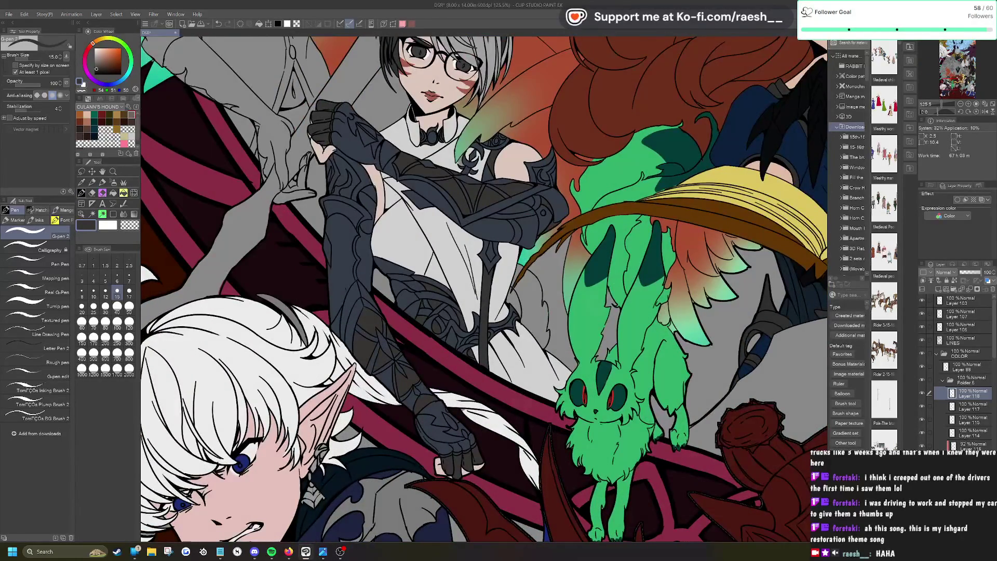
pyautogui.scroll(-2, 483, 289)
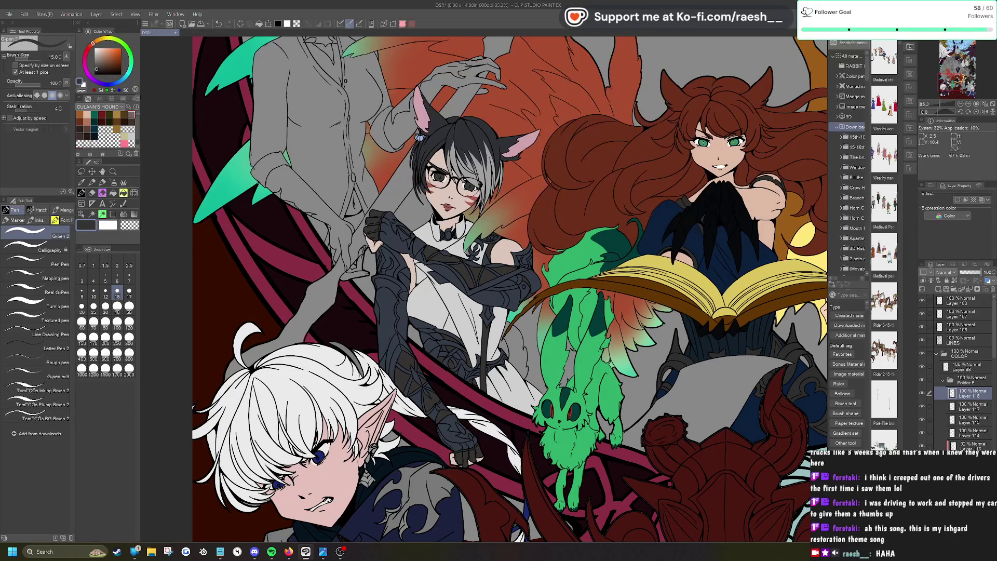
# Step: Fill the pale grey tail beside the green creature with dark grey sampled from the artwork
pyautogui.press('o')
pyautogui.click(491, 136)
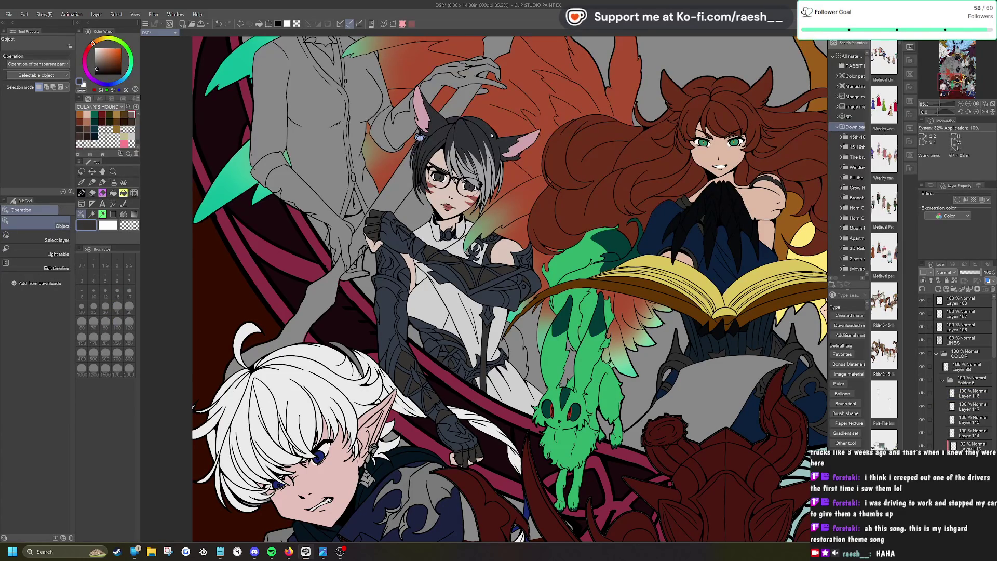
pyautogui.click(81, 183)
pyautogui.click(489, 128)
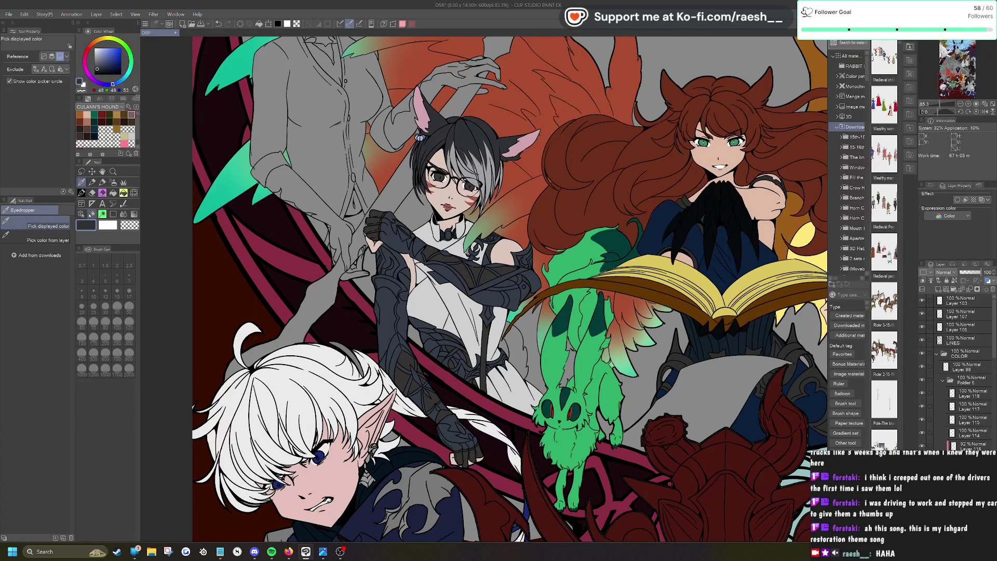
pyautogui.click(92, 215)
pyautogui.click(514, 353)
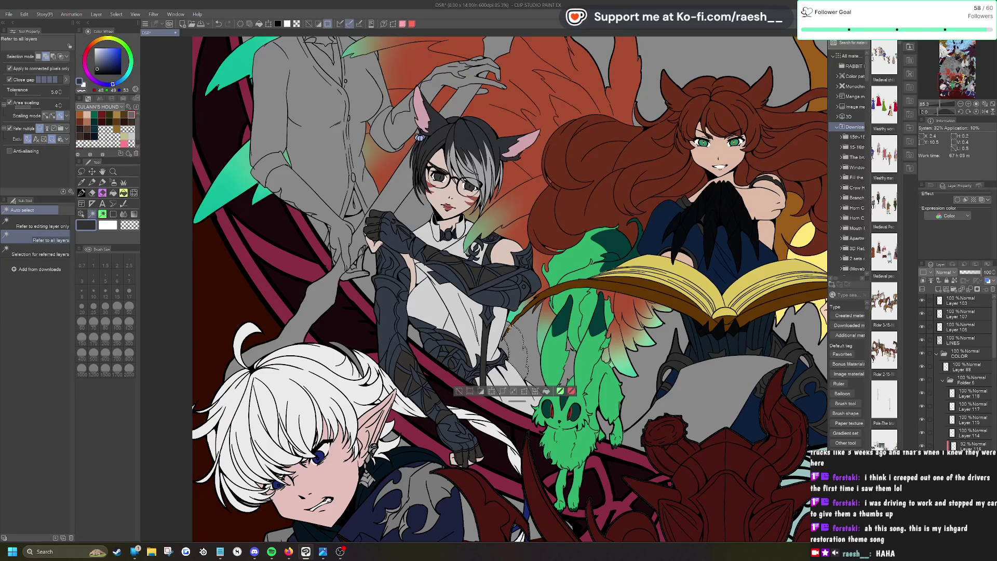
pyautogui.click(546, 390)
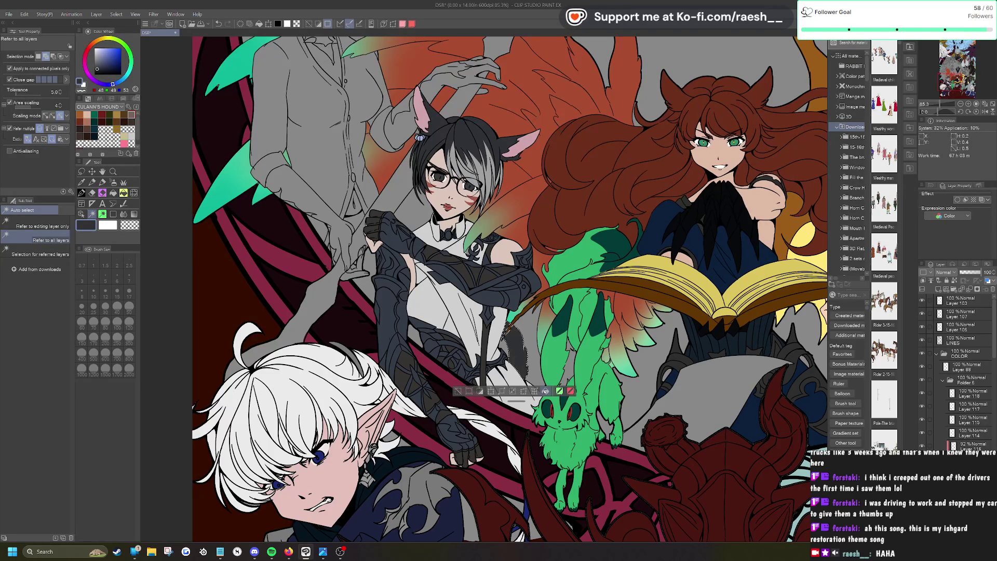
pyautogui.click(457, 391)
# Step: Sample brown from the tail's layer and switch to the G-pen for painting
pyautogui.scroll(5, 537, 345)
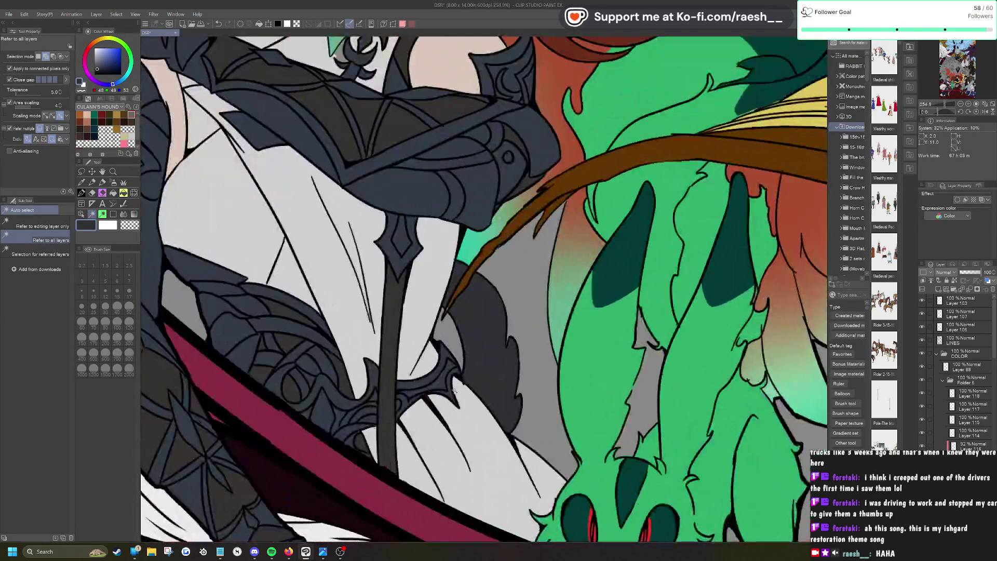
pyautogui.scroll(-1, 485, 288)
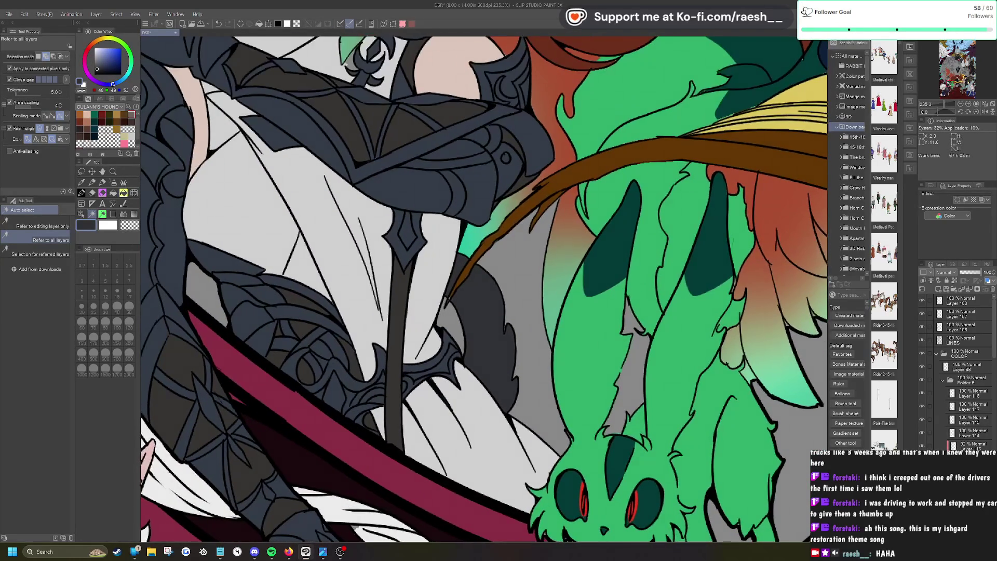
pyautogui.press('o')
pyautogui.click(480, 253)
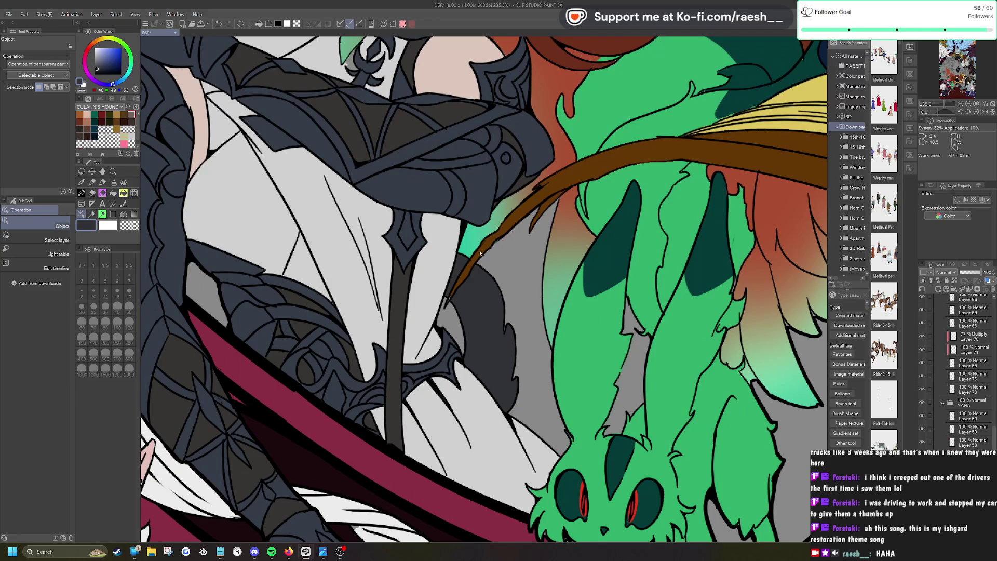
pyautogui.press('i')
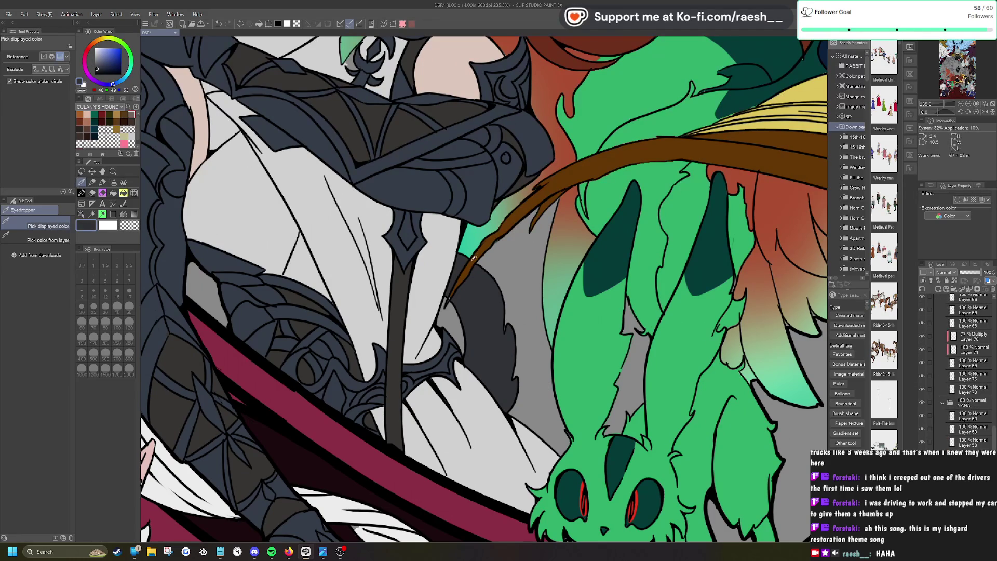
pyautogui.click(473, 257)
pyautogui.press('p')
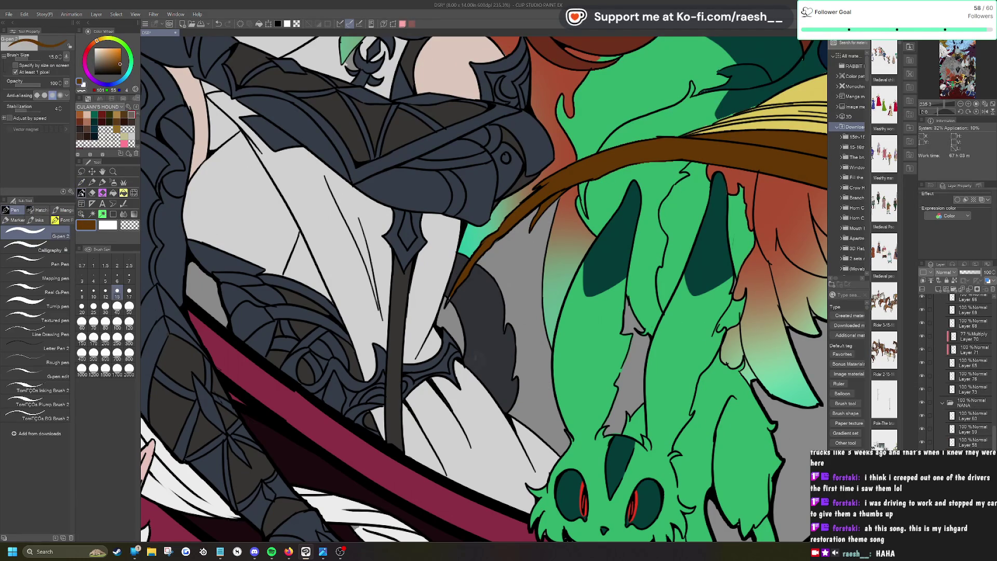
pyautogui.scroll(-1, 426, 286)
pyautogui.scroll(-4, 425, 286)
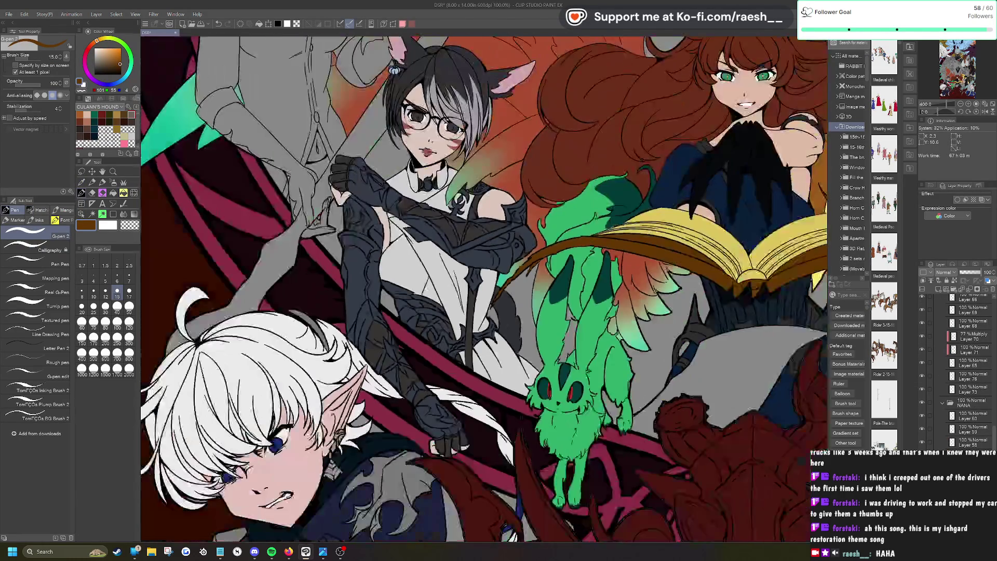
pyautogui.scroll(-3, 482, 288)
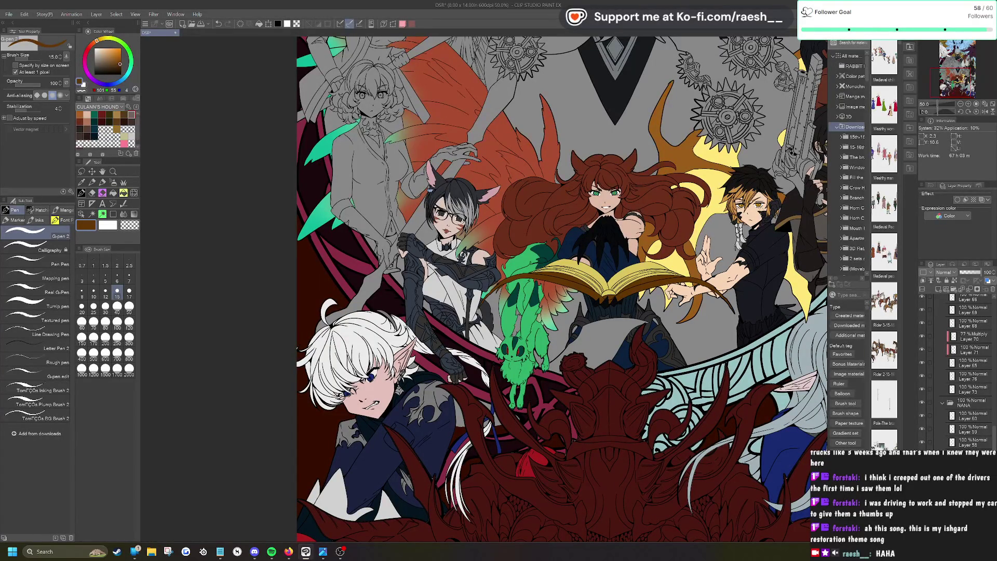
pyautogui.scroll(3, 563, 289)
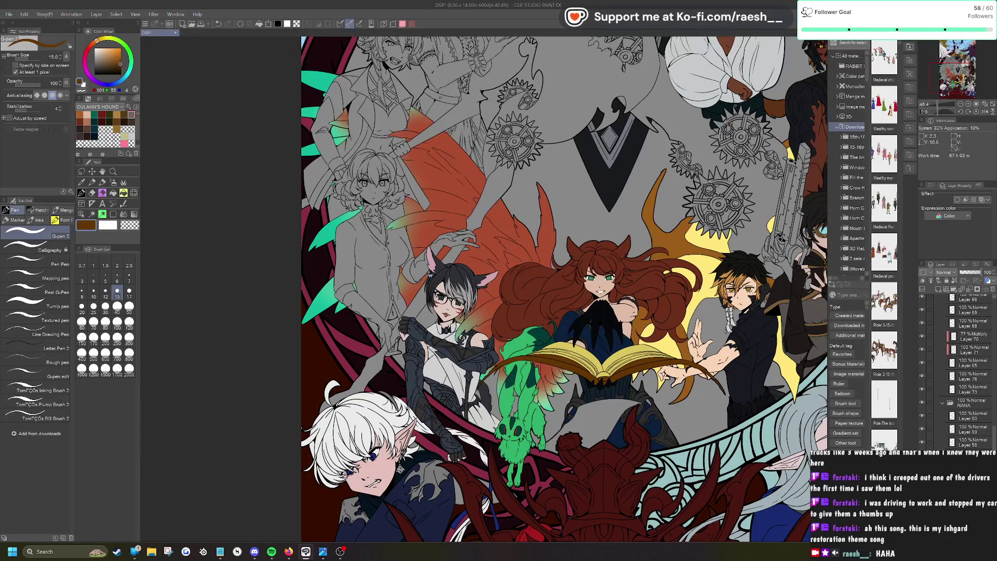
# Step: Pick Layer 116 by clicking its artwork with the Operation (Object) tool, then zoom in
pyautogui.click(81, 213)
pyautogui.click(495, 275)
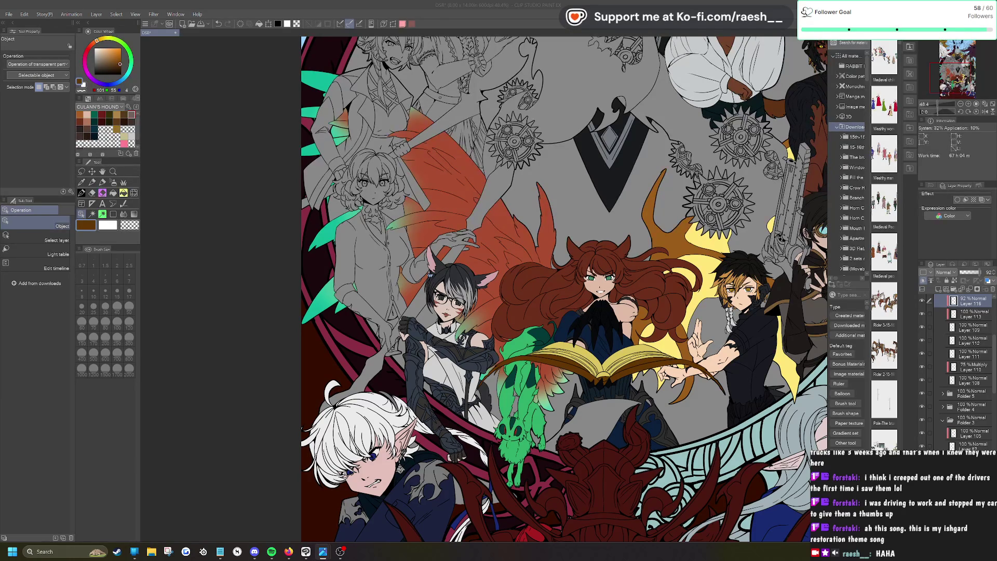
pyautogui.scroll(-1, 550, 244)
pyautogui.scroll(2, 551, 244)
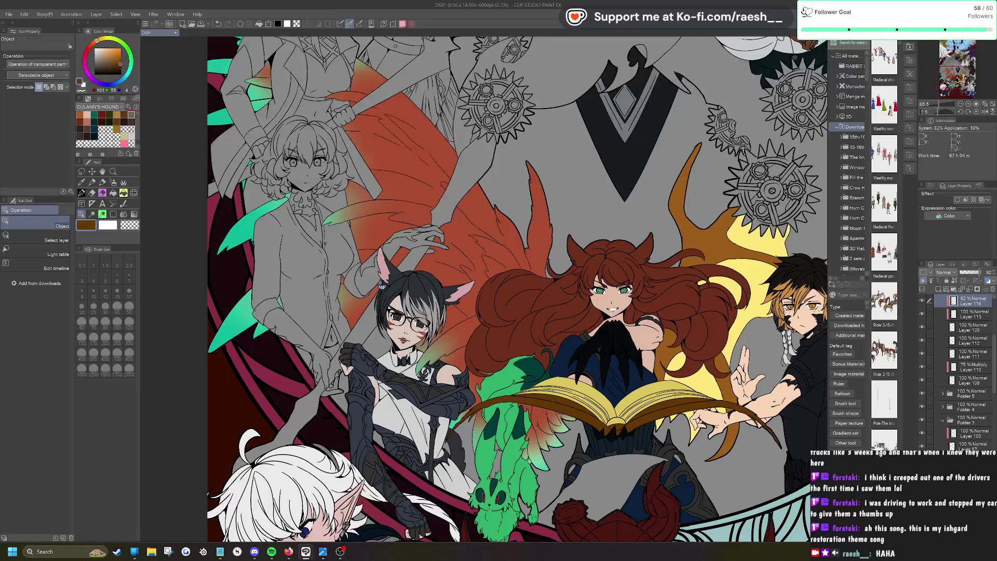
# Step: Apply Hue/Saturation/Luminosity to Layer 116 with Hue 17, Saturation 0 and Luminosity -21
pyautogui.click(24, 14)
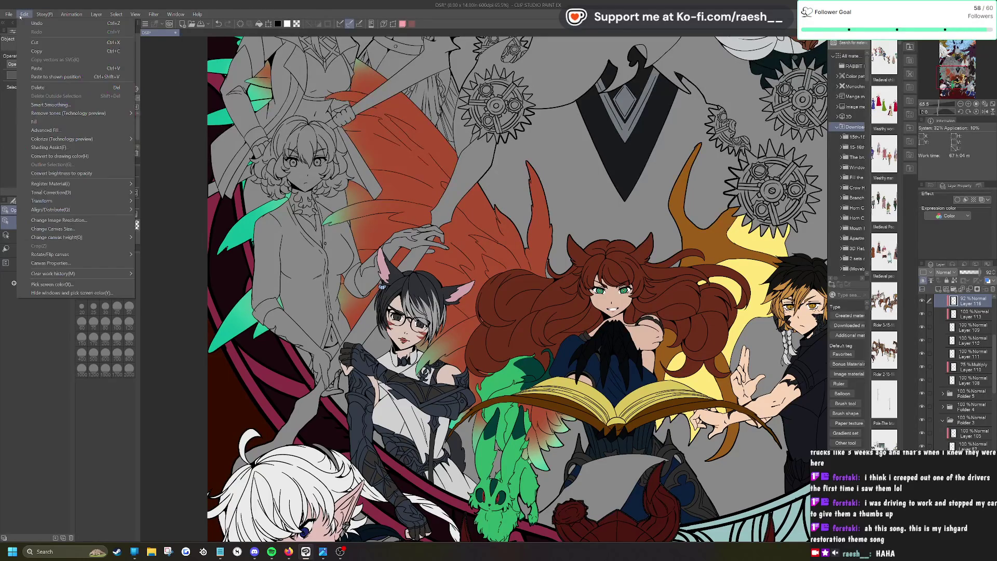
pyautogui.moveTo(67, 193)
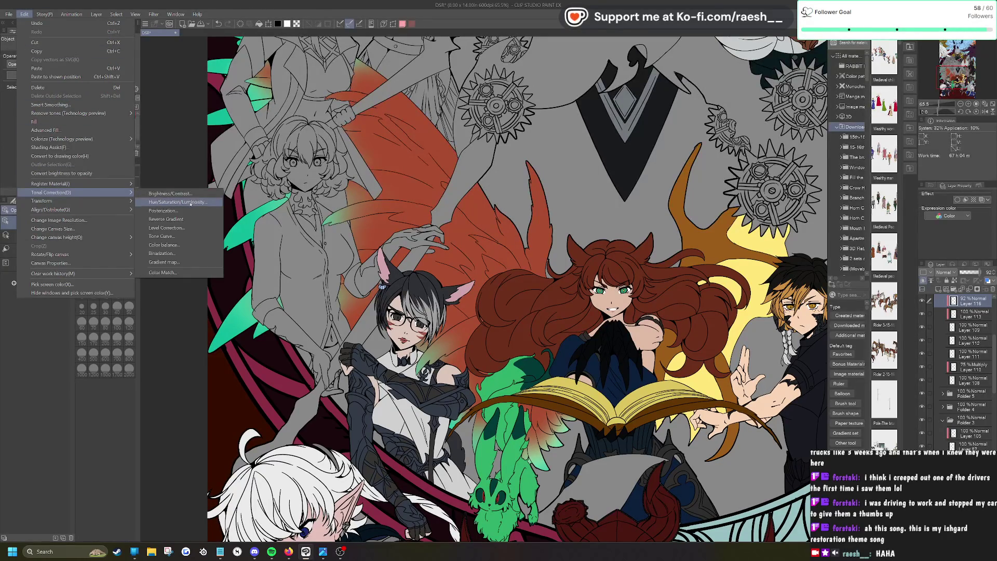
pyautogui.click(161, 226)
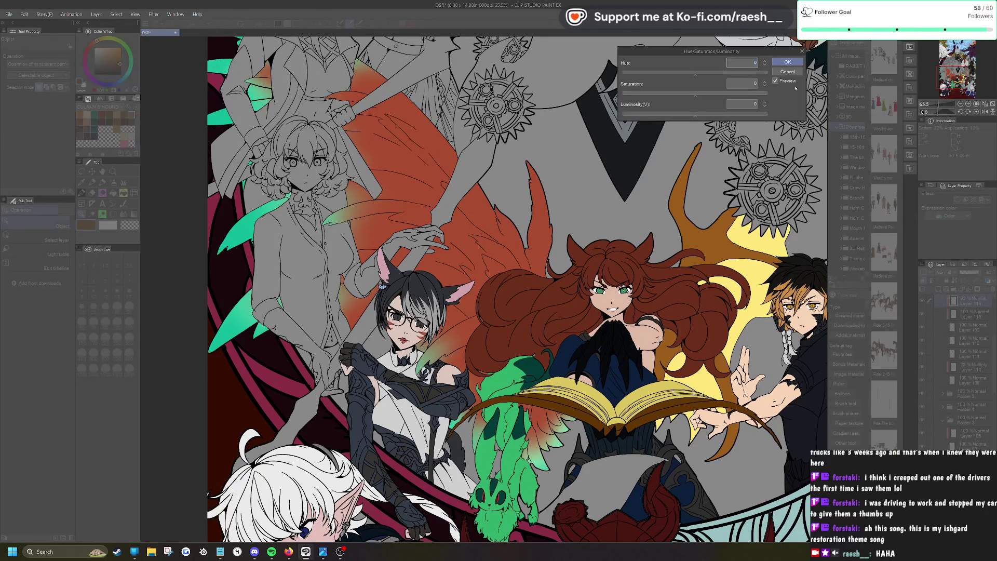
pyautogui.click(705, 94)
pyautogui.moveTo(689, 113); pyautogui.dragTo(674, 113)
pyautogui.click(694, 94)
pyautogui.click(680, 115)
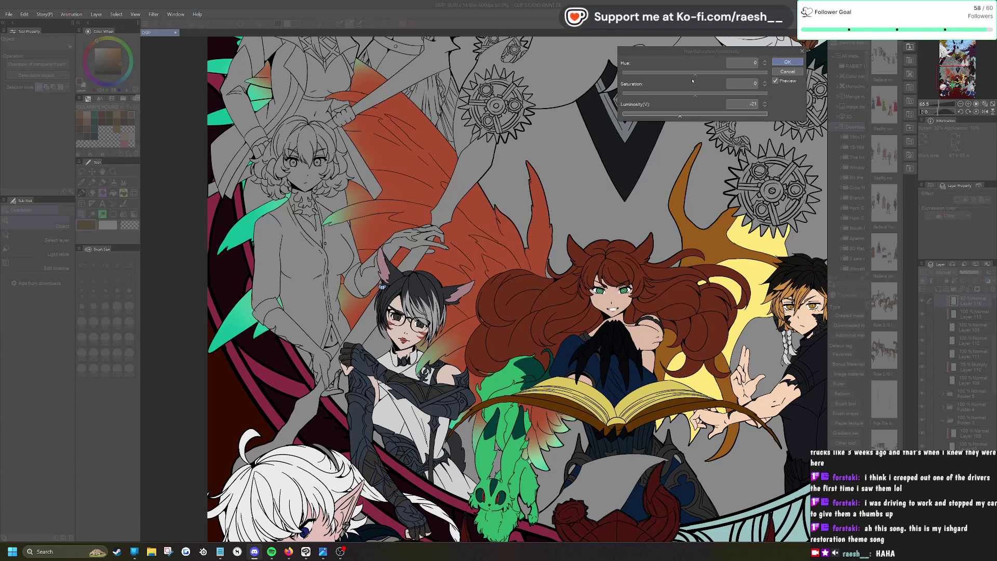
pyautogui.moveTo(695, 74); pyautogui.dragTo(689, 75)
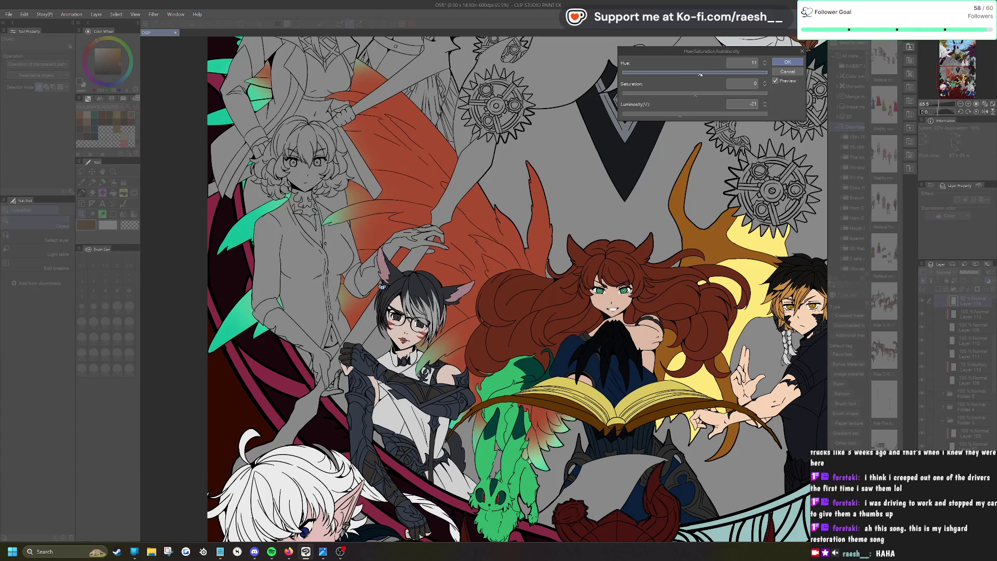
pyautogui.click(788, 62)
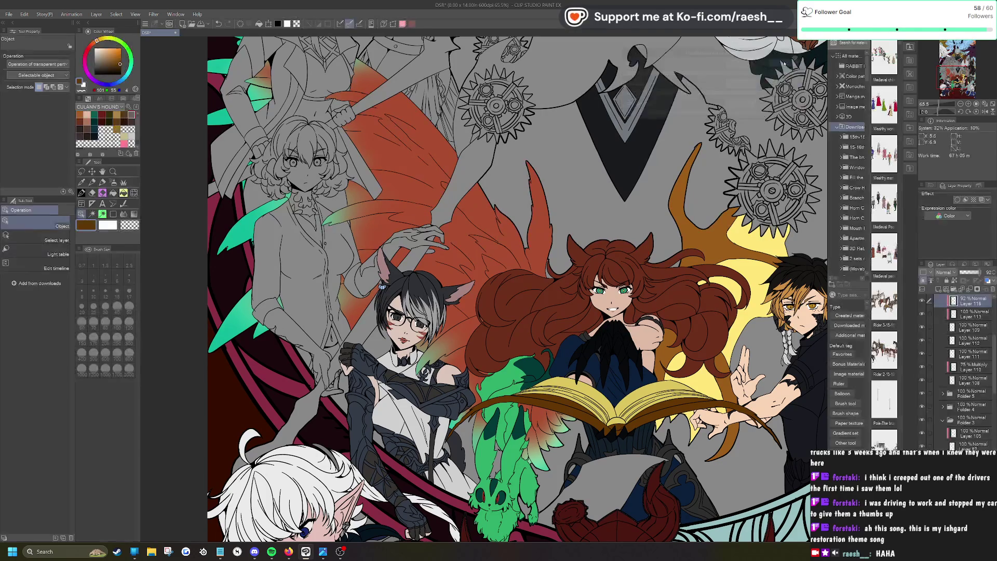
pyautogui.scroll(-5, 784, 64)
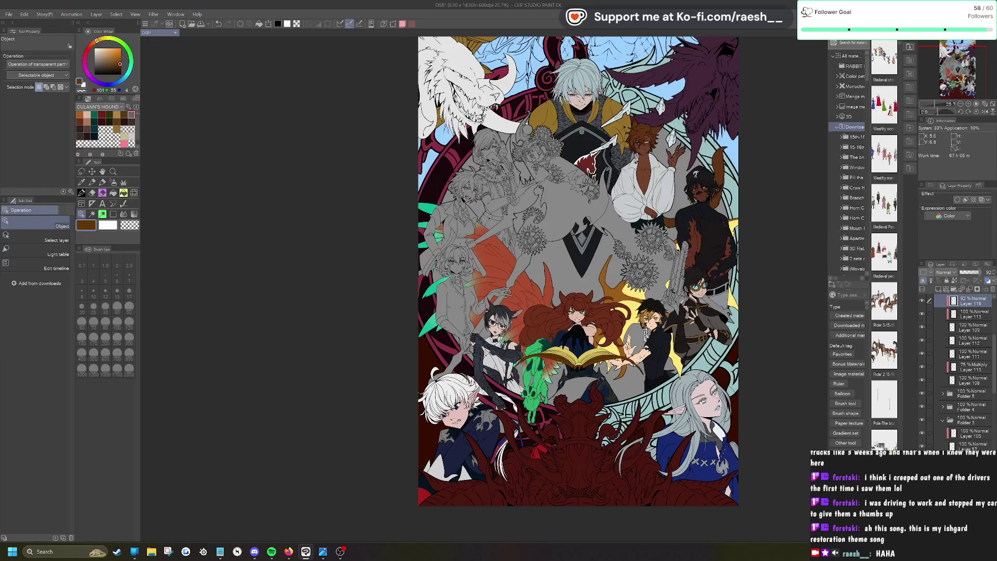
# Step: Save the illustration with Ctrl+S while zooming around the lower-left characters
pyautogui.scroll(4, 460, 303)
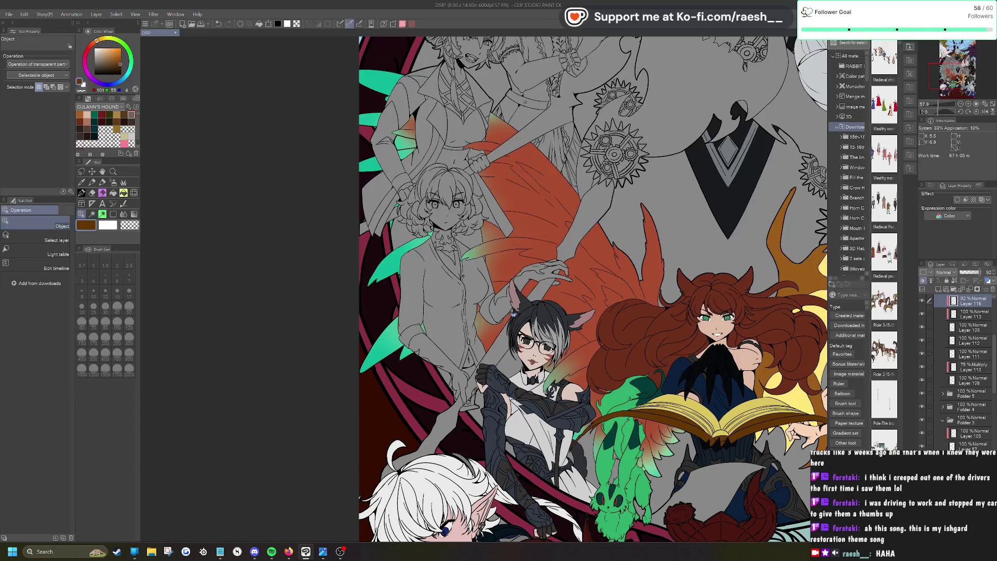
pyautogui.hotkey('ctrl', 's')
pyautogui.scroll(-3, 568, 358)
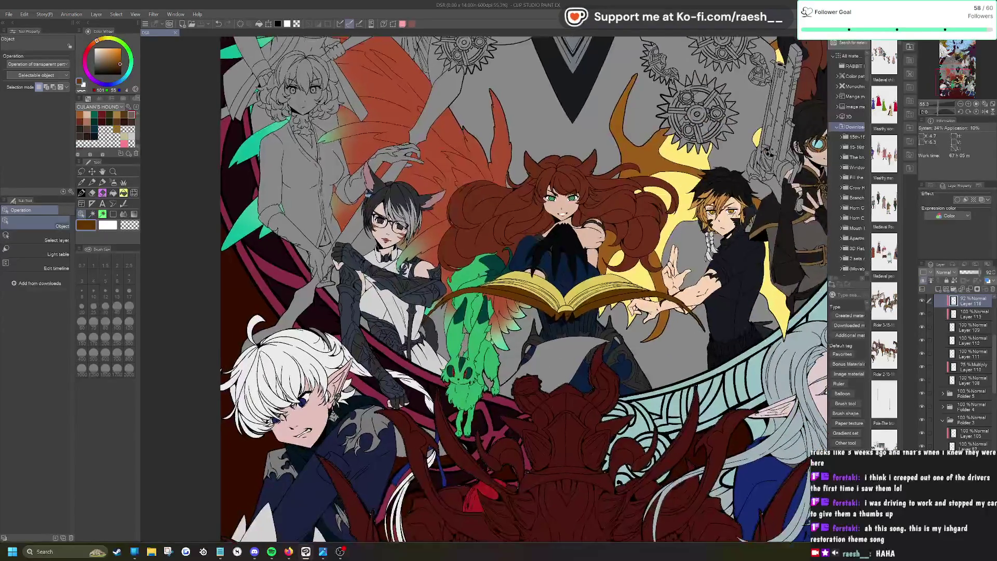
pyautogui.scroll(10, 569, 359)
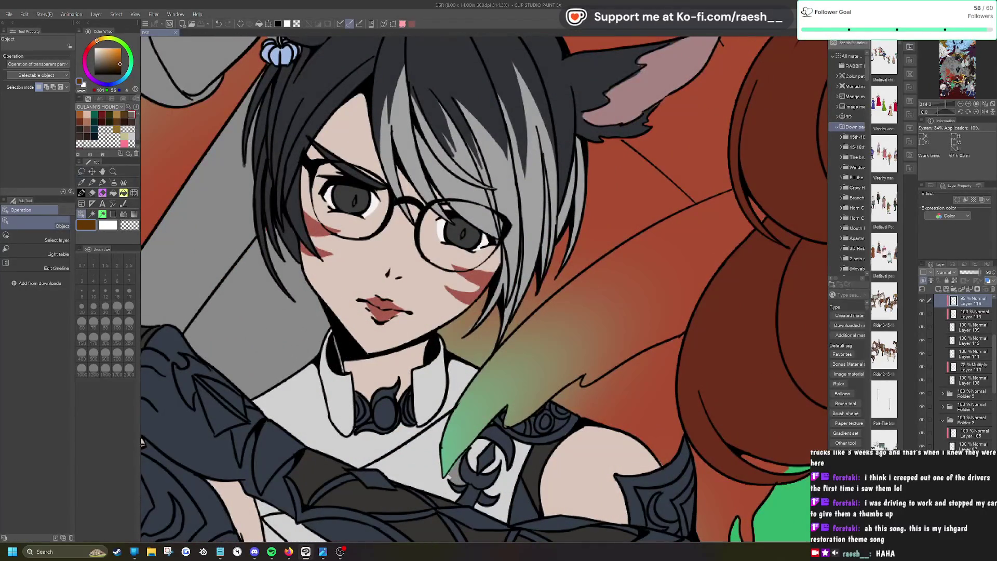
# Step: On the 75% Multiply Layer 110, lasso the cat-eared girl's lips
pyautogui.click(379, 306)
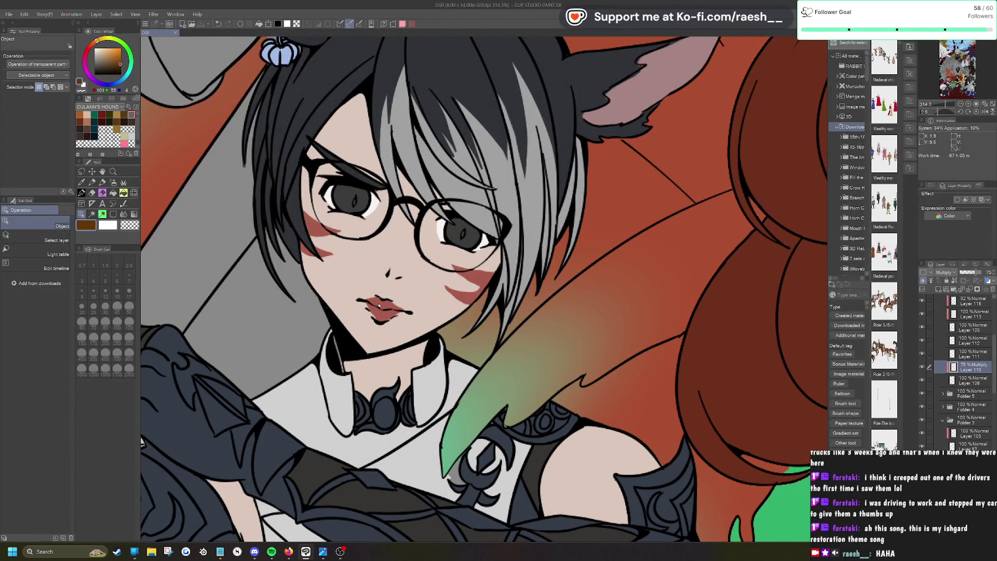
pyautogui.press('m')
pyautogui.moveTo(387, 281); pyautogui.dragTo(409, 286)
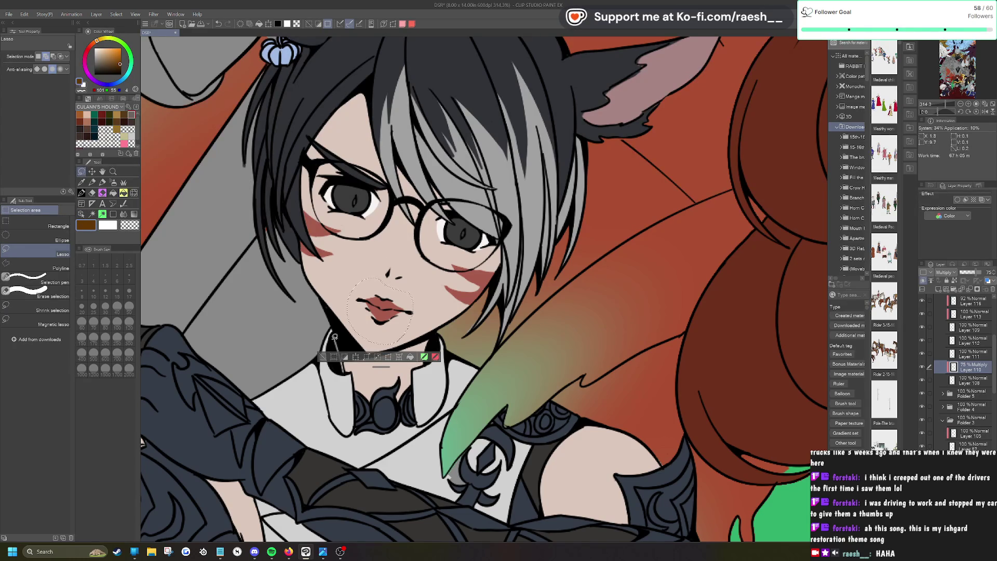
# Step: Darken the lips with Saturation -31 and Luminosity -63 in Hue/Saturation/Luminosity
pyautogui.click(24, 14)
pyautogui.moveTo(70, 193)
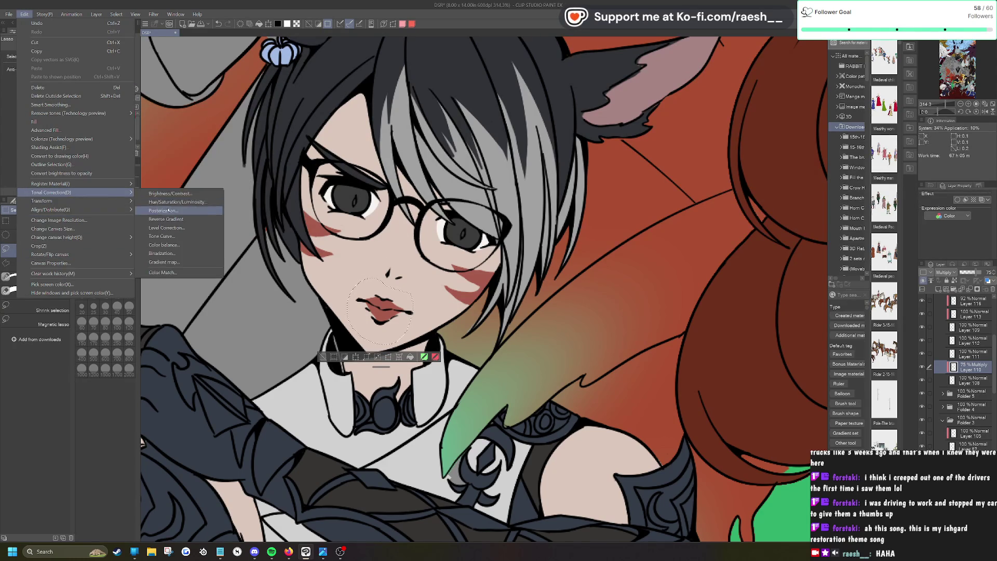
pyautogui.click(166, 201)
pyautogui.click(673, 95)
pyautogui.click(664, 115)
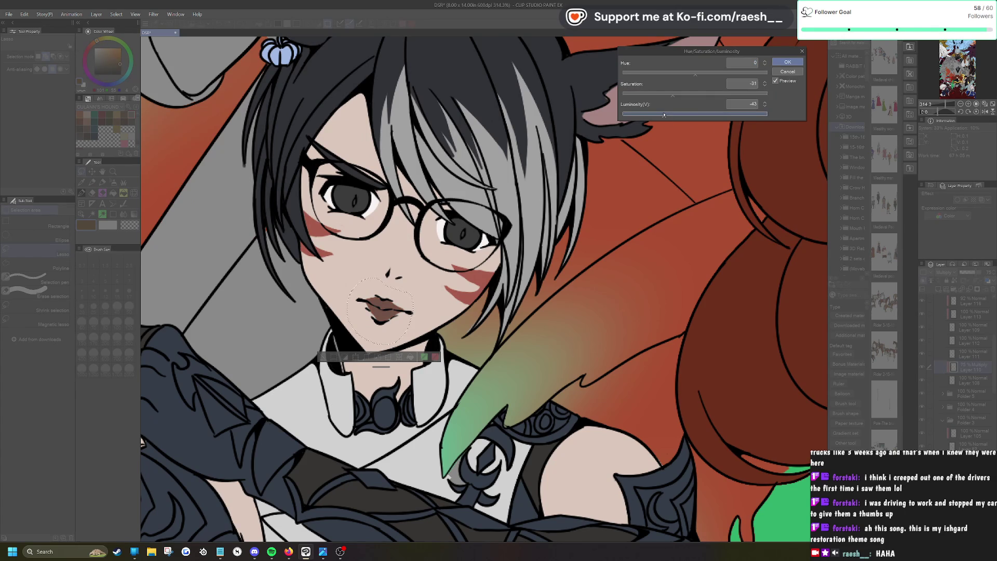
pyautogui.click(649, 116)
pyautogui.scroll(-3, 460, 320)
pyautogui.scroll(-3, 460, 320)
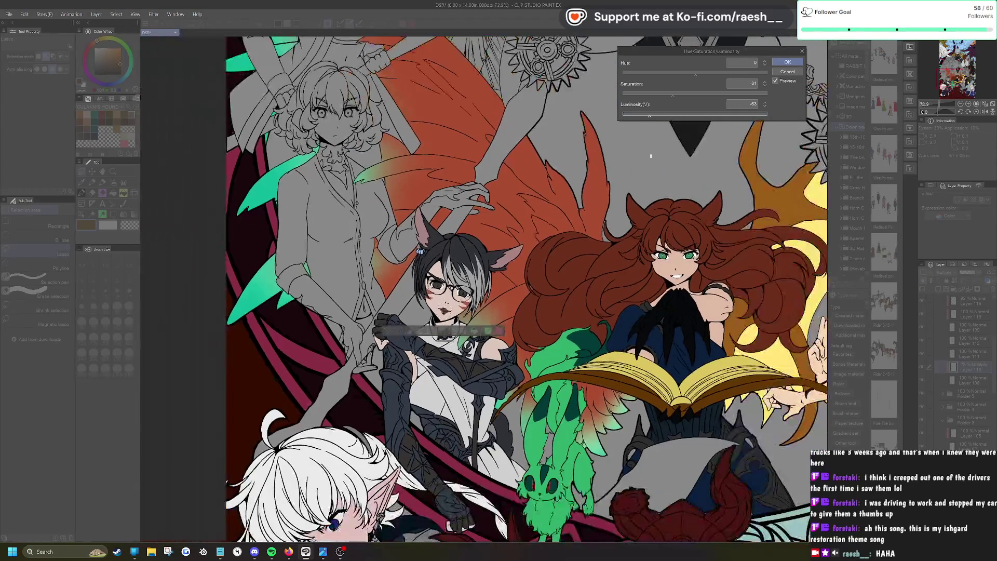
pyautogui.scroll(3, 483, 275)
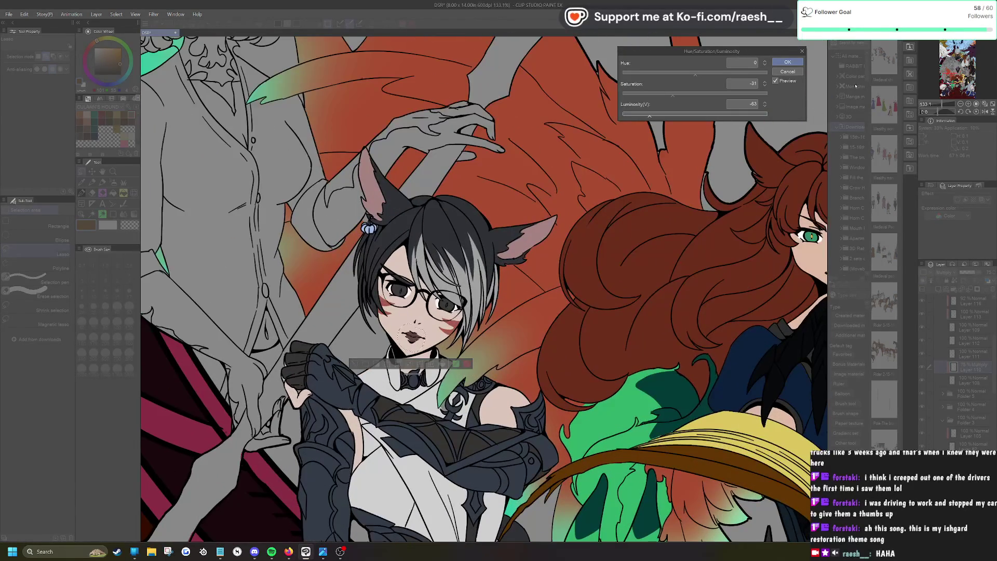
pyautogui.click(797, 61)
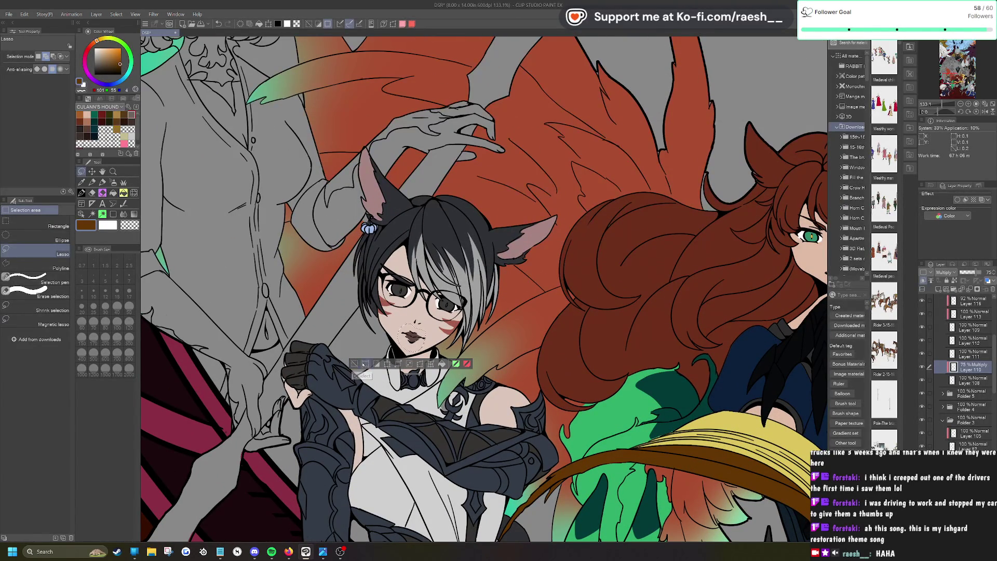
# Step: Clear the lip selection and lasso the area around the girl's face
pyautogui.click(353, 364)
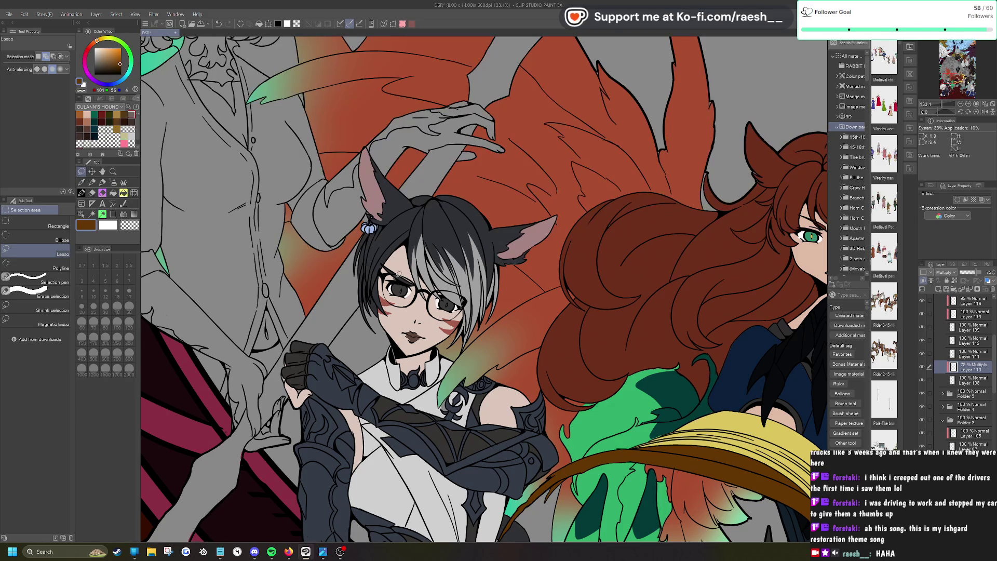
pyautogui.moveTo(458, 344); pyautogui.dragTo(417, 268)
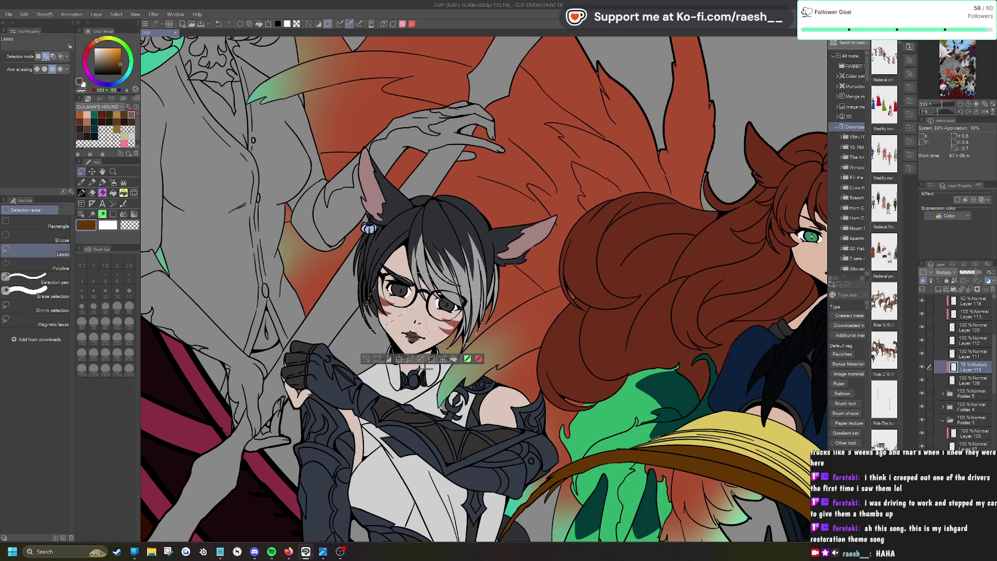
pyautogui.hotkey('alt', 'Tab')
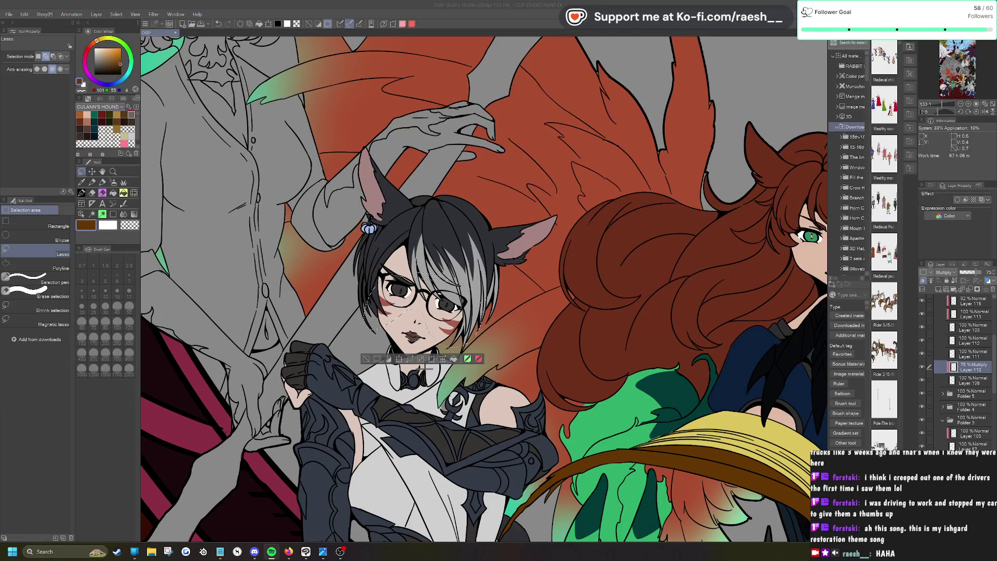
pyautogui.click(9, 14)
# Step: Set the cheek marks to Saturation -14 and Luminosity 43, then deselect
pyautogui.moveTo(25, 14)
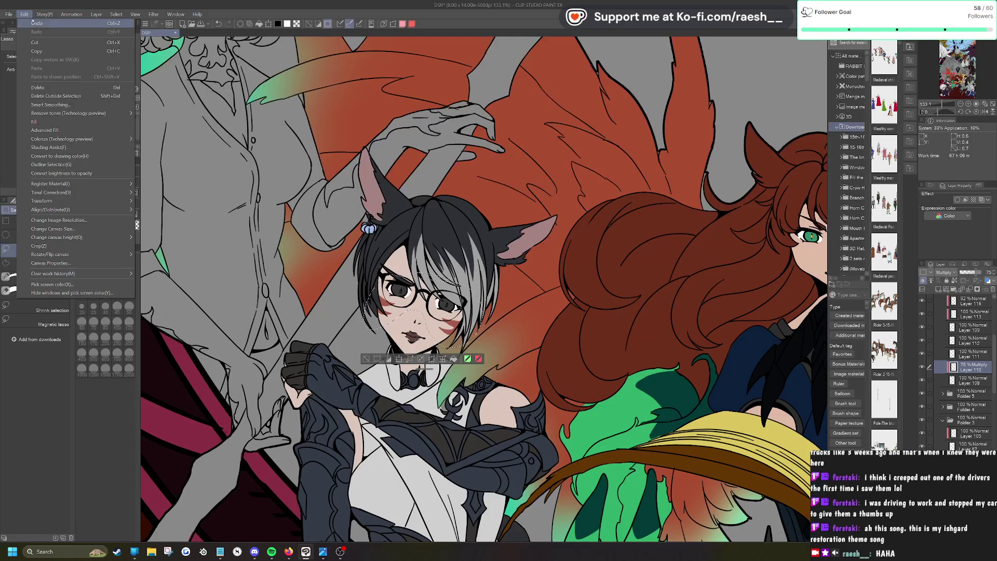
pyautogui.moveTo(83, 192)
pyautogui.click(172, 201)
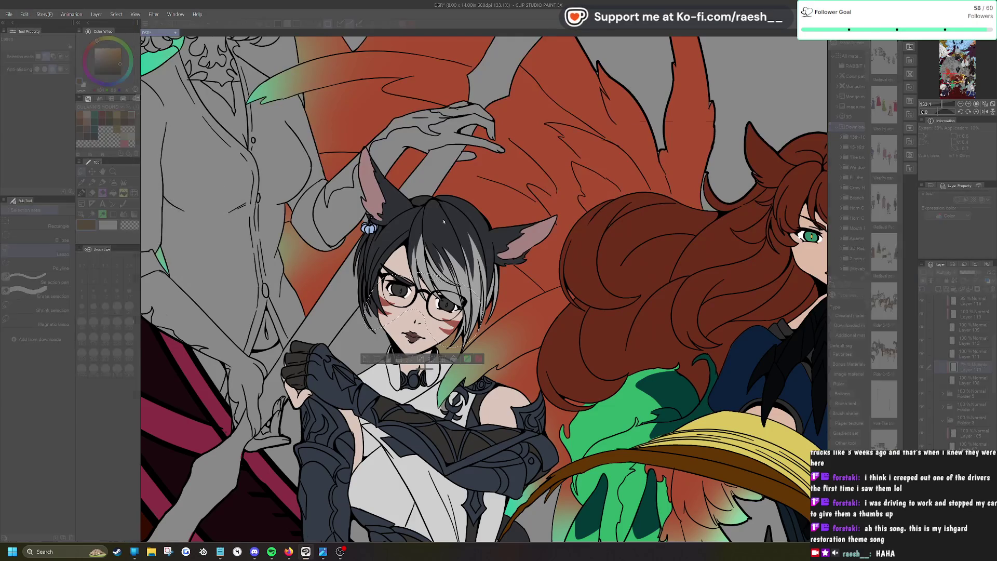
pyautogui.moveTo(695, 115); pyautogui.dragTo(707, 117)
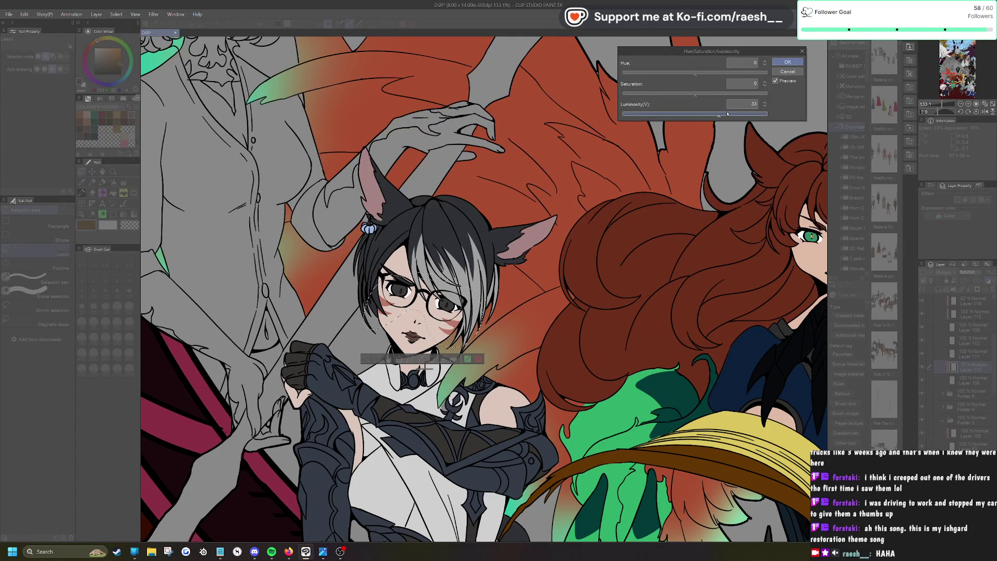
pyautogui.click(736, 114)
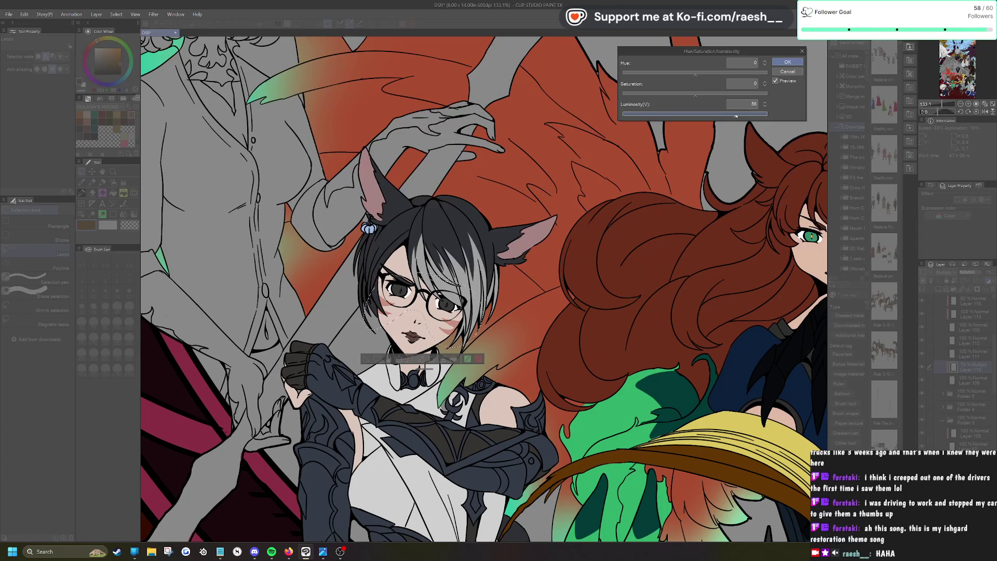
pyautogui.click(721, 96)
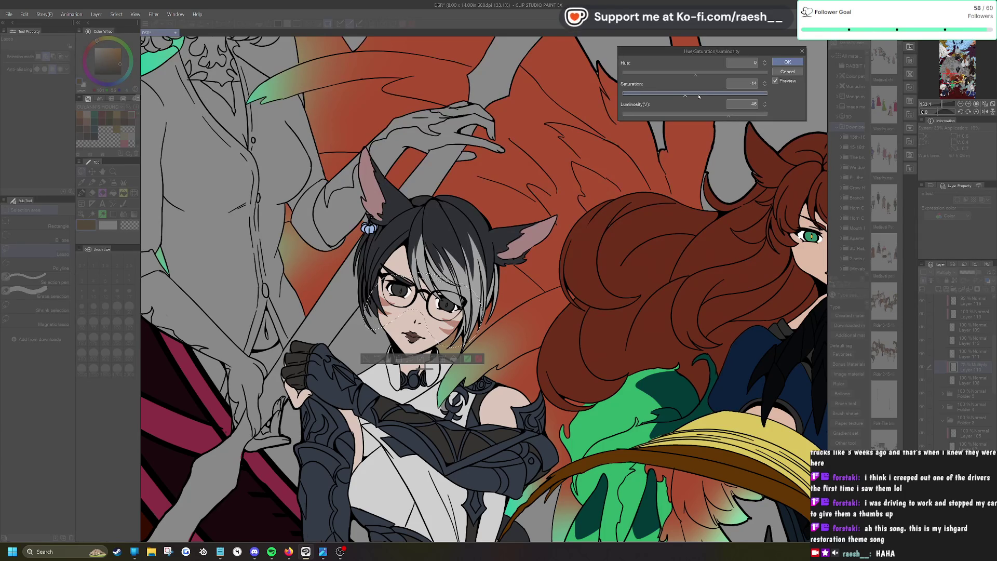
pyautogui.click(726, 114)
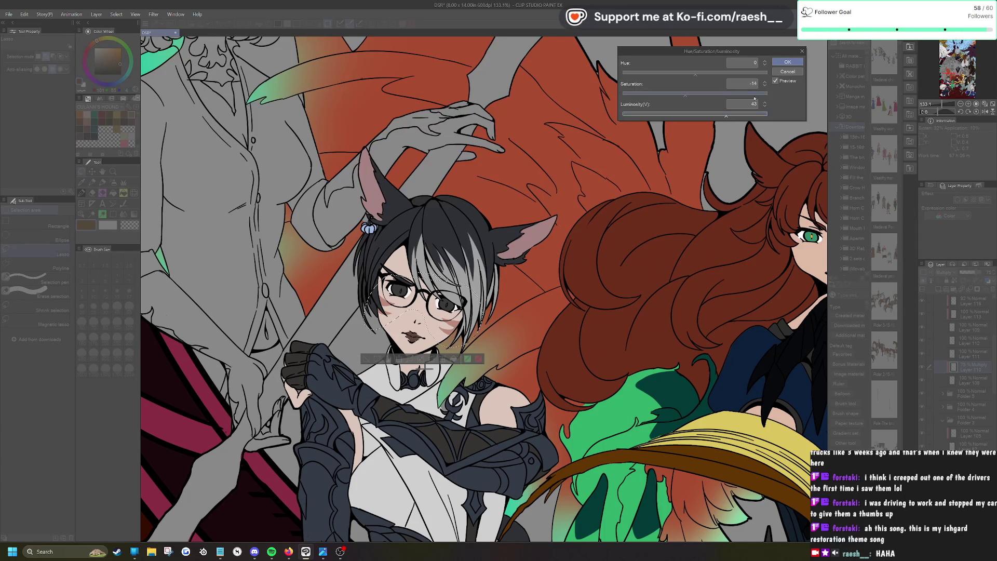
pyautogui.click(787, 62)
pyautogui.click(367, 359)
pyautogui.scroll(-5, 452, 296)
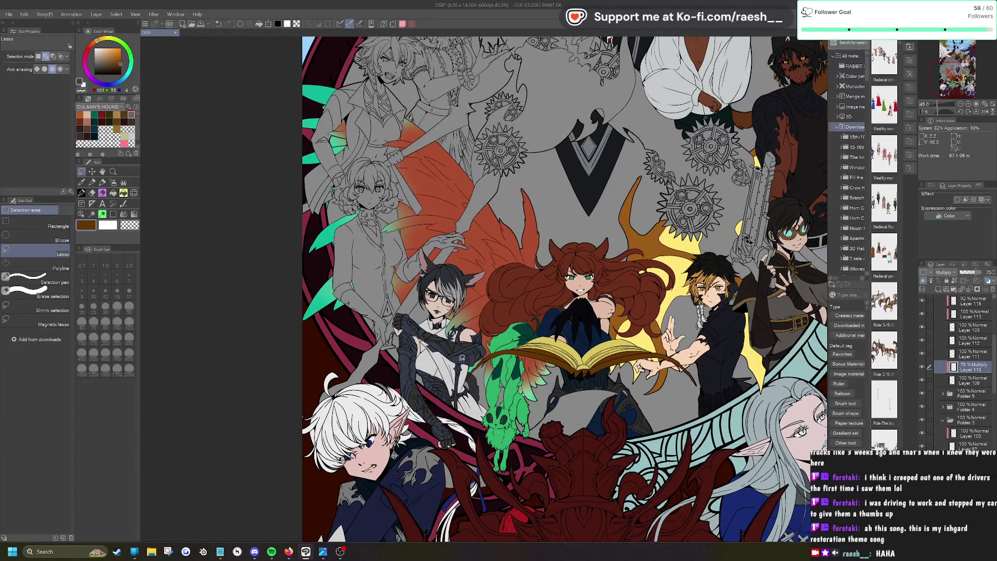
# Step: Create Folder 7 above Folder 6 and add raster Layer 119 inside it
pyautogui.moveTo(571, 291); pyautogui.dragTo(644, 353)
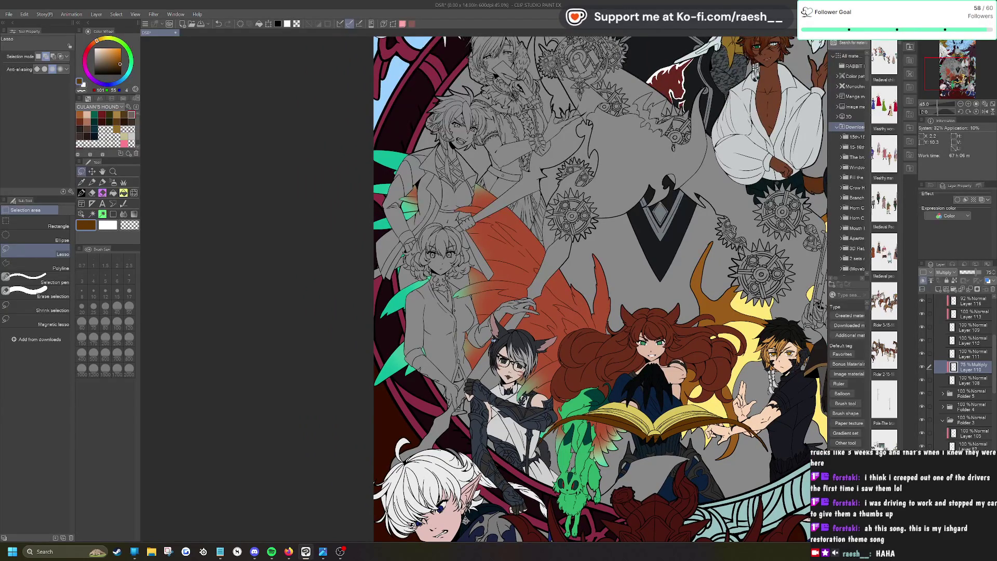
pyautogui.scroll(5, 991, 380)
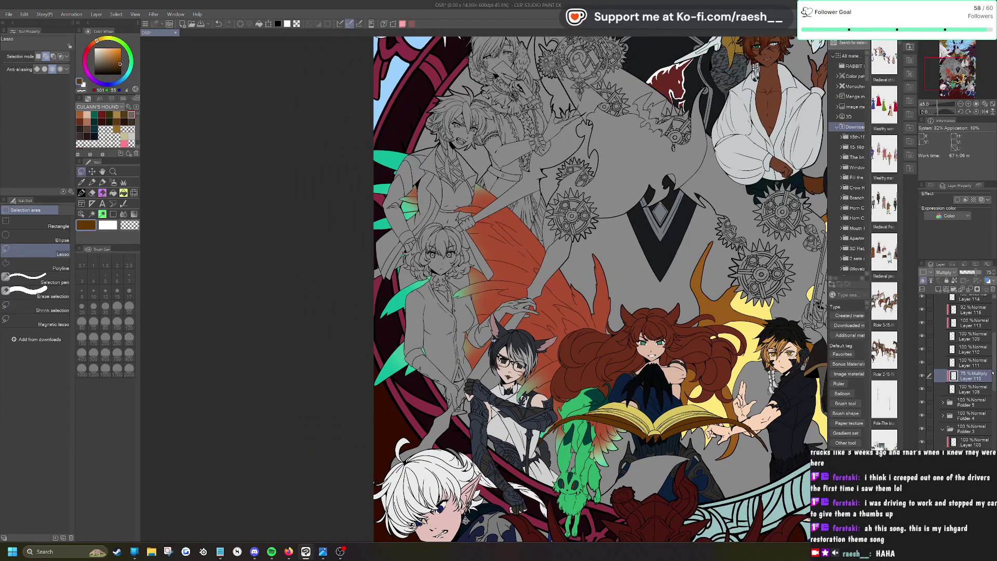
pyautogui.scroll(5, 995, 343)
pyautogui.scroll(1, 996, 341)
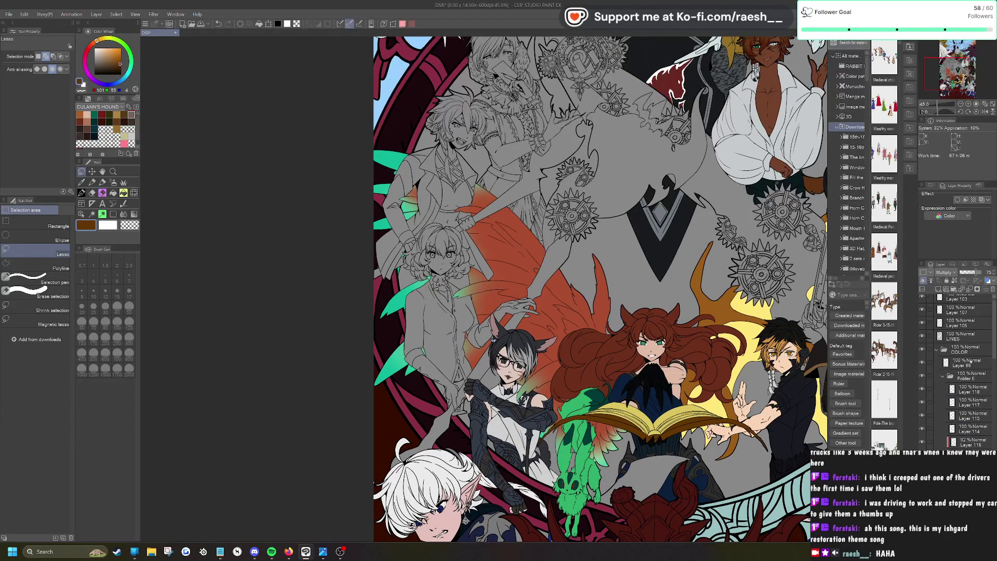
pyautogui.click(953, 289)
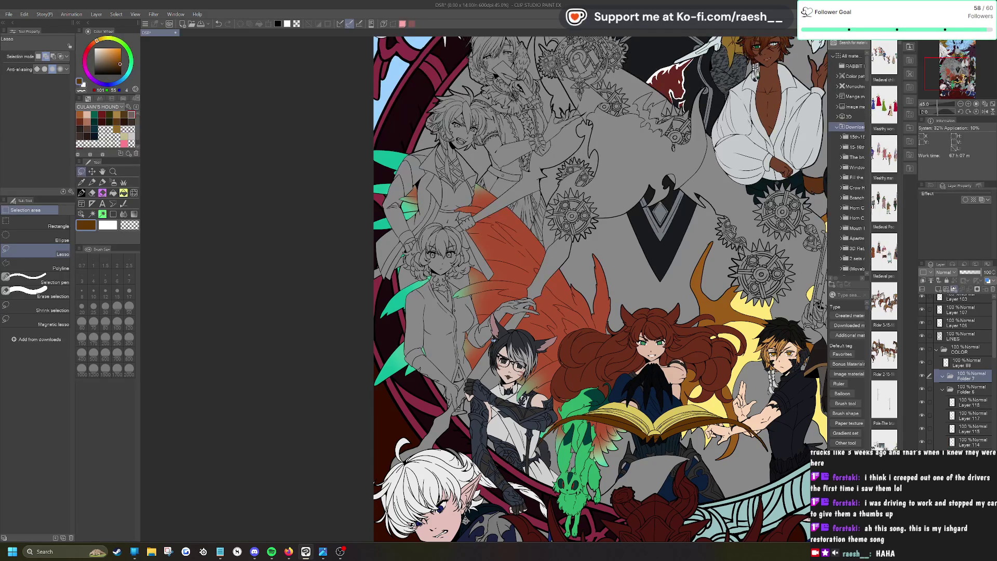
pyautogui.click(937, 289)
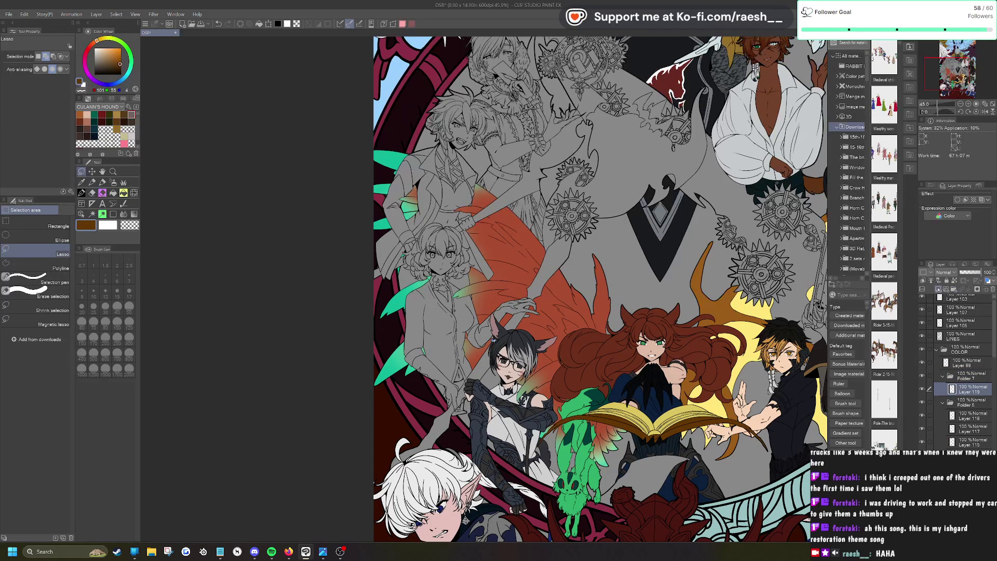
pyautogui.scroll(4, 448, 337)
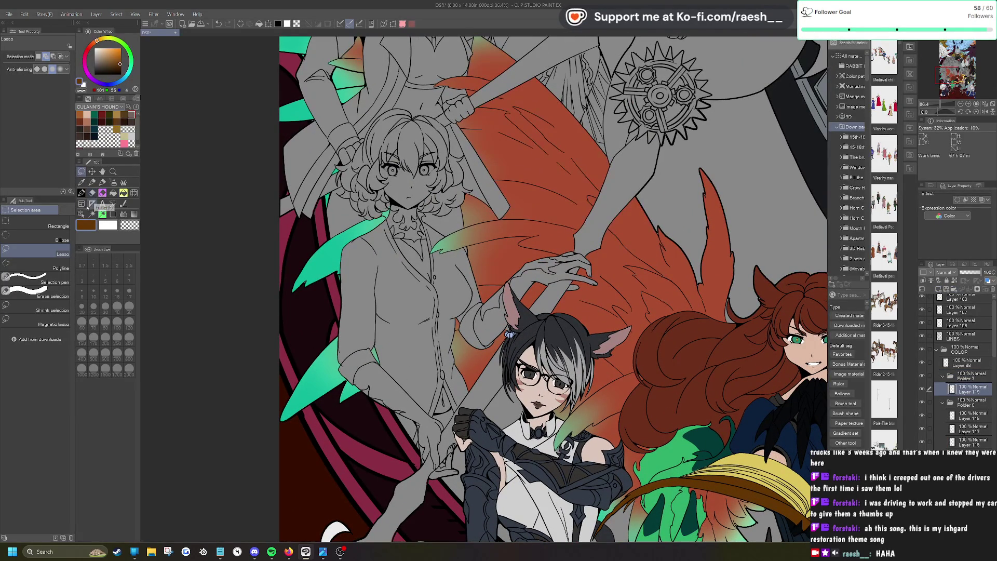
# Step: Auto-select the curly-haired woman's face, open neckline and raised hand as one skin selection
pyautogui.click(91, 214)
pyautogui.scroll(4, 448, 183)
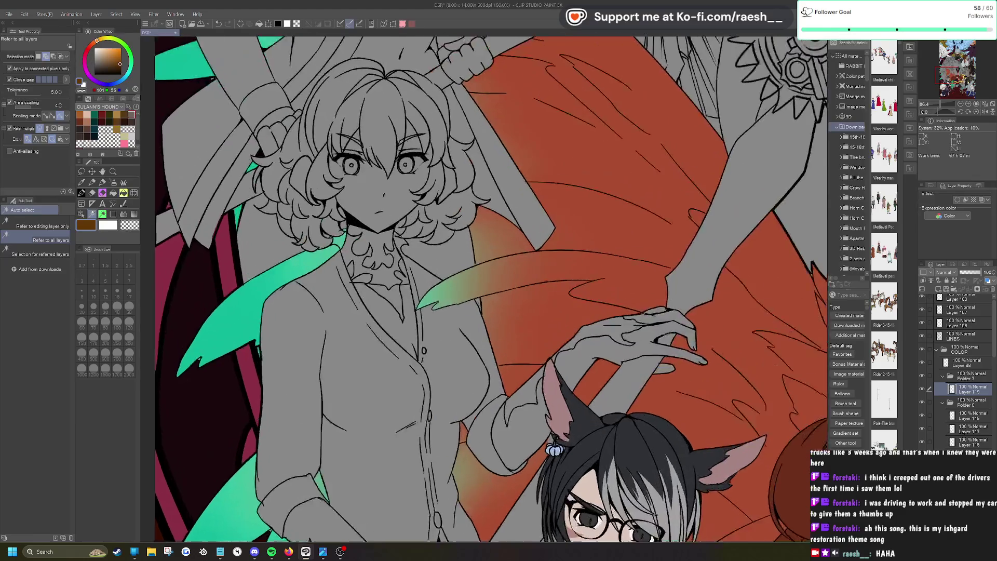
pyautogui.click(392, 194)
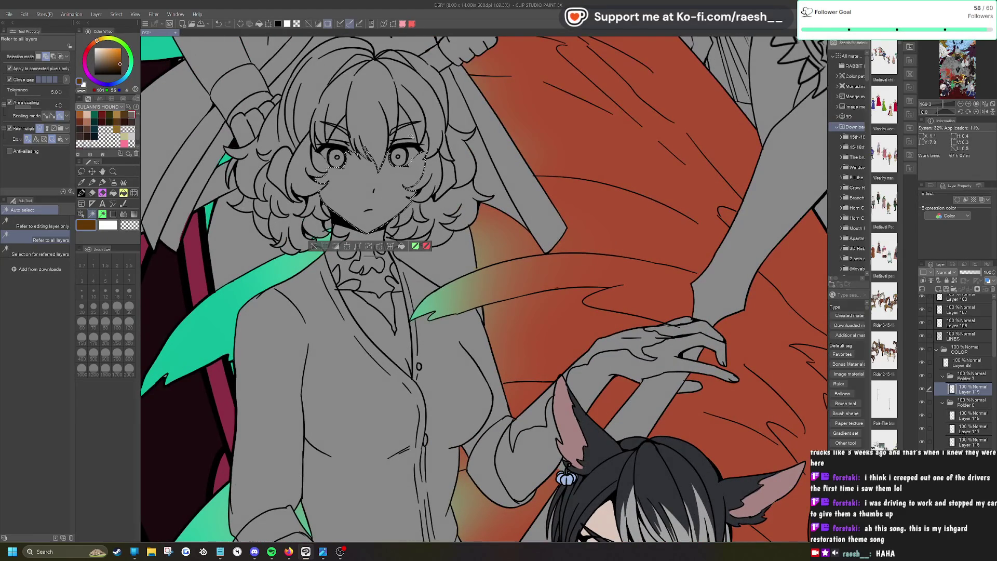
pyautogui.click(346, 130)
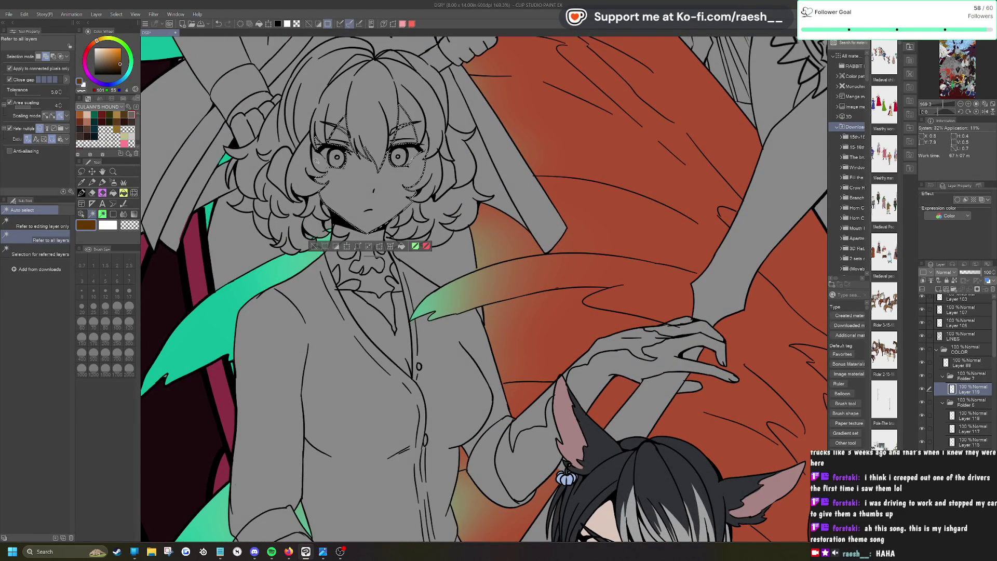
pyautogui.click(385, 337)
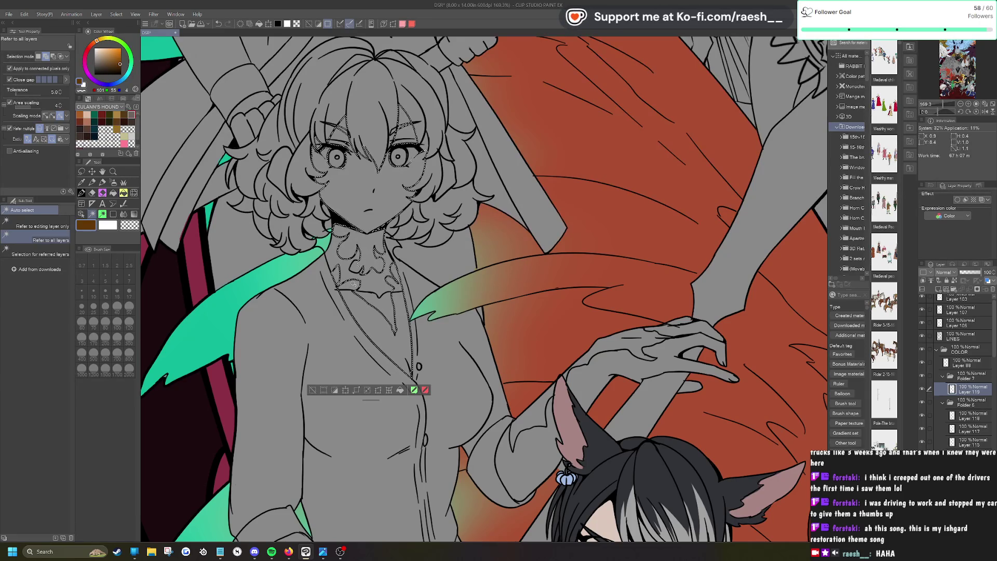
pyautogui.click(670, 361)
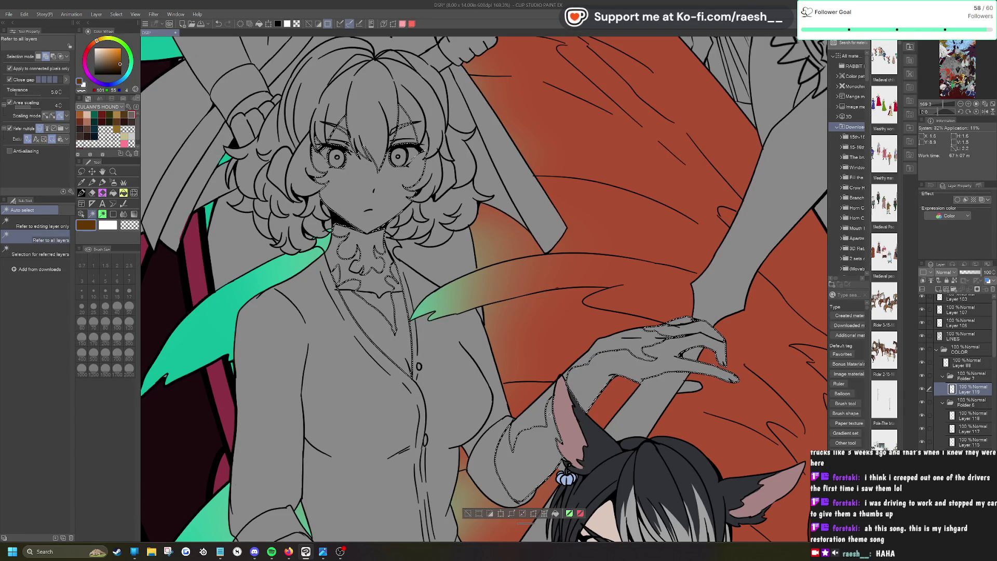
# Step: Frame the woman's upper body and load the light peach swatch from the colour set
pyautogui.hotkey('ctrl', 'alt', '0')
pyautogui.scroll(1, 414, 404)
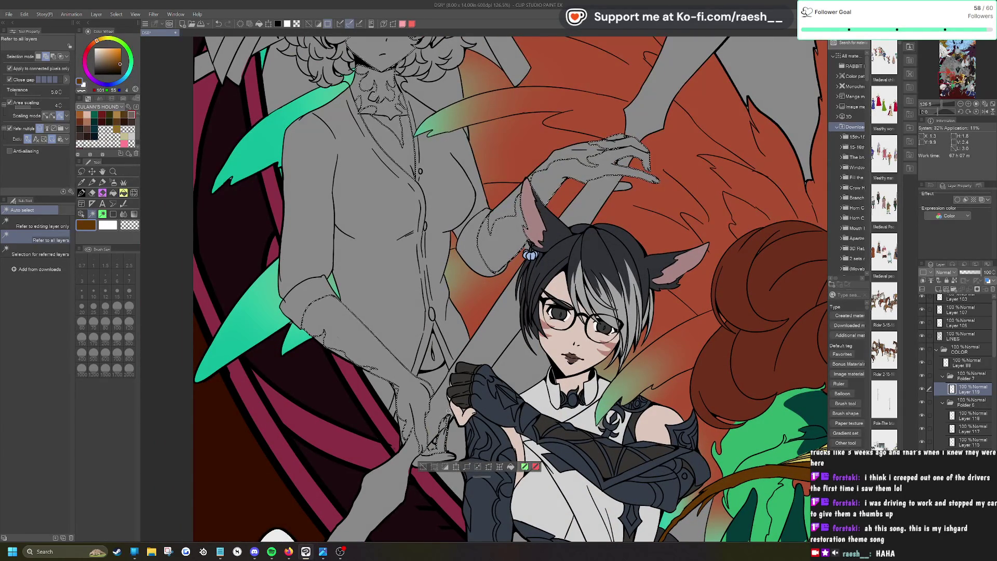
pyautogui.scroll(3, 445, 431)
pyautogui.scroll(1, 445, 431)
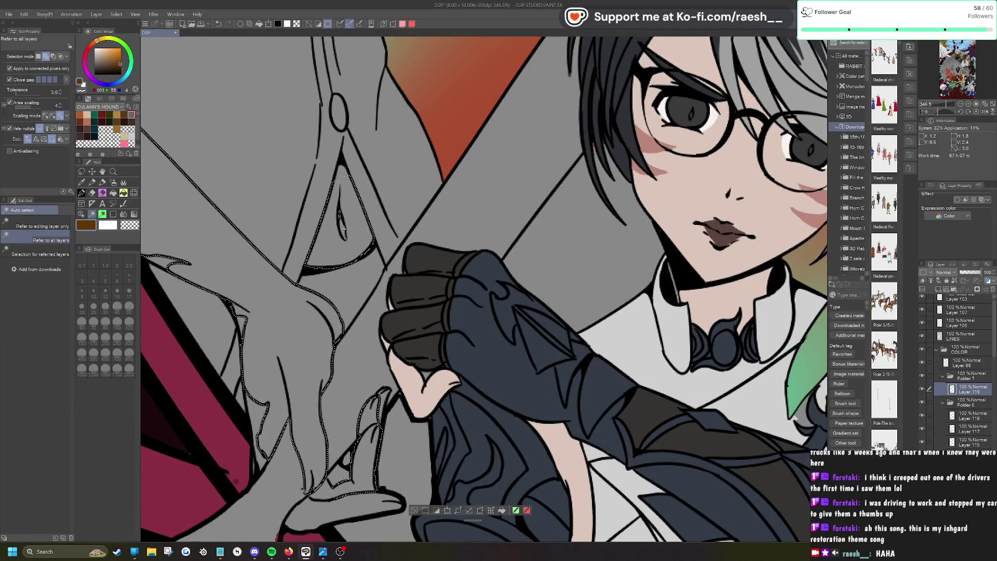
pyautogui.scroll(1, 445, 431)
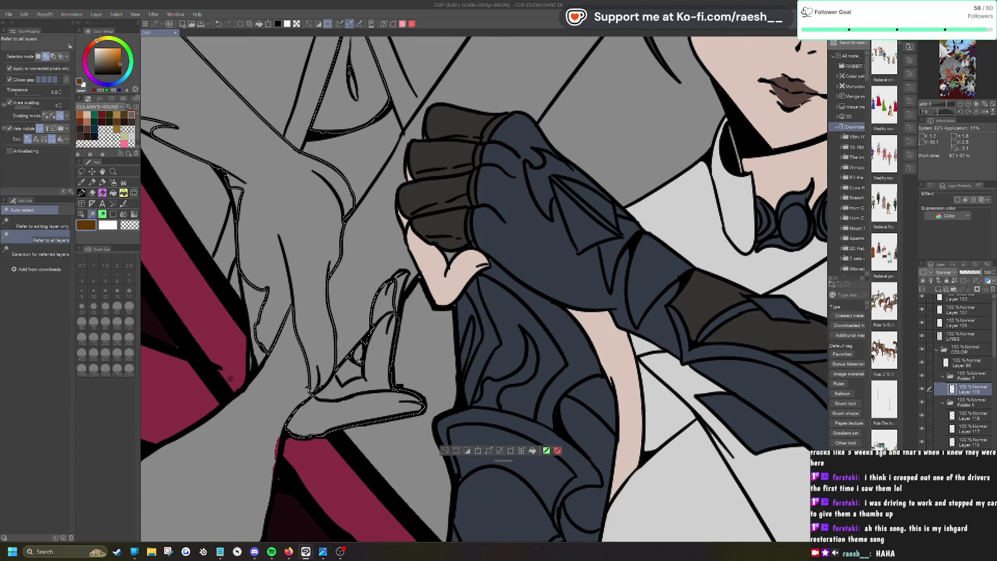
pyautogui.scroll(-2, 358, 359)
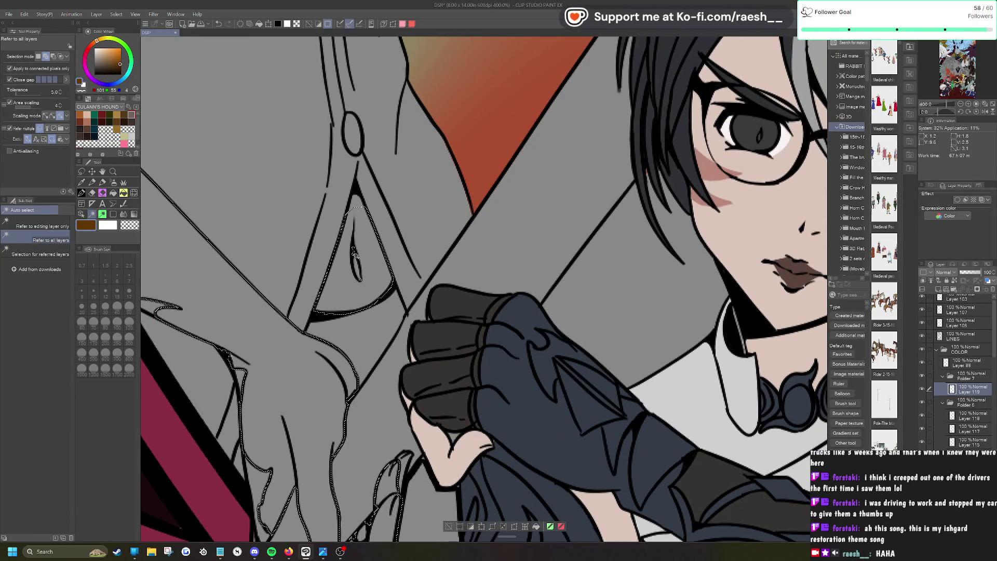
pyautogui.scroll(-2, 354, 252)
pyautogui.scroll(-2, 354, 253)
pyautogui.moveTo(354, 253); pyautogui.dragTo(354, 353)
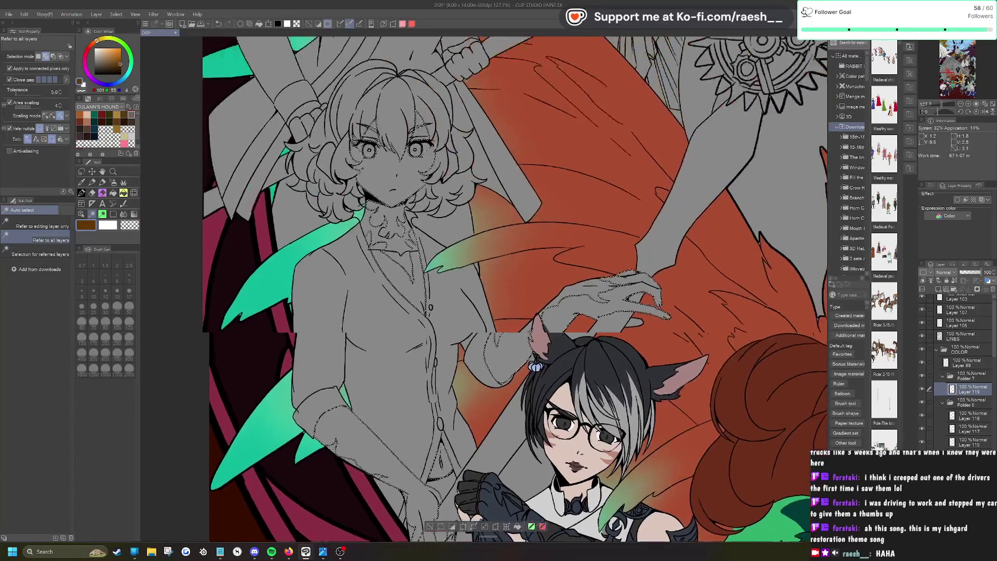
pyautogui.scroll(3, 354, 353)
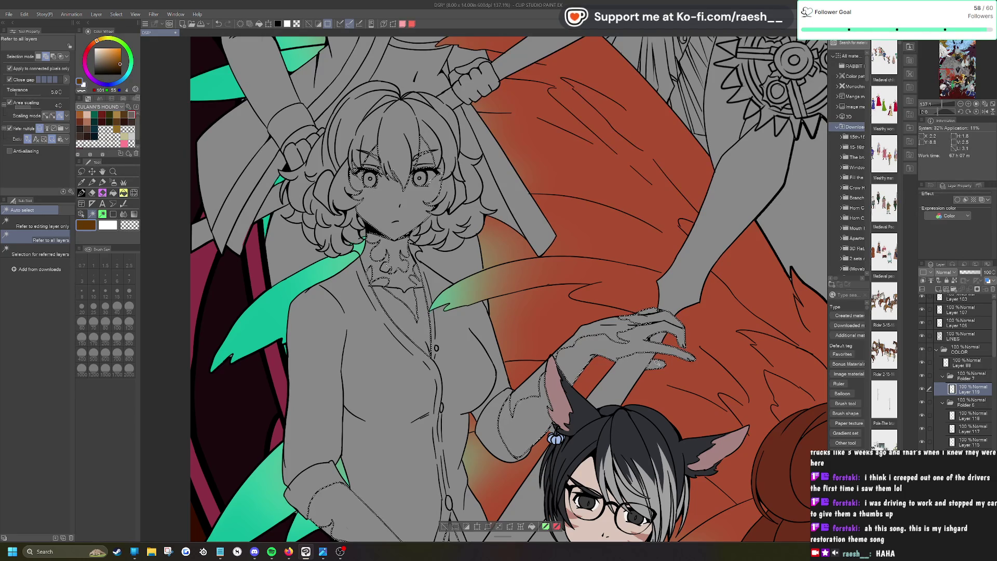
pyautogui.click(87, 113)
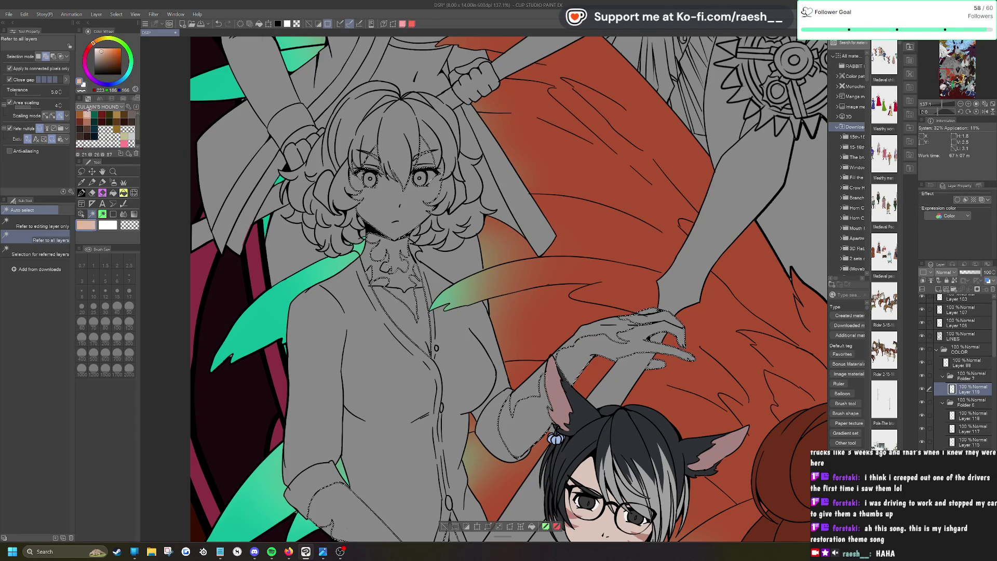
# Step: Fine-tune the peach on the colour wheel and paint it into the right iris with the G-pen
pyautogui.moveTo(101, 51); pyautogui.dragTo(103, 48)
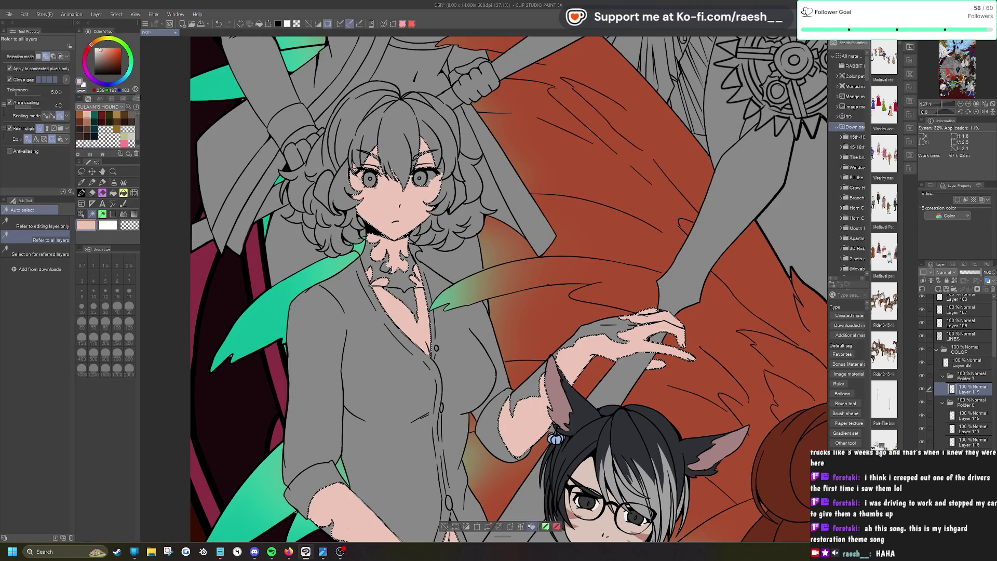
pyautogui.scroll(4, 457, 129)
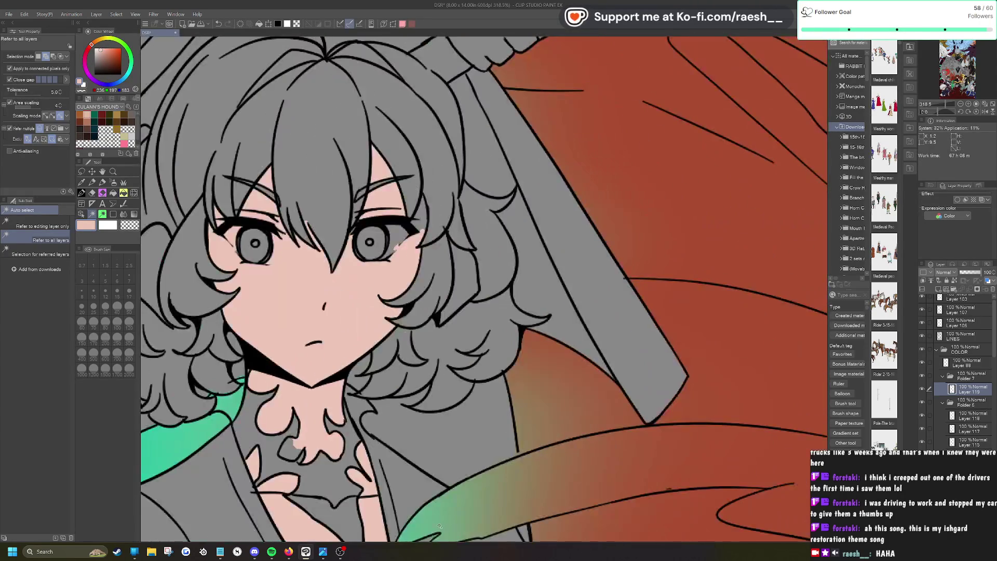
pyautogui.press('p')
pyautogui.moveTo(369, 226)
pyautogui.mouseDown()
pyautogui.moveTo(352, 261)
pyautogui.moveTo(383, 244)
pyautogui.moveTo(395, 223)
pyautogui.moveTo(401, 230)
pyautogui.mouseUp()
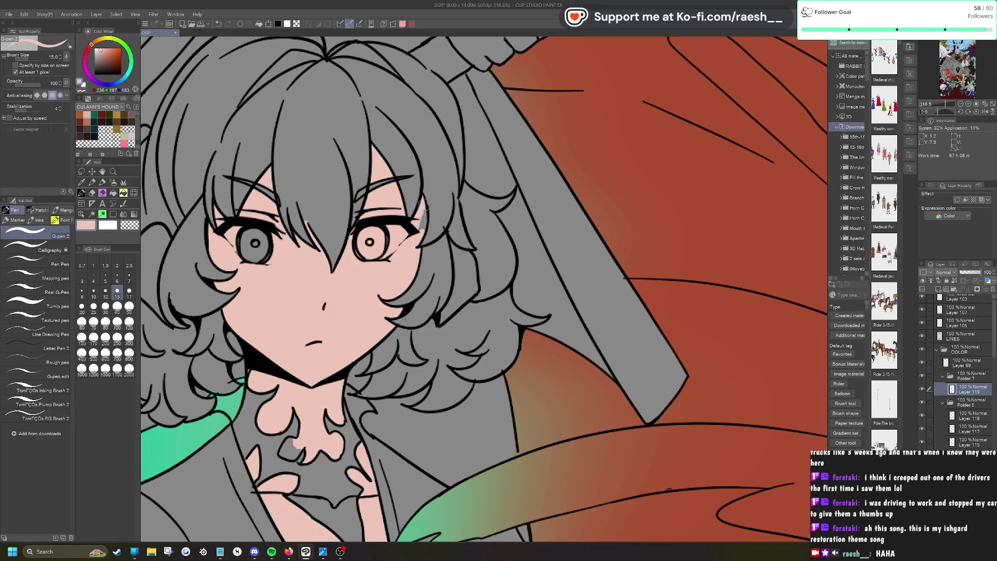
# Step: Paint peach into the left iris and over the grey patch at the throat
pyautogui.moveTo(237, 220); pyautogui.dragTo(269, 267)
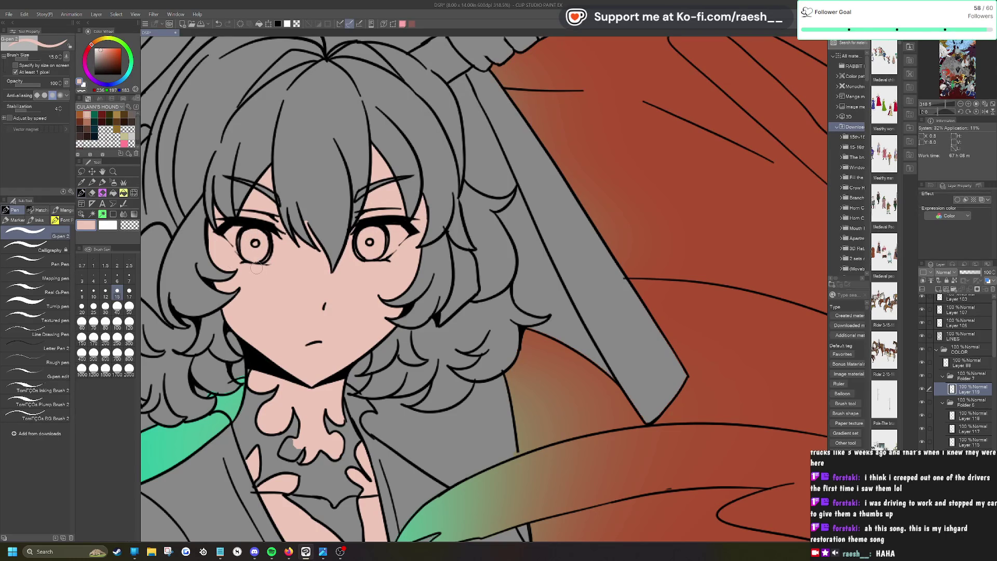
pyautogui.press('e')
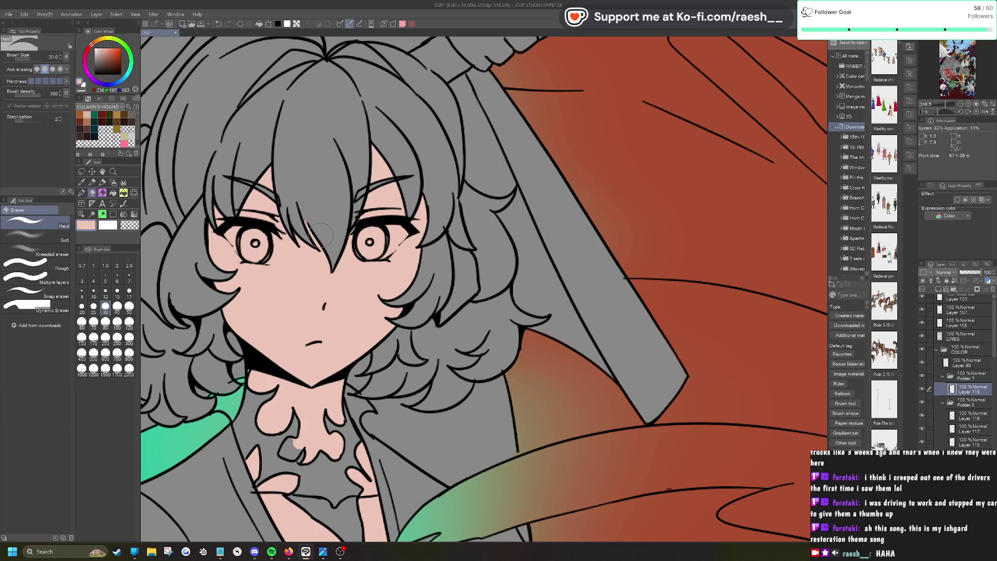
pyautogui.press('p')
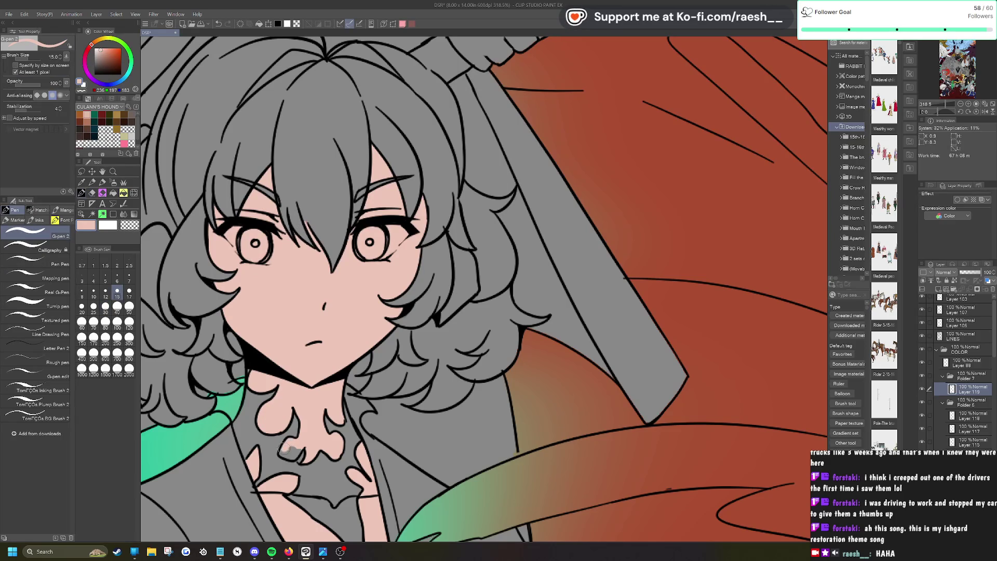
pyautogui.moveTo(292, 454); pyautogui.dragTo(293, 448)
# Step: Zoom out and add a new raster layer for the eye whites
pyautogui.scroll(-4, 356, 438)
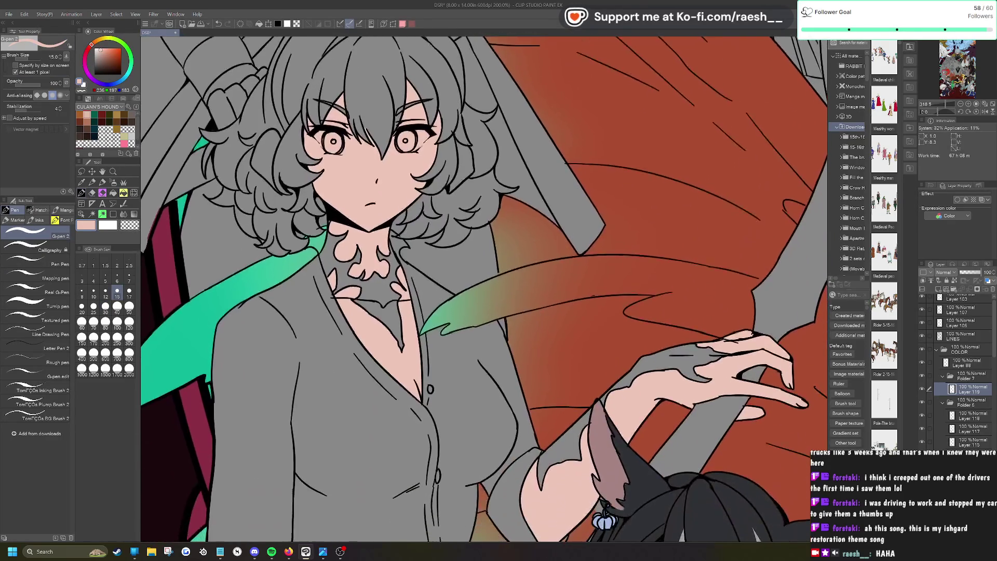
pyautogui.scroll(-4, 290, 162)
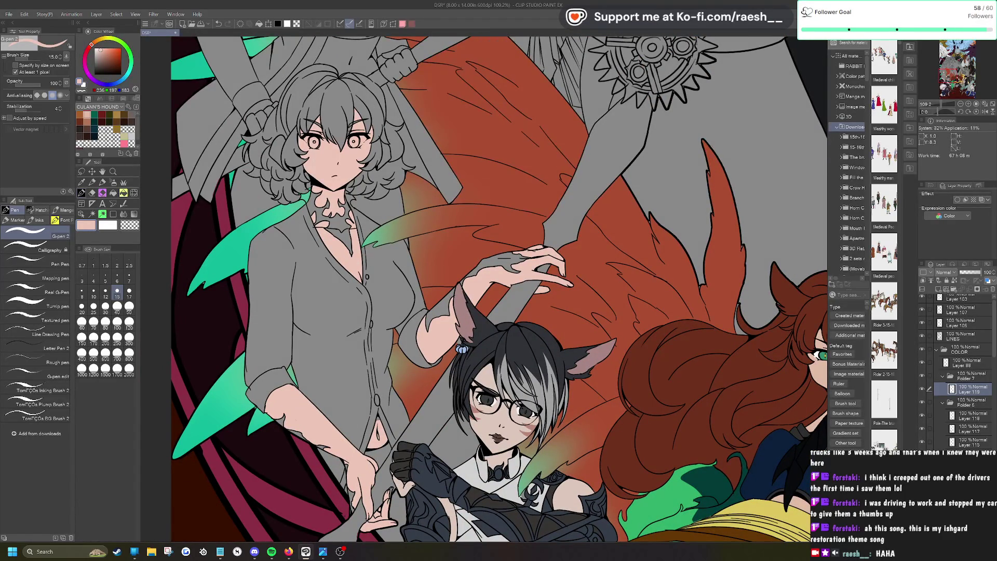
pyautogui.scroll(8, 390, 485)
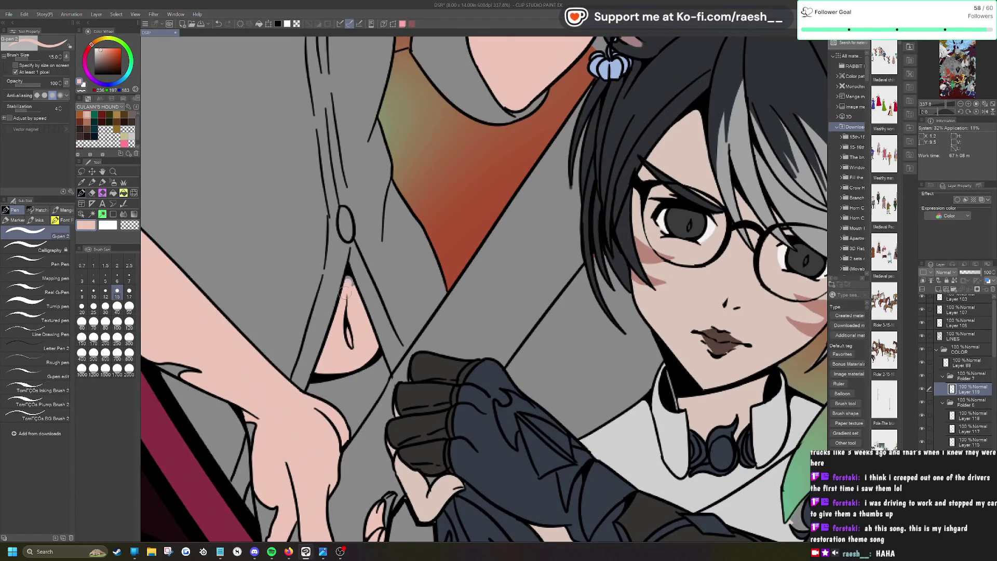
pyautogui.scroll(-12, 348, 274)
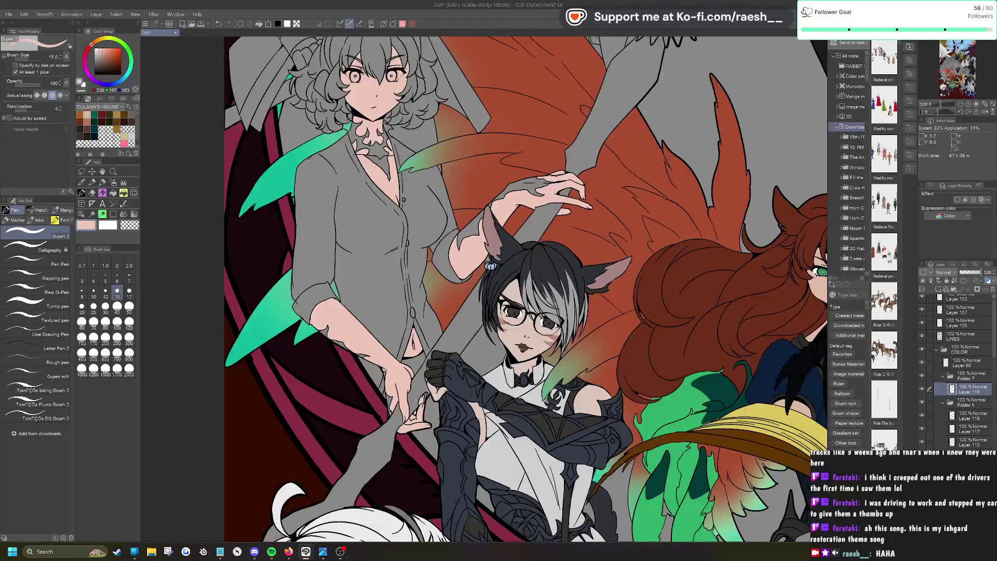
pyautogui.scroll(2, 474, 186)
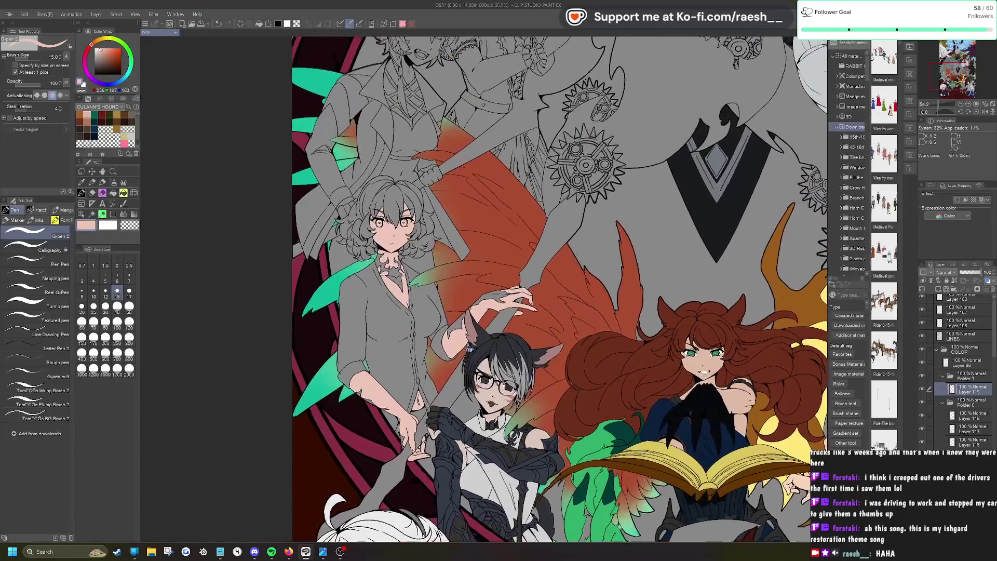
pyautogui.hotkey('ctrl', 'shift', 'n')
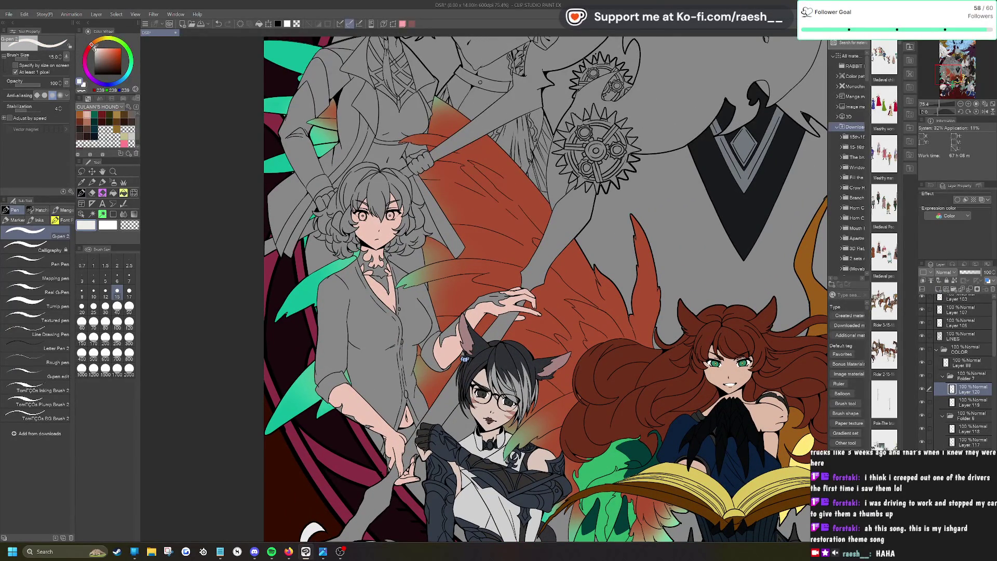
# Step: Paint the left eye's white near-white, along the lower rim and top edge
pyautogui.scroll(10, 363, 210)
pyautogui.moveTo(335, 217)
pyautogui.mouseDown()
pyautogui.moveTo(340, 268)
pyautogui.moveTo(323, 232)
pyautogui.mouseUp()
pyautogui.moveTo(333, 273)
pyautogui.mouseDown()
pyautogui.moveTo(364, 299)
pyautogui.moveTo(393, 267)
pyautogui.moveTo(348, 296)
pyautogui.moveTo(387, 254)
pyautogui.moveTo(382, 281)
pyautogui.moveTo(395, 254)
pyautogui.moveTo(371, 275)
pyautogui.moveTo(340, 221)
pyautogui.moveTo(353, 222)
pyautogui.moveTo(395, 312)
pyautogui.mouseUp()
pyautogui.scroll(-5, 352, 223)
pyautogui.scroll(5, 394, 311)
pyautogui.moveTo(395, 244)
pyautogui.mouseDown()
pyautogui.moveTo(358, 260)
pyautogui.moveTo(403, 241)
pyautogui.mouseUp()
pyautogui.scroll(-2, 403, 241)
pyautogui.scroll(-3, 347, 287)
pyautogui.moveTo(347, 287)
pyautogui.mouseDown()
pyautogui.moveTo(364, 260)
pyautogui.moveTo(468, 234)
pyautogui.mouseUp()
pyautogui.scroll(4, 346, 287)
# Step: Paint the right eye's white near-white, tidying the edges with the Hard eraser
pyautogui.press('e')
pyautogui.scroll(-3, 347, 287)
pyautogui.scroll(1, 562, 190)
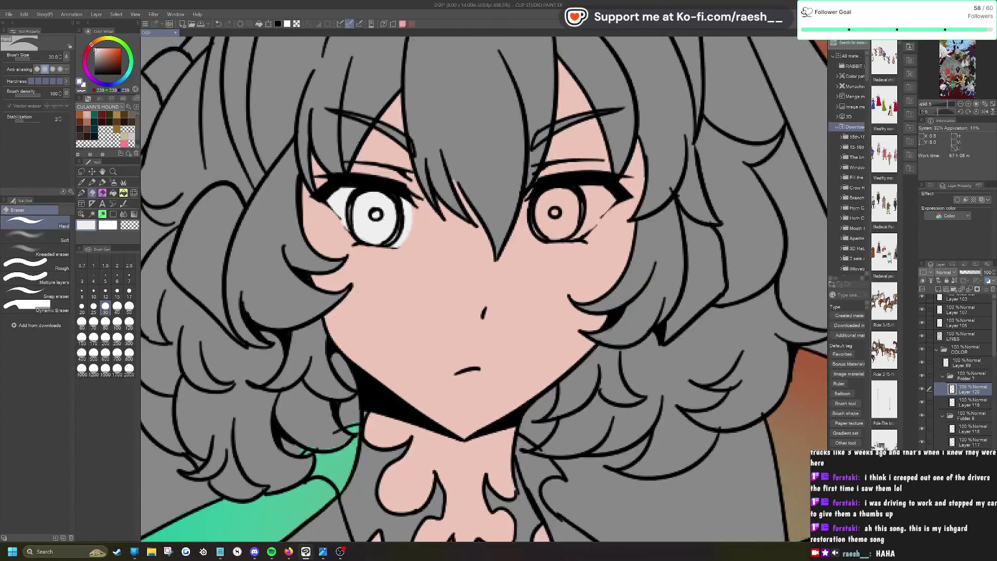
pyautogui.press('p')
pyautogui.moveTo(546, 197)
pyautogui.mouseDown()
pyautogui.moveTo(540, 228)
pyautogui.moveTo(587, 220)
pyautogui.moveTo(556, 234)
pyautogui.moveTo(551, 197)
pyautogui.moveTo(540, 205)
pyautogui.mouseUp()
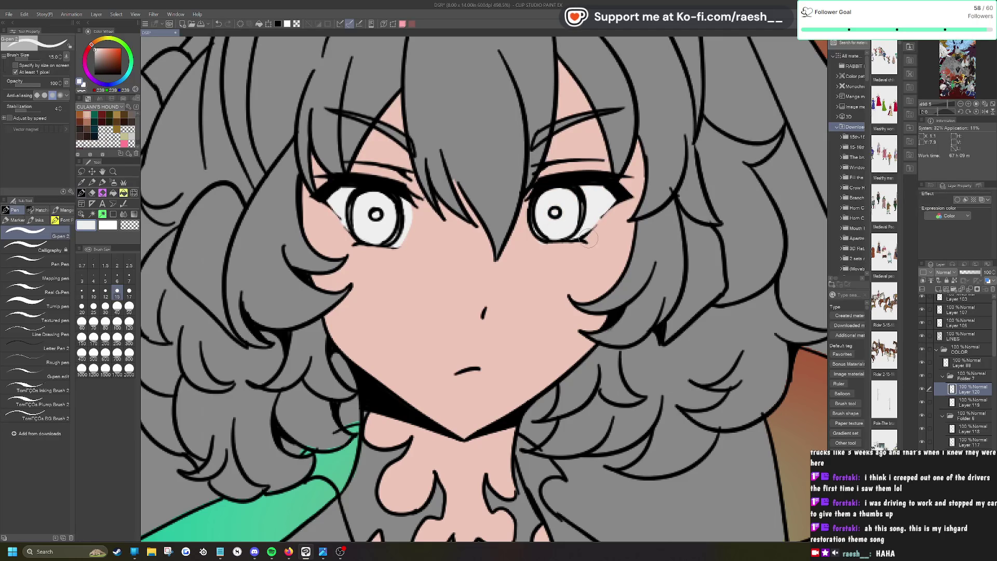
pyautogui.press('e')
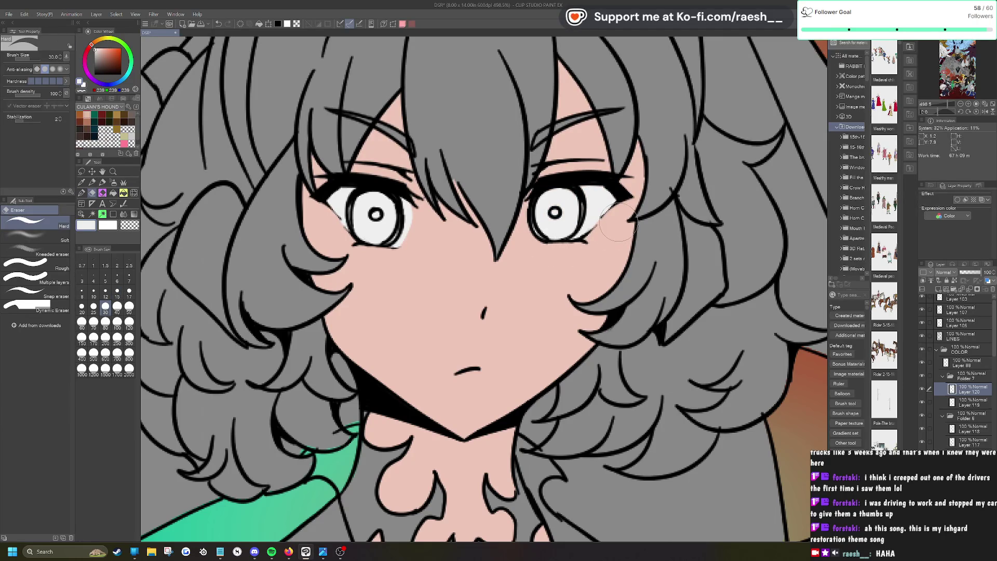
pyautogui.press('p')
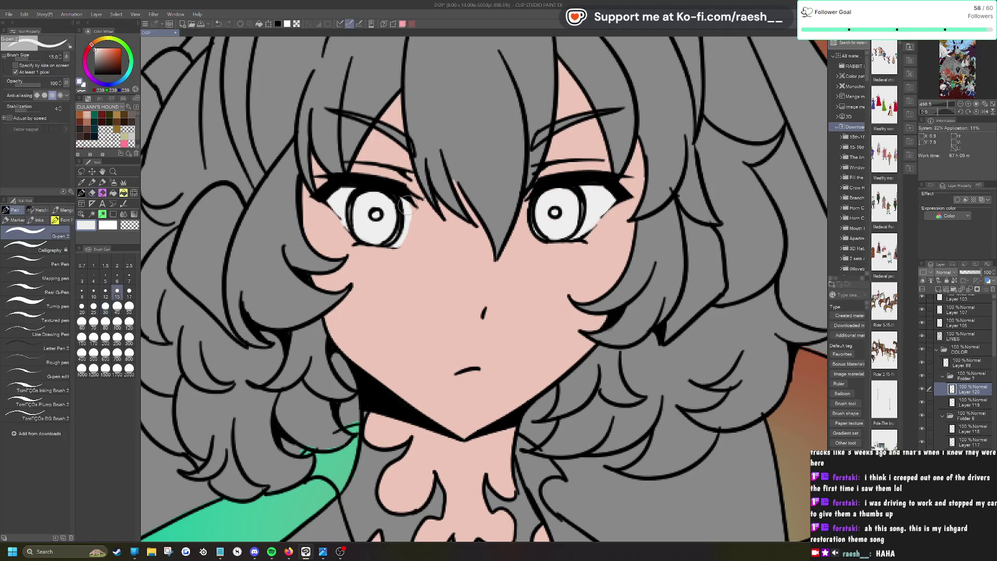
pyautogui.scroll(-5, 429, 213)
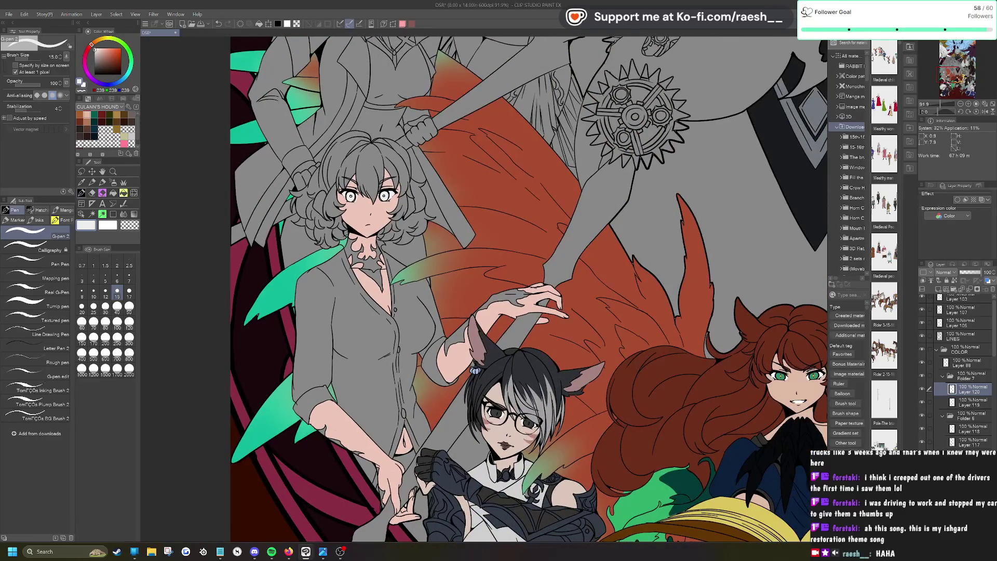
# Step: On a new layer with near-black chosen, auto-select the hair and right-side curls
pyautogui.click(938, 290)
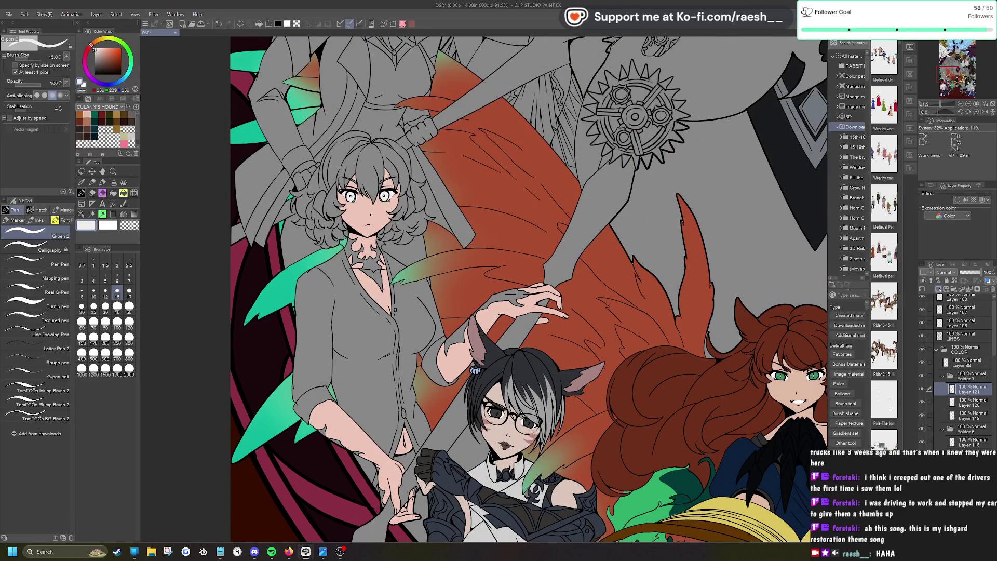
pyautogui.click(97, 70)
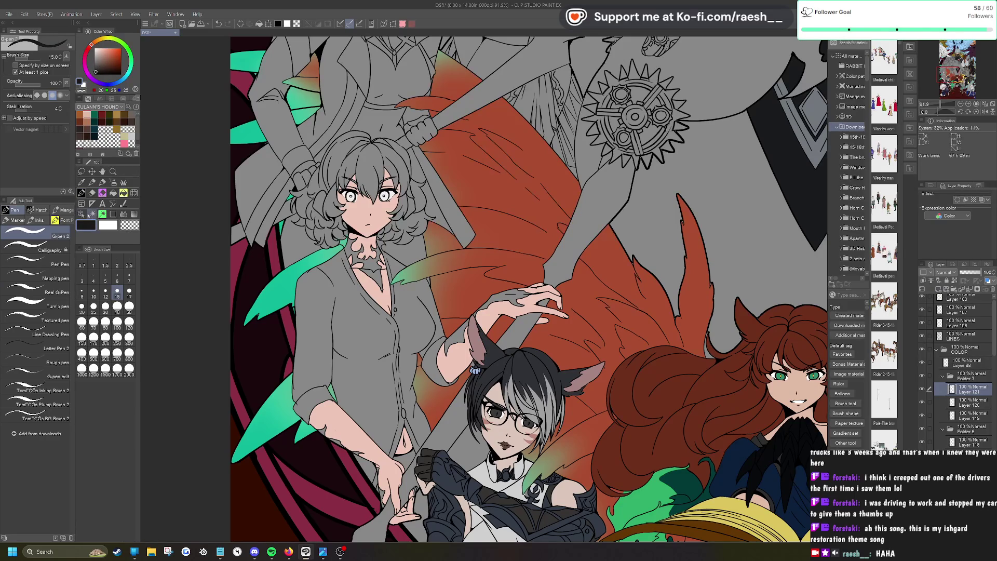
pyautogui.click(91, 214)
pyautogui.click(360, 158)
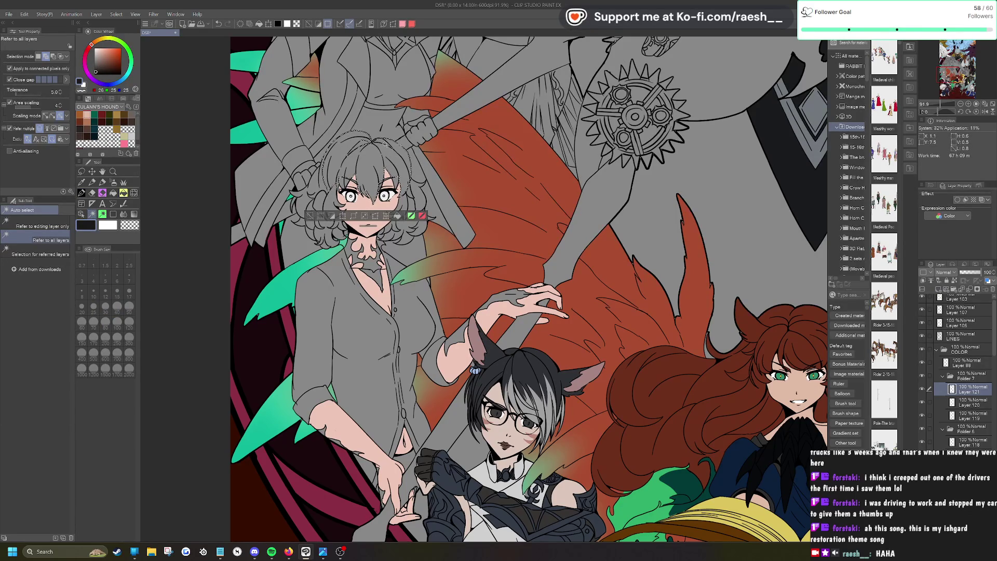
pyautogui.click(417, 201)
pyautogui.click(405, 205)
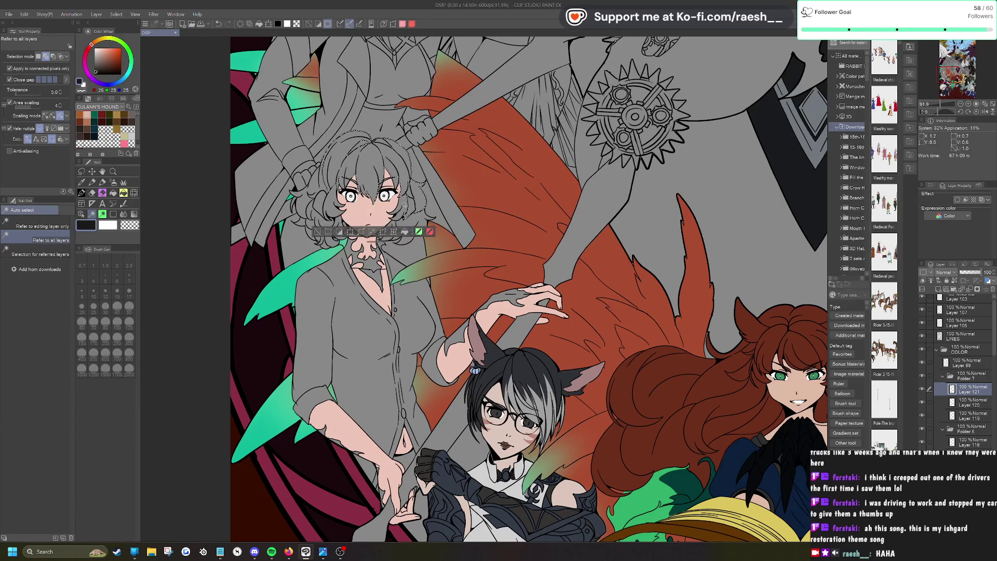
# Step: Add the left, lower-left, under-chin and right-side curls plus the arm markings to the selection
pyautogui.scroll(2, 394, 140)
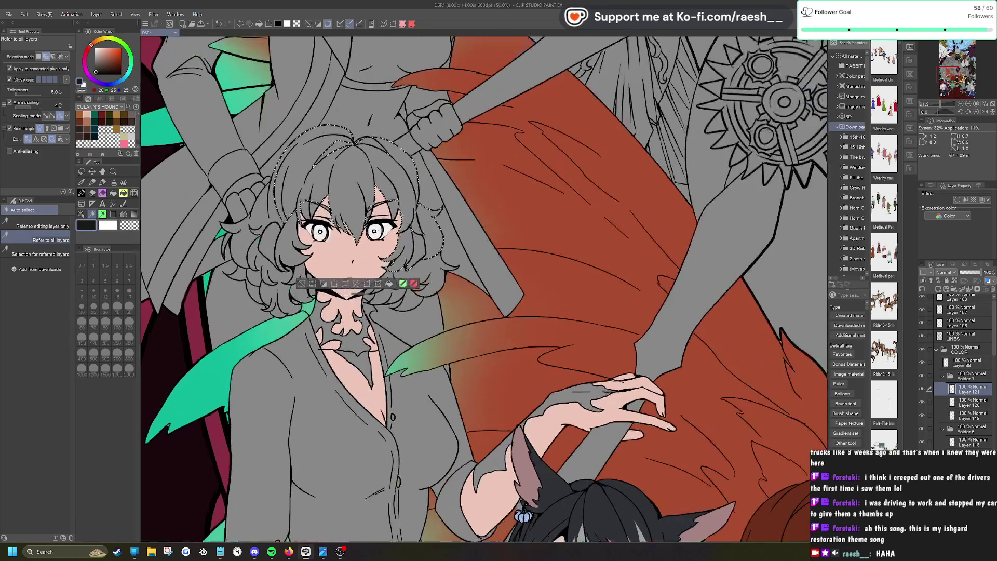
pyautogui.click(260, 203)
pyautogui.click(238, 234)
pyautogui.click(261, 279)
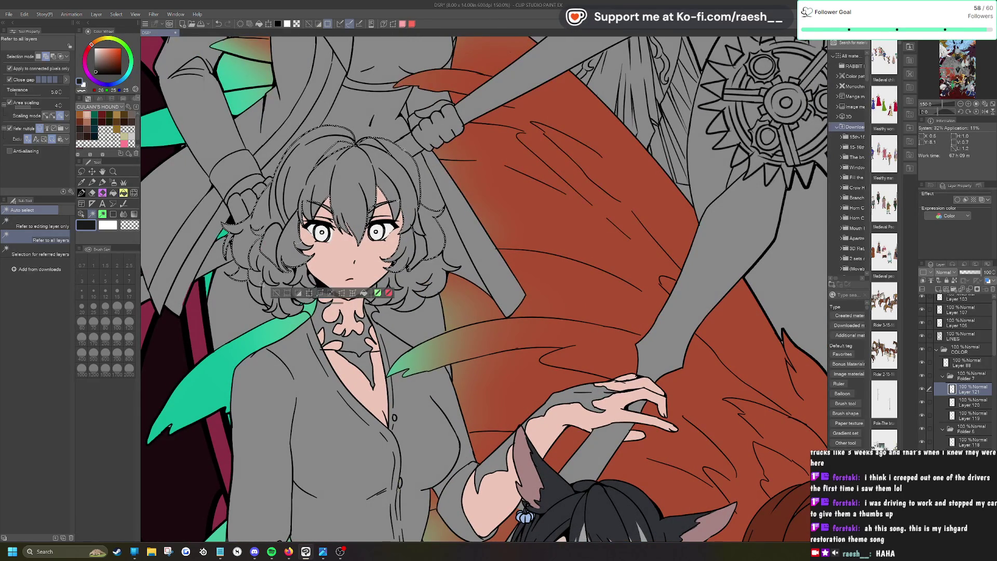
pyautogui.click(298, 300)
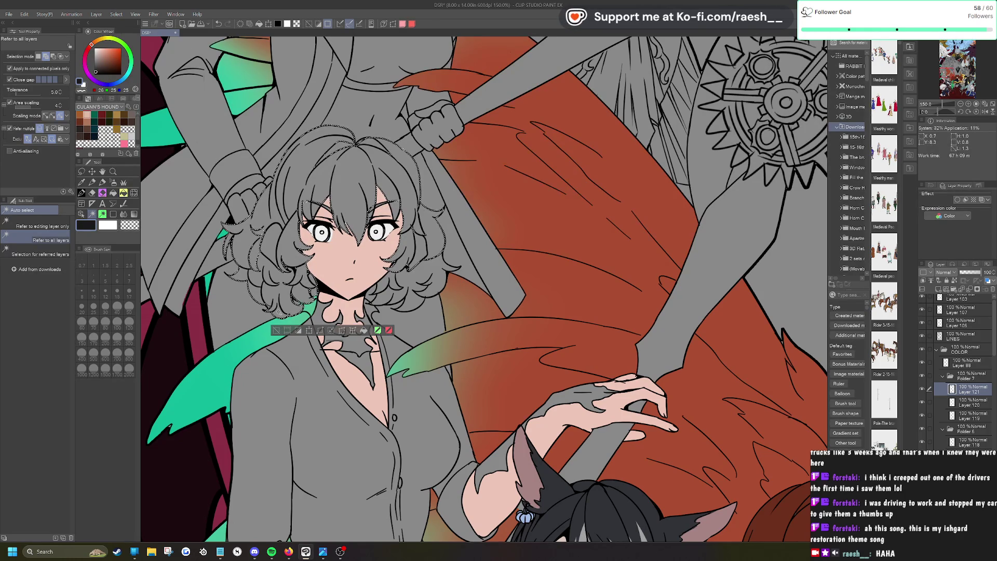
pyautogui.click(427, 275)
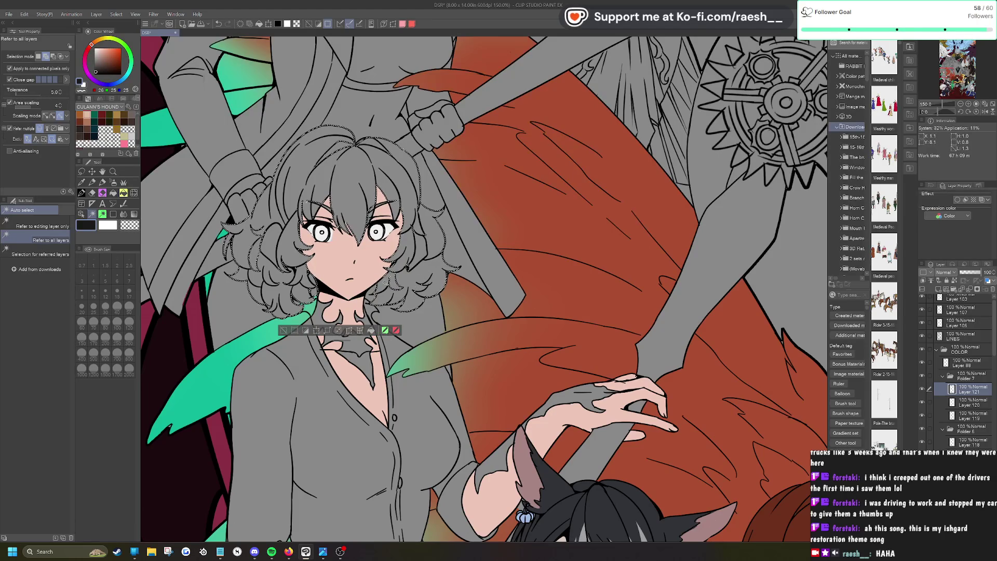
pyautogui.scroll(-3, 387, 279)
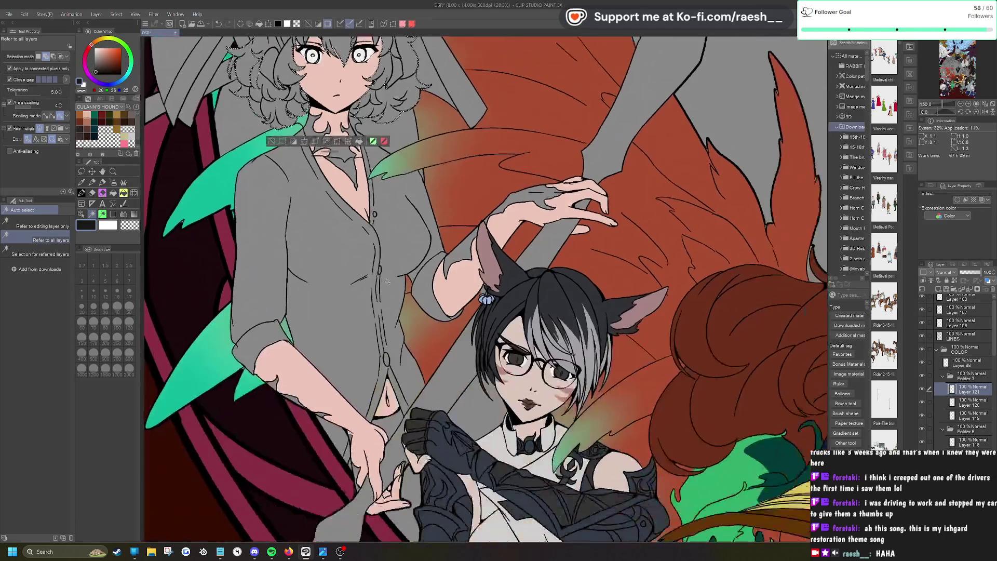
pyautogui.click(514, 198)
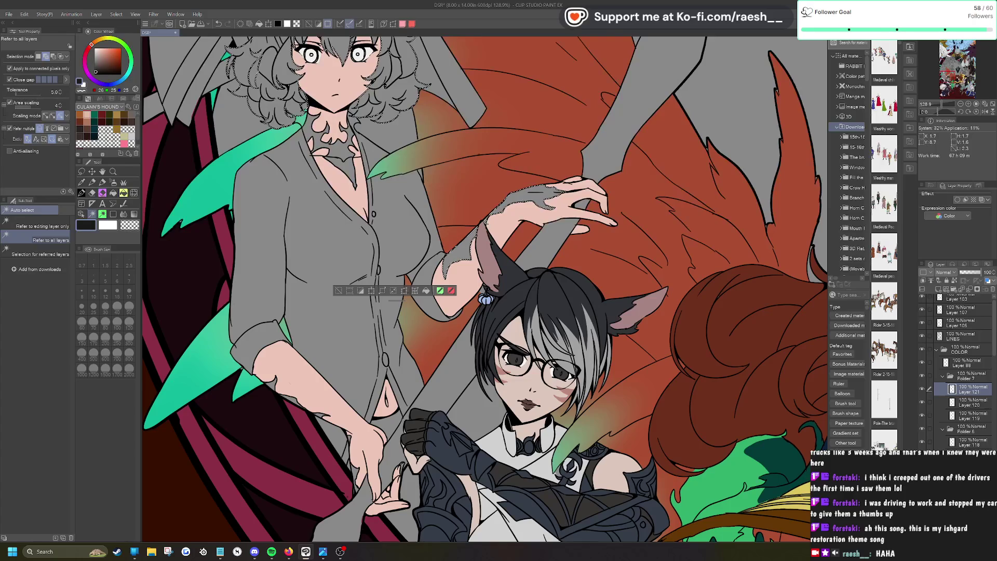
# Step: Fill the selected hair, neck and arm regions with black
pyautogui.scroll(4, 386, 519)
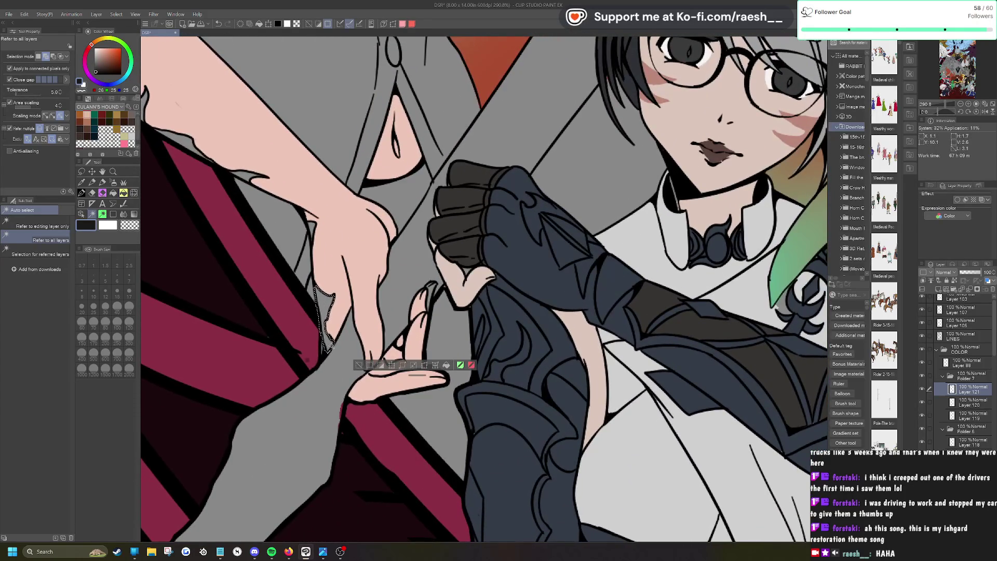
pyautogui.scroll(-2, 649, 535)
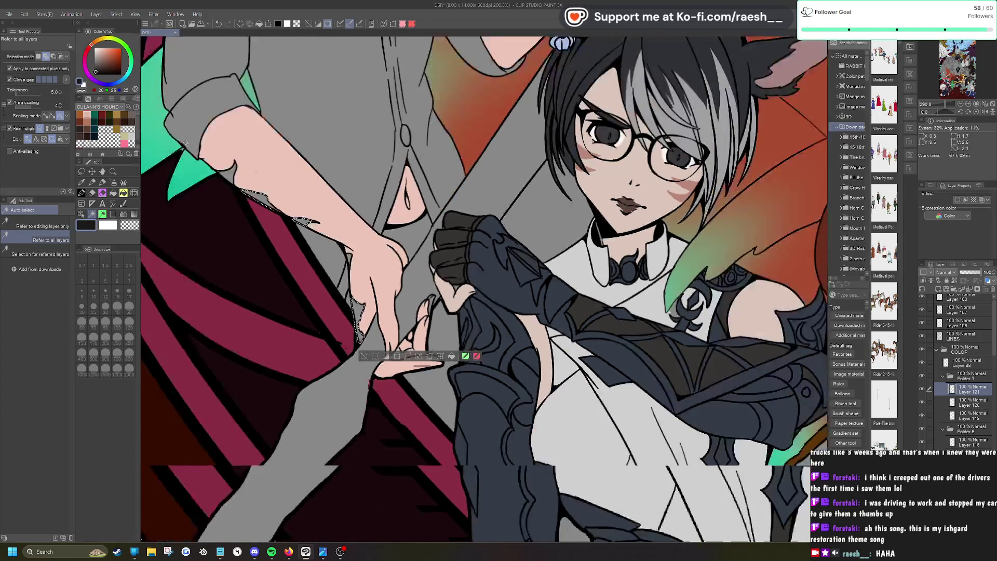
pyautogui.scroll(-3, 388, 289)
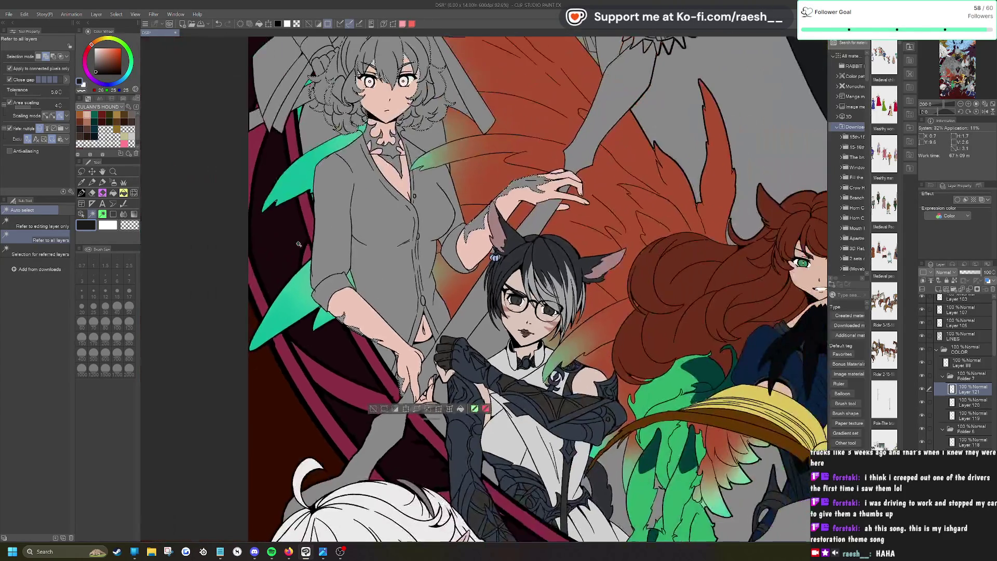
pyautogui.scroll(4, 373, 132)
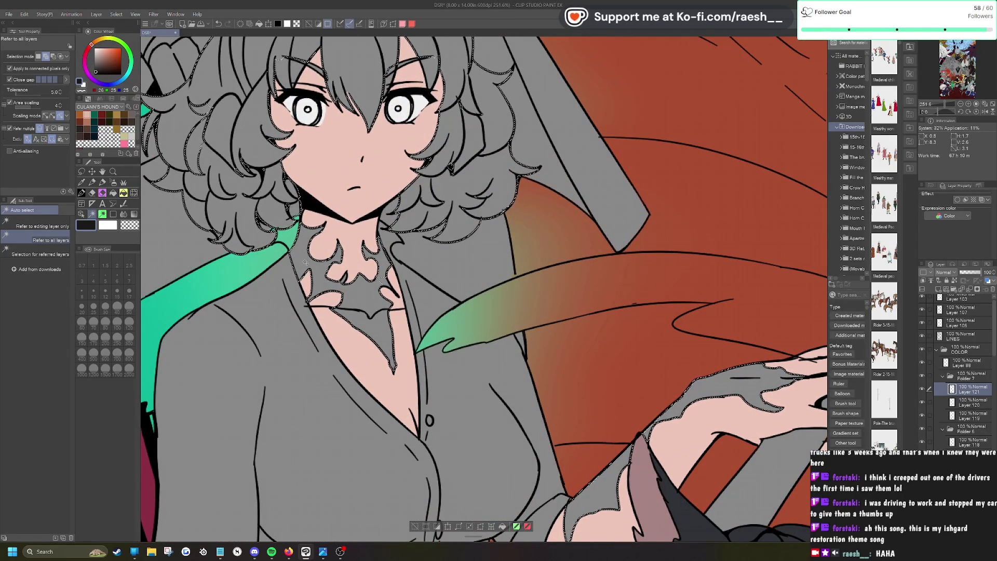
pyautogui.scroll(-3, 437, 343)
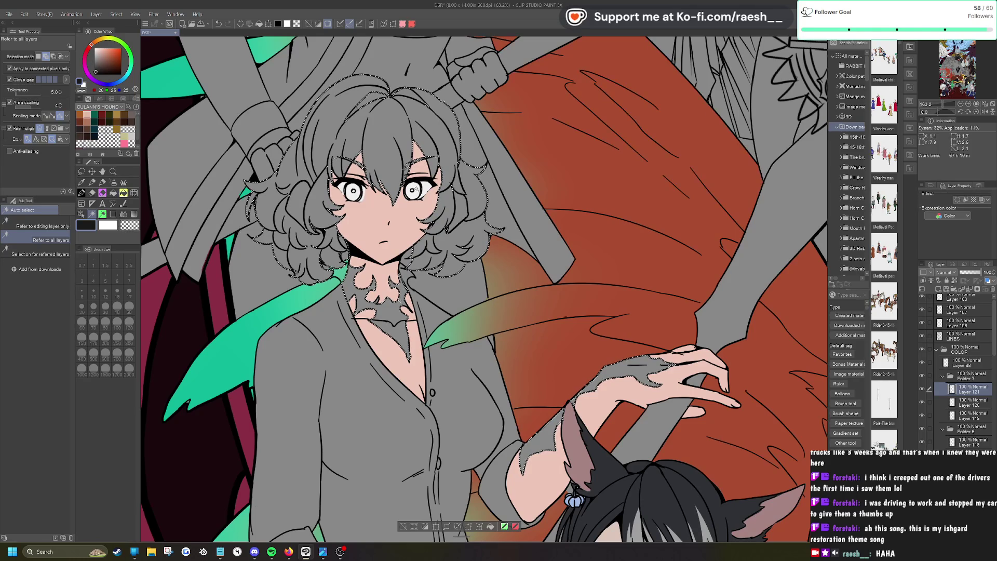
pyautogui.scroll(-3, 417, 188)
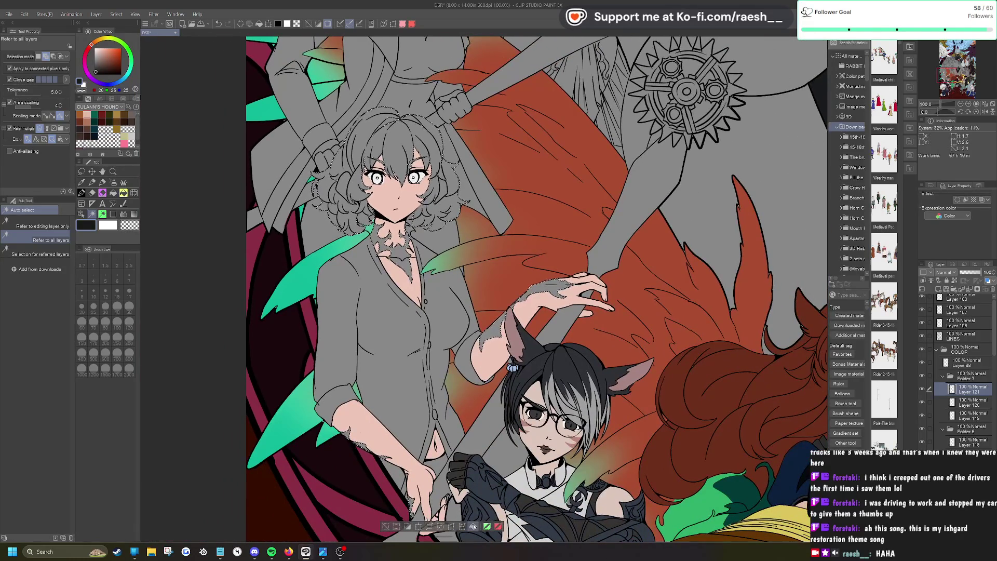
pyautogui.click(473, 526)
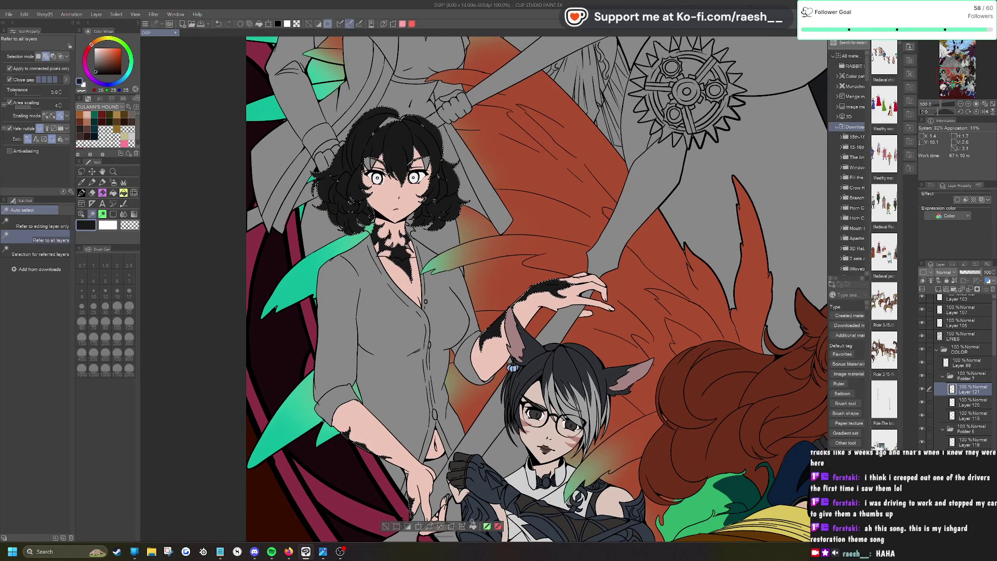
# Step: Deselect, switch to the G-pen at brush size 12, and frame the face
pyautogui.click(386, 526)
pyautogui.scroll(5, 395, 520)
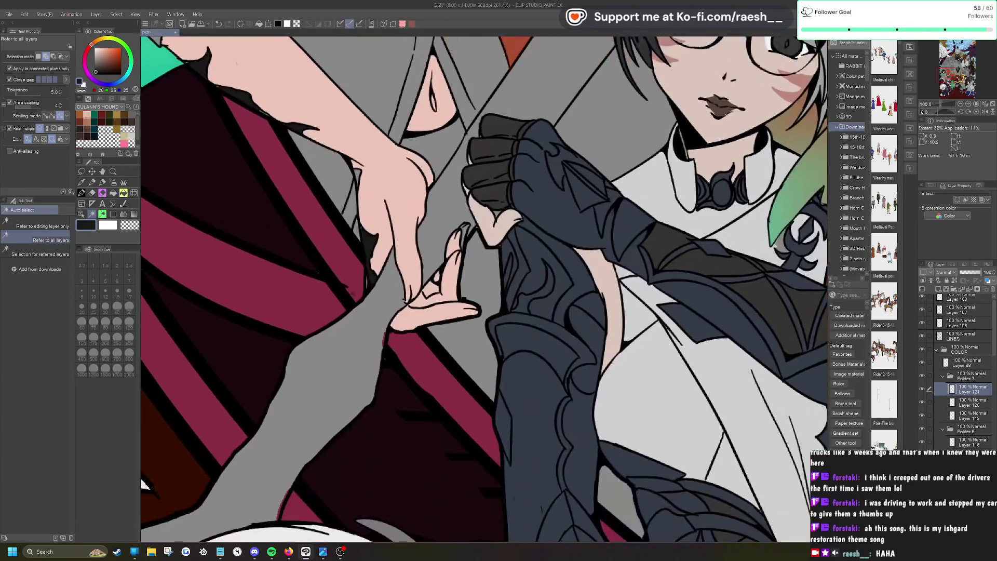
pyautogui.press('p')
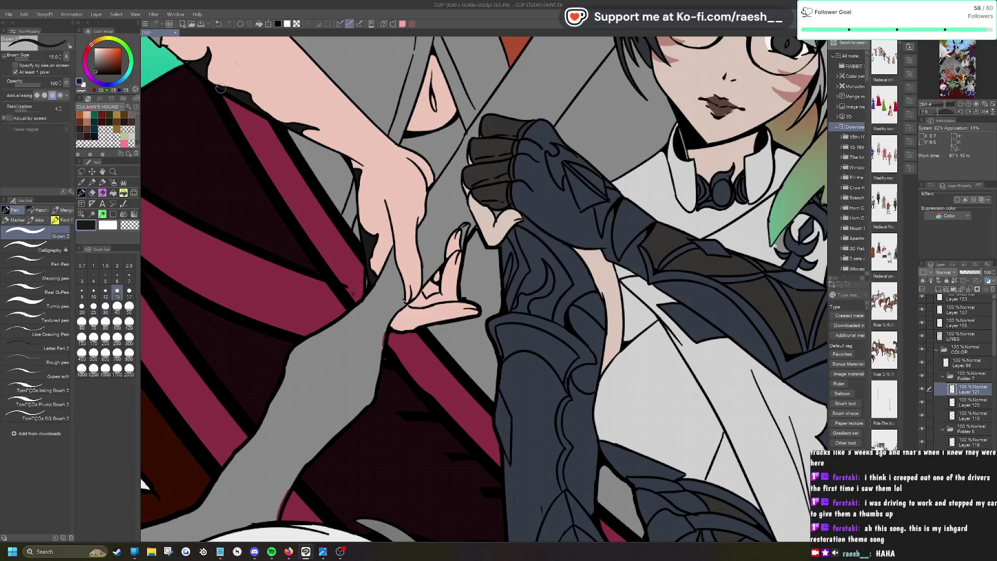
pyautogui.press('[')
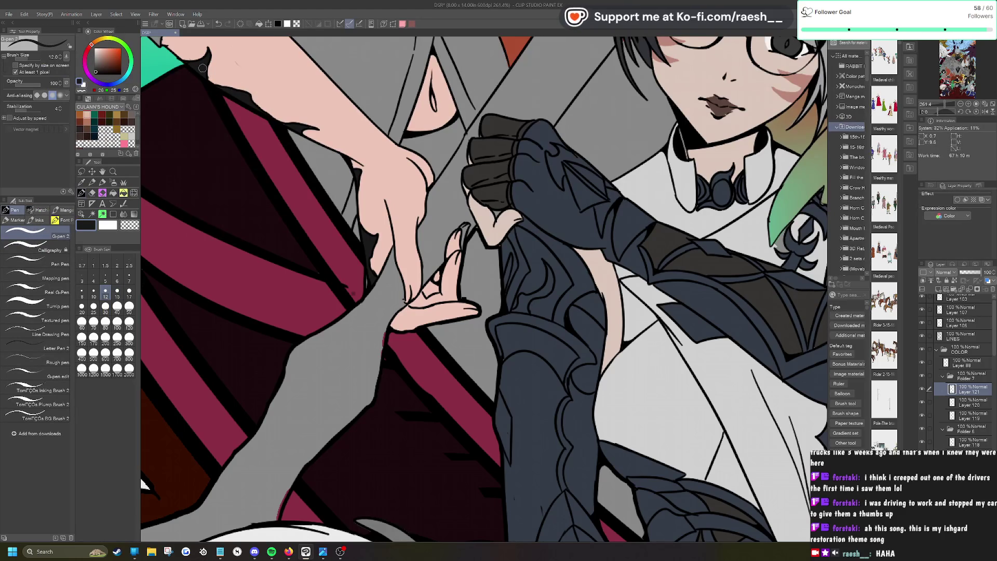
pyautogui.scroll(10, 203, 68)
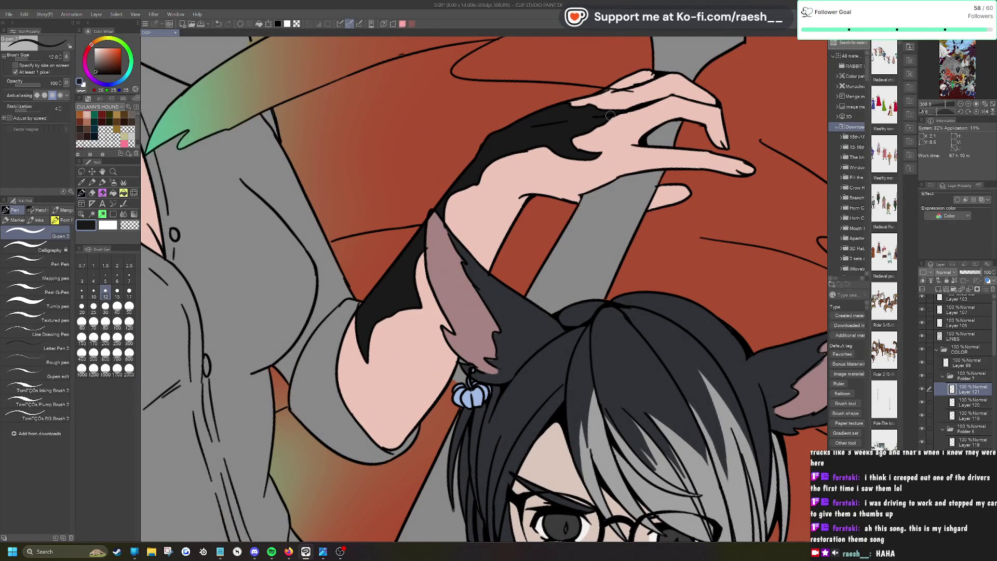
pyautogui.scroll(-5, 519, 223)
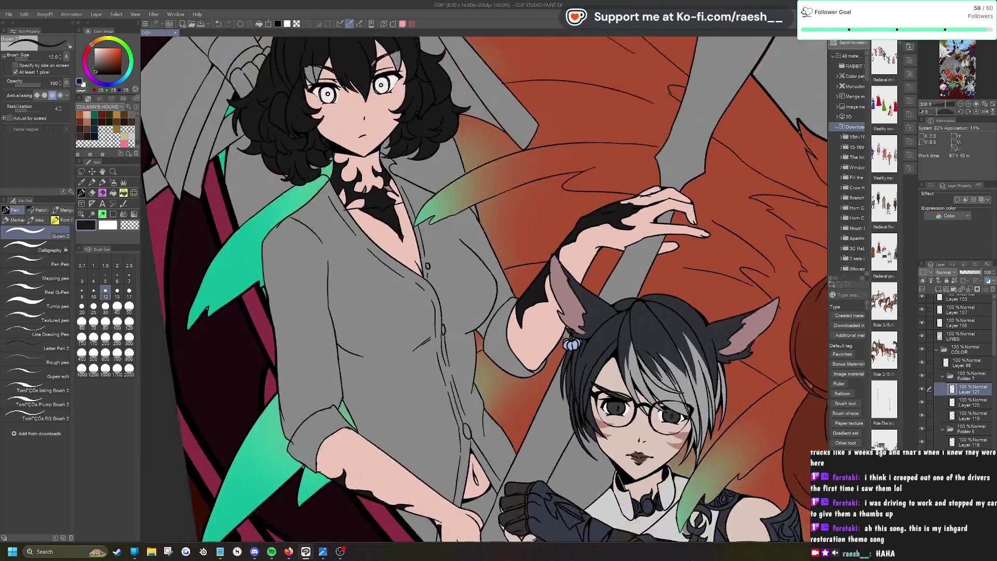
pyautogui.scroll(6, 314, 317)
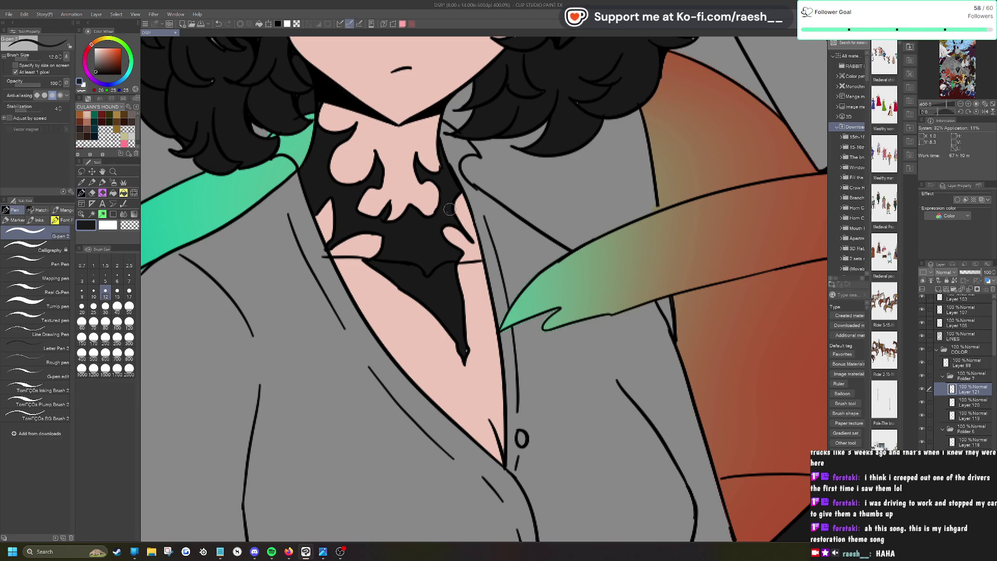
pyautogui.hotkey('ctrl', '-')
pyautogui.scroll(3, 572, 265)
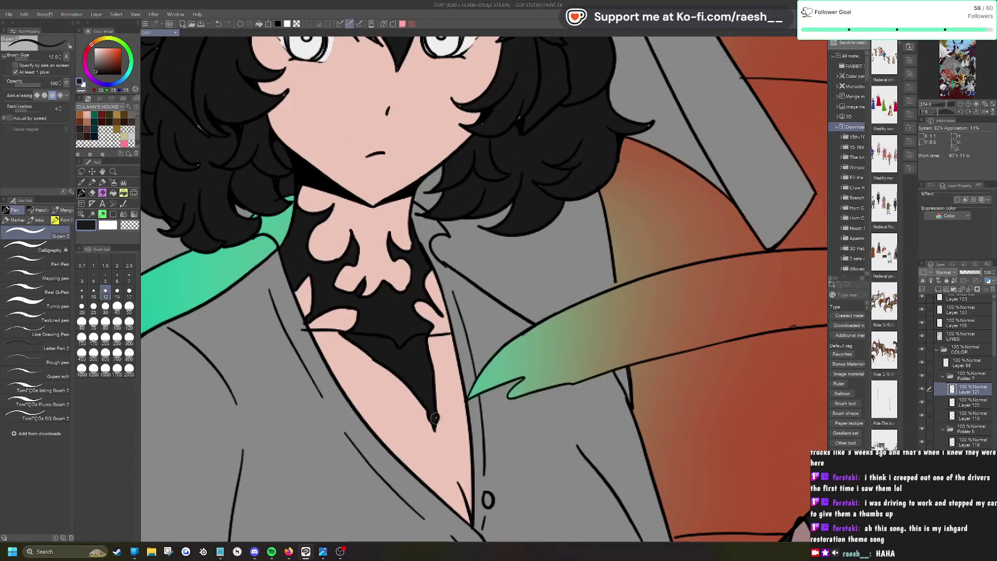
pyautogui.scroll(-2, 434, 415)
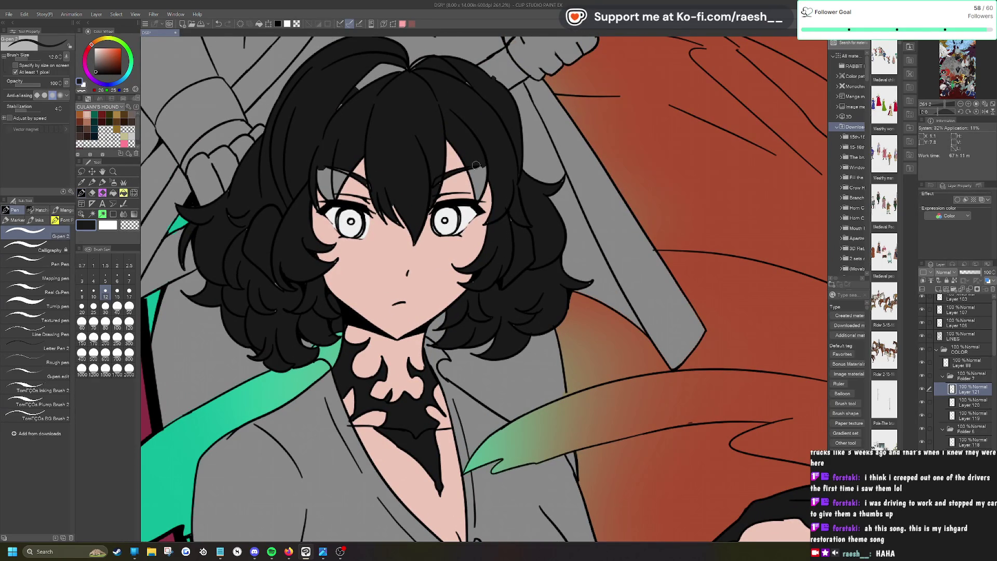
# Step: Paint black over the grey gaps above the right eyebrow and by the left eye
pyautogui.moveTo(478, 191); pyautogui.dragTo(486, 144)
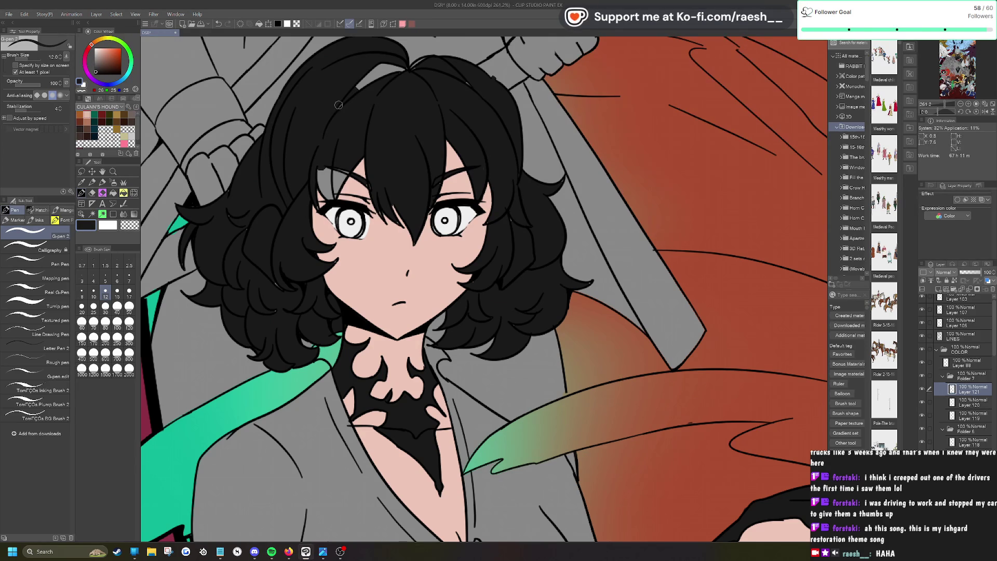
pyautogui.scroll(2, 416, 286)
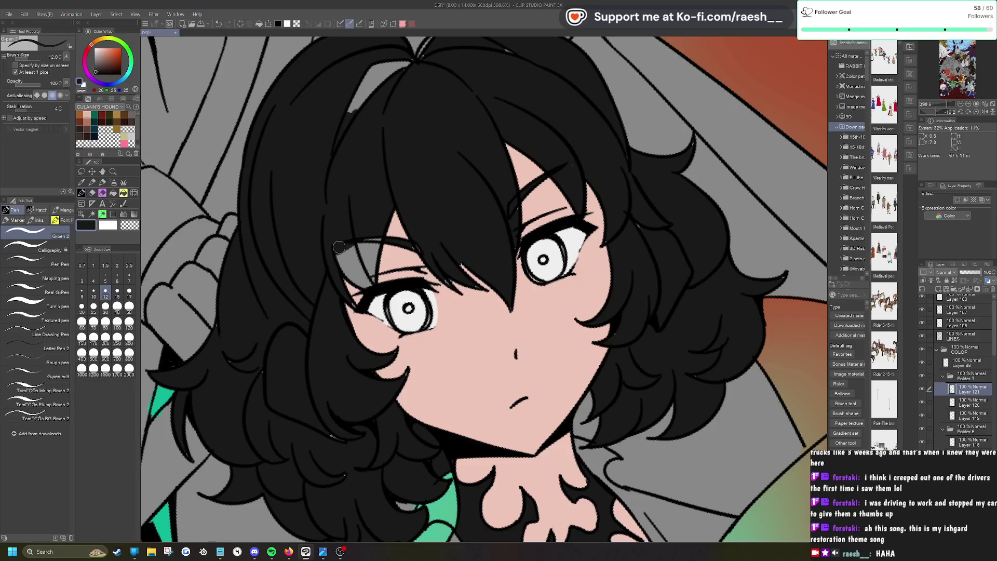
pyautogui.scroll(3, 485, 289)
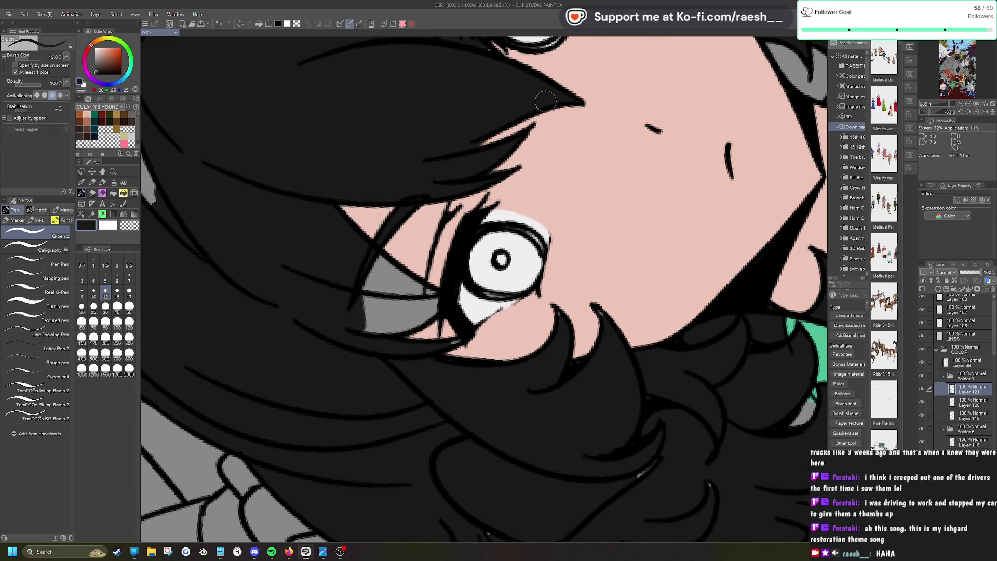
pyautogui.scroll(-2, 540, 104)
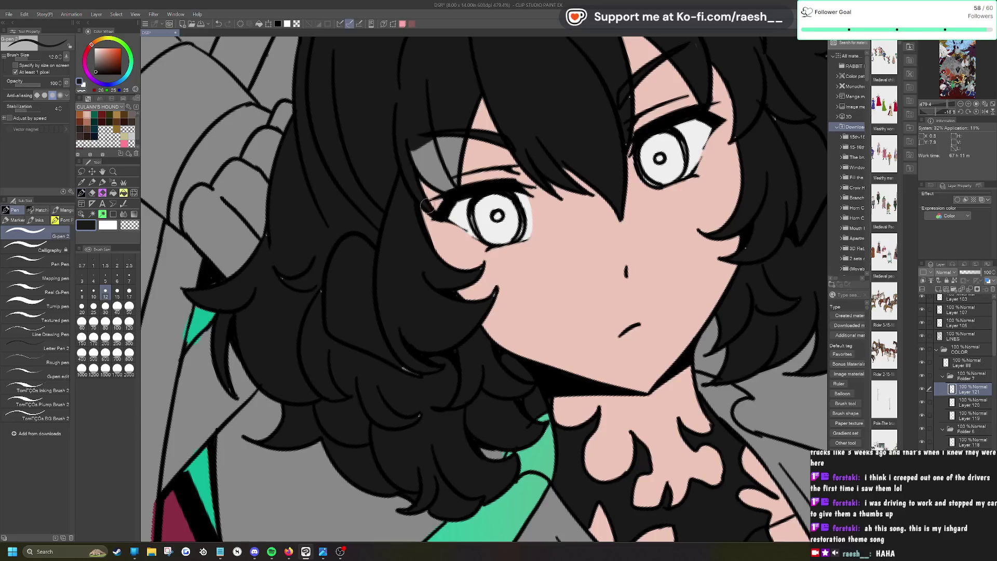
pyautogui.moveTo(418, 143); pyautogui.dragTo(441, 193)
pyautogui.moveTo(423, 140)
pyautogui.mouseDown()
pyautogui.moveTo(447, 187)
pyautogui.moveTo(457, 186)
pyautogui.moveTo(461, 137)
pyautogui.moveTo(440, 180)
pyautogui.moveTo(430, 167)
pyautogui.mouseUp()
pyautogui.hotkey('ctrl', 'z')
pyautogui.hotkey('ctrl', 'z')
pyautogui.hotkey('ctrl', 'z')
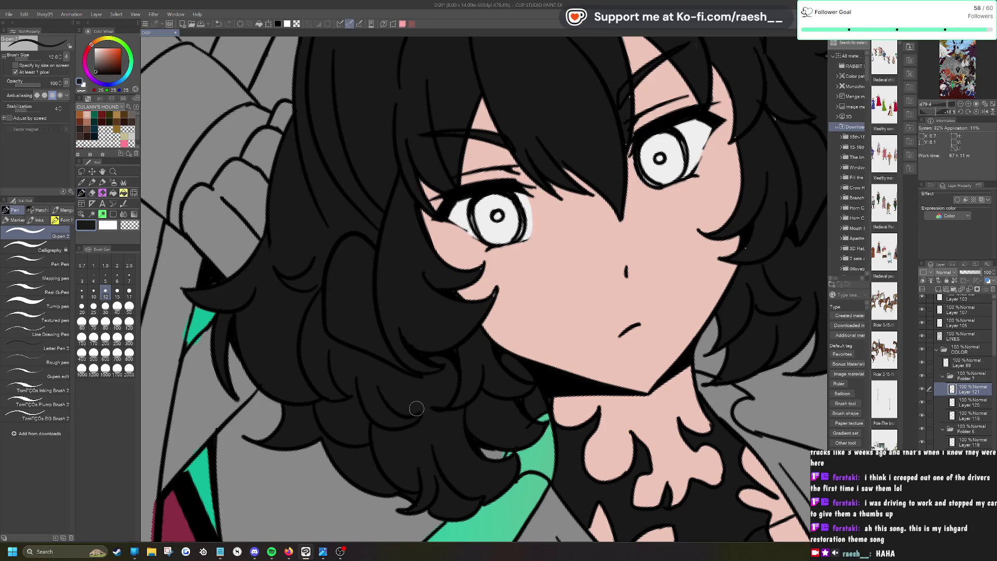
# Step: Paint over the grey streaks and fleck in the hair with solid black
pyautogui.scroll(-3, 400, 385)
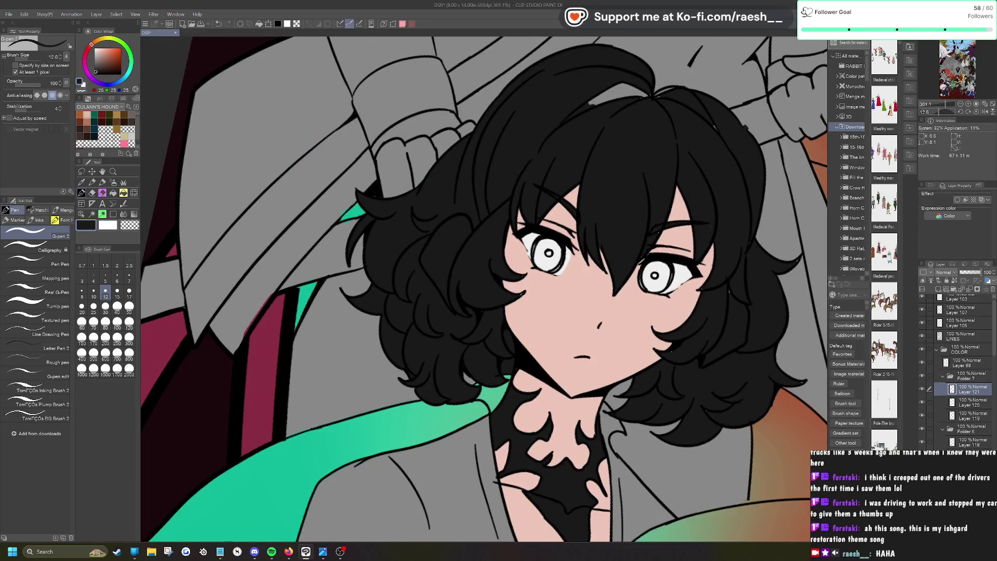
pyautogui.scroll(4, 609, 242)
pyautogui.moveTo(499, 197)
pyautogui.mouseDown()
pyautogui.moveTo(446, 189)
pyautogui.moveTo(404, 285)
pyautogui.mouseUp()
pyautogui.moveTo(524, 161); pyautogui.dragTo(542, 129)
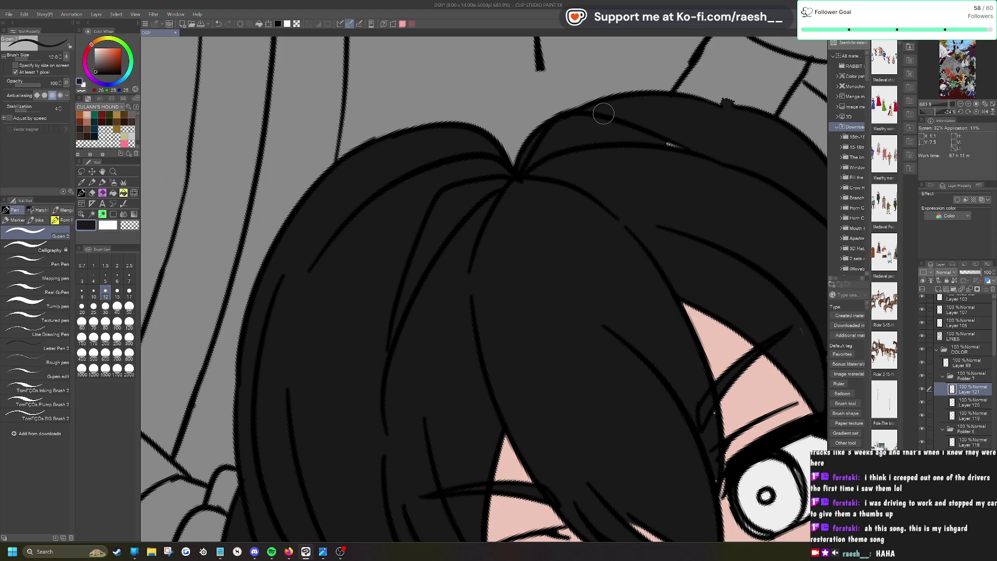
pyautogui.moveTo(643, 142); pyautogui.dragTo(675, 146)
pyautogui.scroll(-3, 563, 151)
pyautogui.scroll(3, 414, 102)
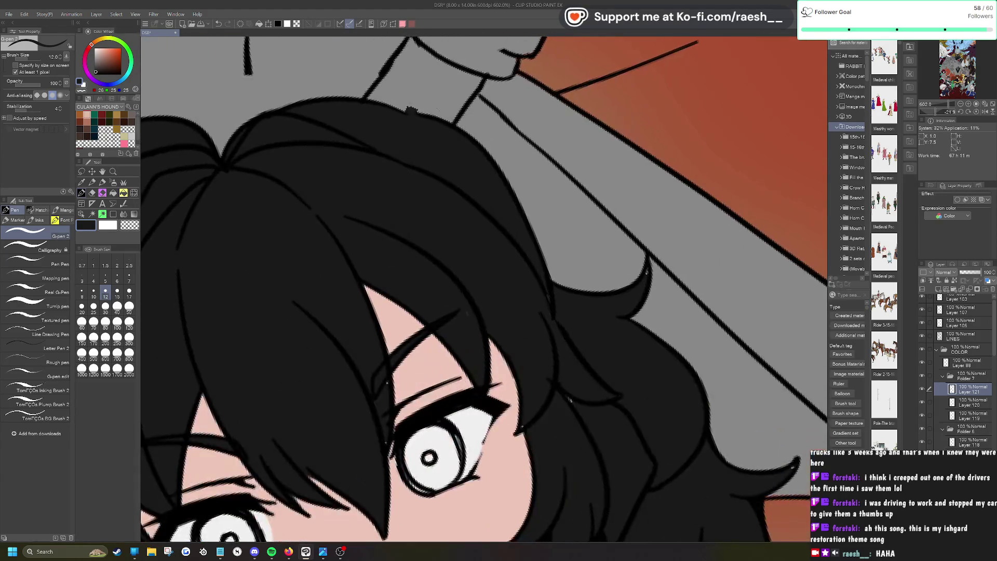
# Step: Erase the stray dark notch at the hair edge, then return to the G-pen
pyautogui.press('e')
pyautogui.moveTo(415, 103)
pyautogui.mouseDown()
pyautogui.moveTo(434, 105)
pyautogui.moveTo(408, 102)
pyautogui.mouseUp()
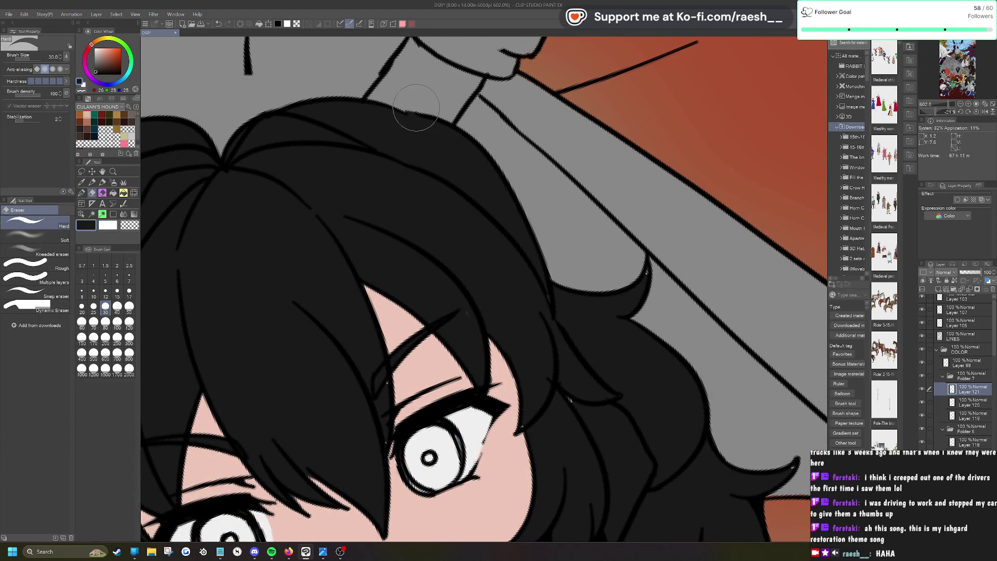
pyautogui.press('p')
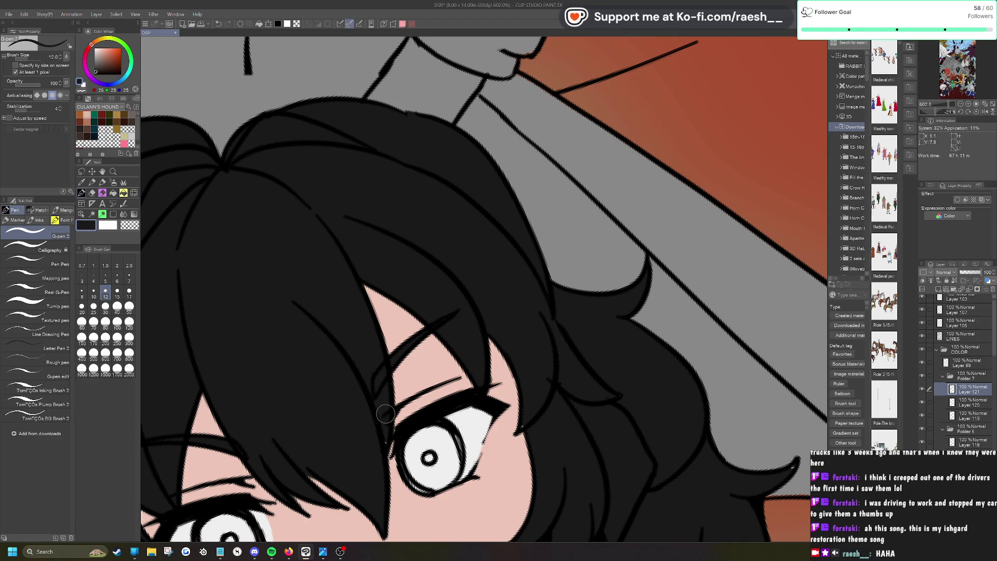
pyautogui.scroll(1, 586, 352)
pyautogui.scroll(-2, 586, 351)
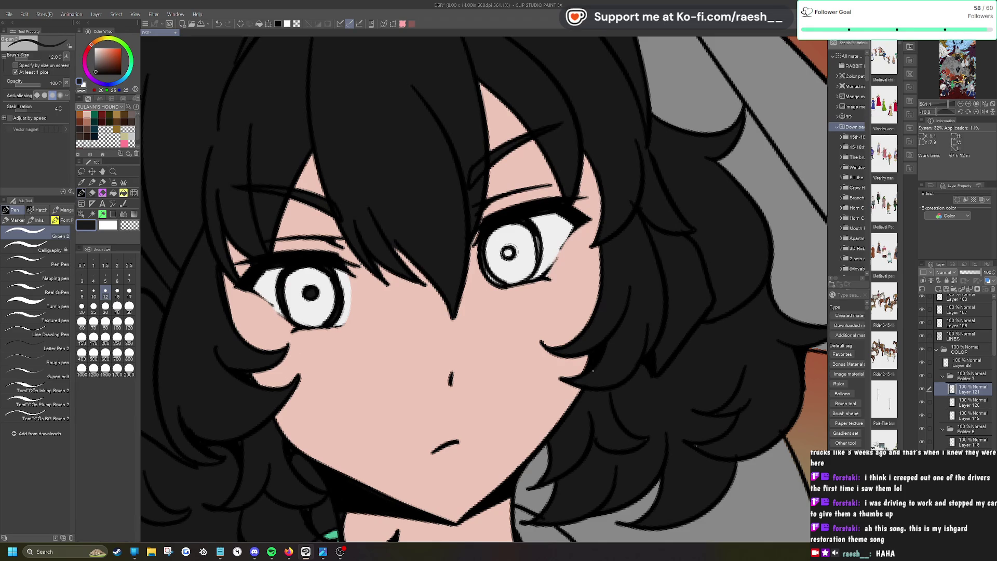
pyautogui.press('e')
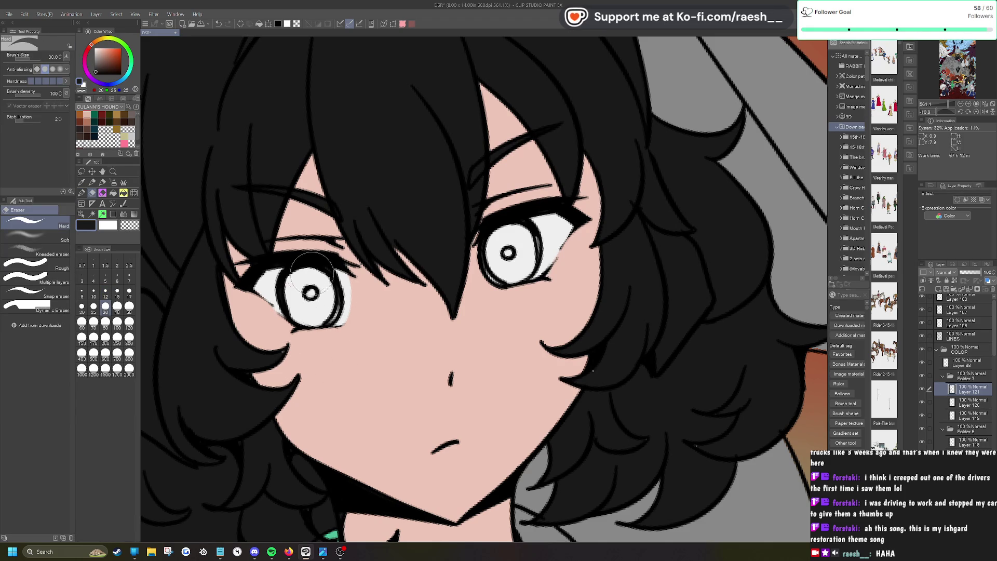
pyautogui.press('p')
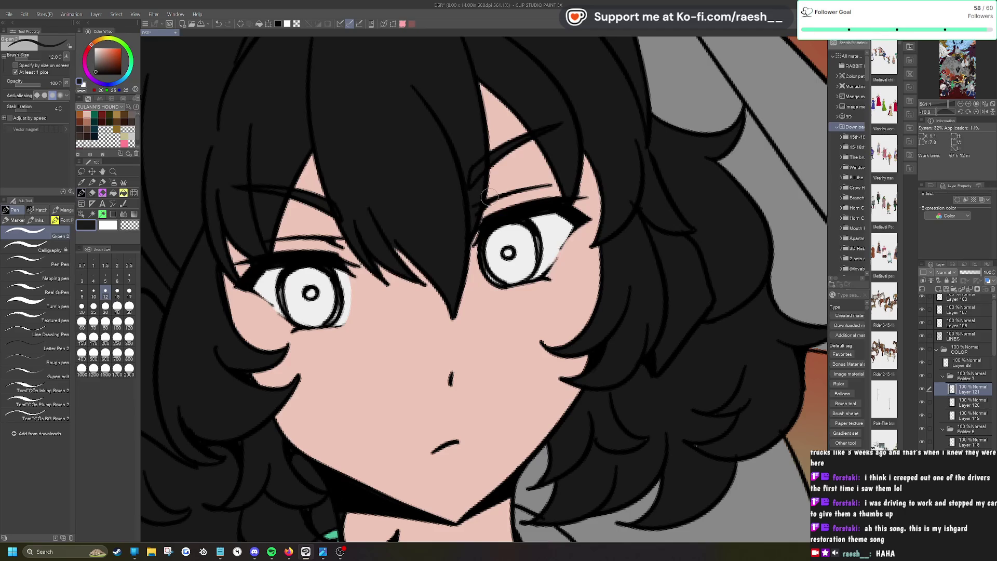
pyautogui.scroll(-3, 488, 196)
pyautogui.moveTo(488, 197); pyautogui.dragTo(488, 30)
# Step: Paint black nails on the raised hand's middle and index fingertips
pyautogui.scroll(-2, 486, 289)
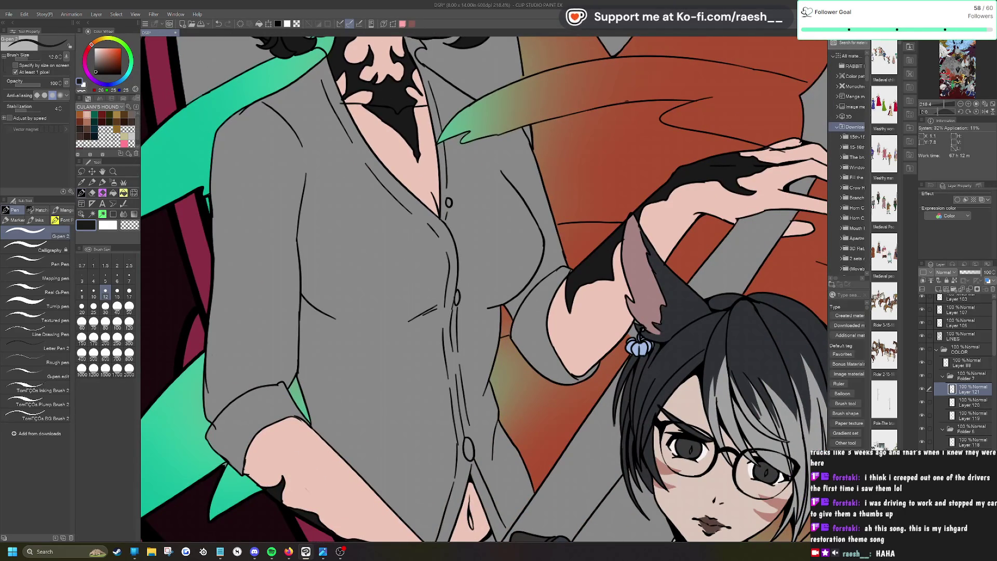
pyautogui.scroll(4, 675, 182)
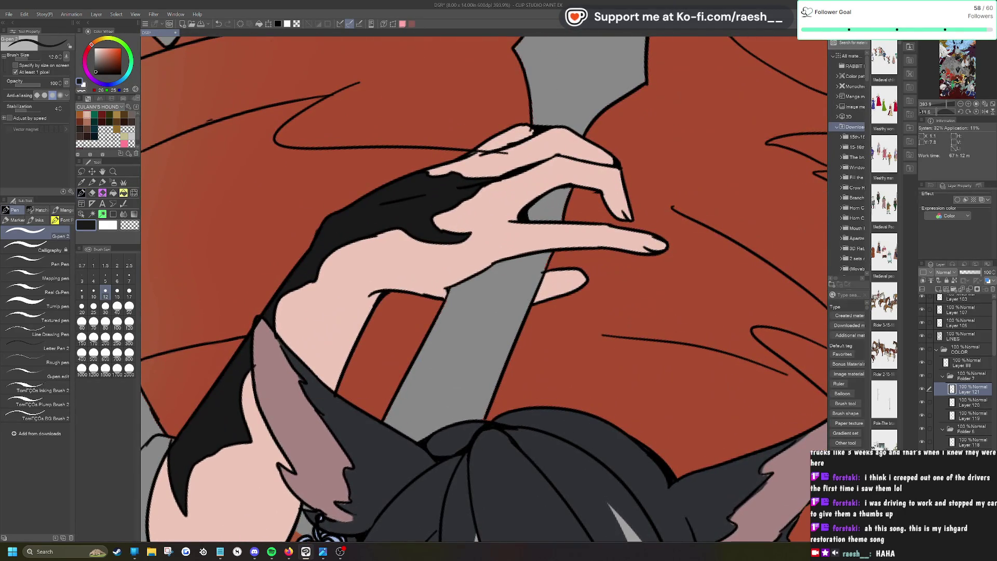
pyautogui.moveTo(624, 204)
pyautogui.mouseDown()
pyautogui.moveTo(628, 215)
pyautogui.moveTo(624, 200)
pyautogui.mouseUp()
pyautogui.moveTo(661, 240); pyautogui.dragTo(655, 245)
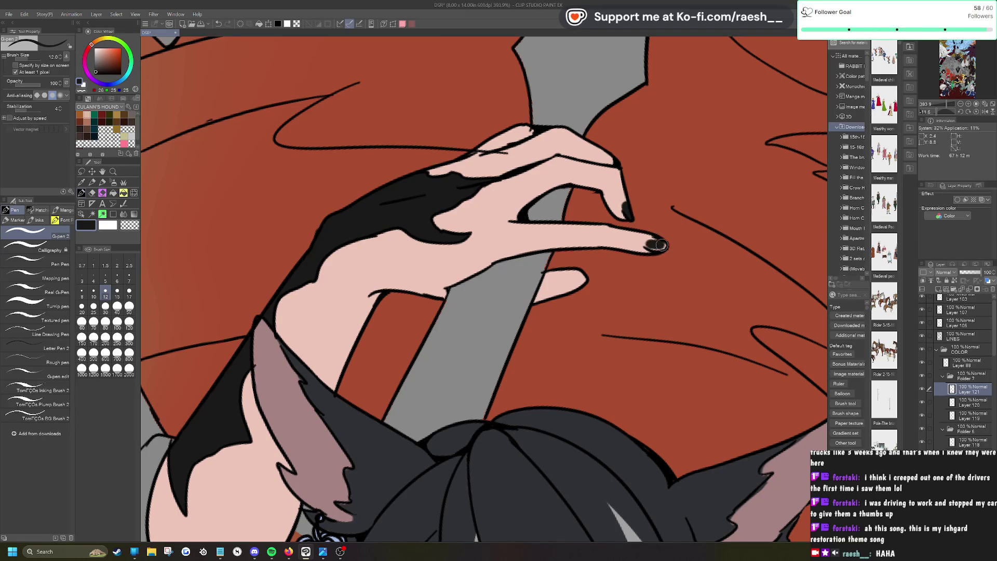
pyautogui.scroll(-1, 657, 244)
pyautogui.scroll(-3, 653, 245)
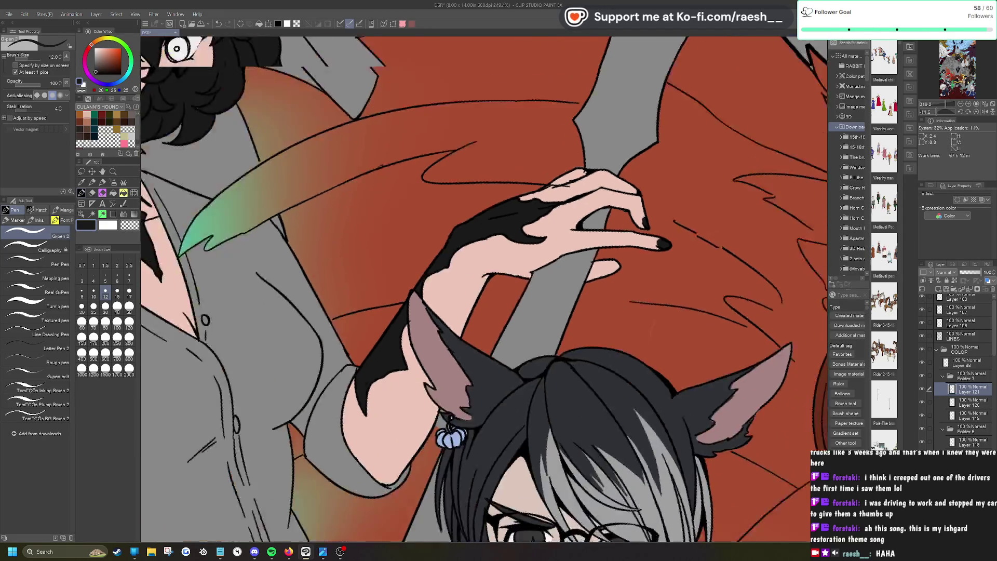
pyautogui.scroll(5, 446, 515)
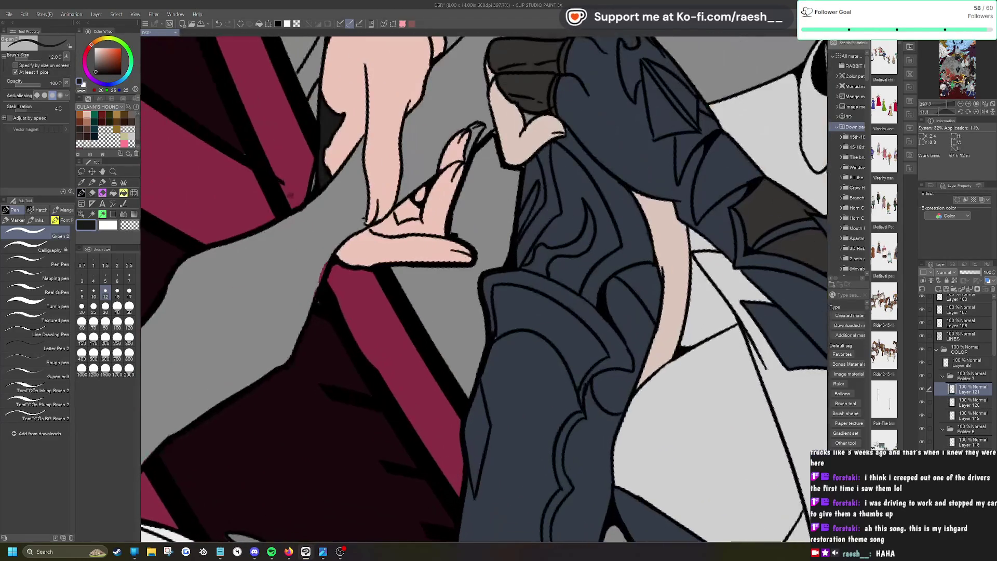
# Step: Paint black nails on the lower hand's thumb and remaining fingertips
pyautogui.moveTo(452, 254); pyautogui.dragTo(461, 261)
pyautogui.moveTo(460, 171); pyautogui.dragTo(454, 185)
pyautogui.moveTo(465, 134)
pyautogui.mouseDown()
pyautogui.moveTo(460, 151)
pyautogui.moveTo(482, 126)
pyautogui.mouseUp()
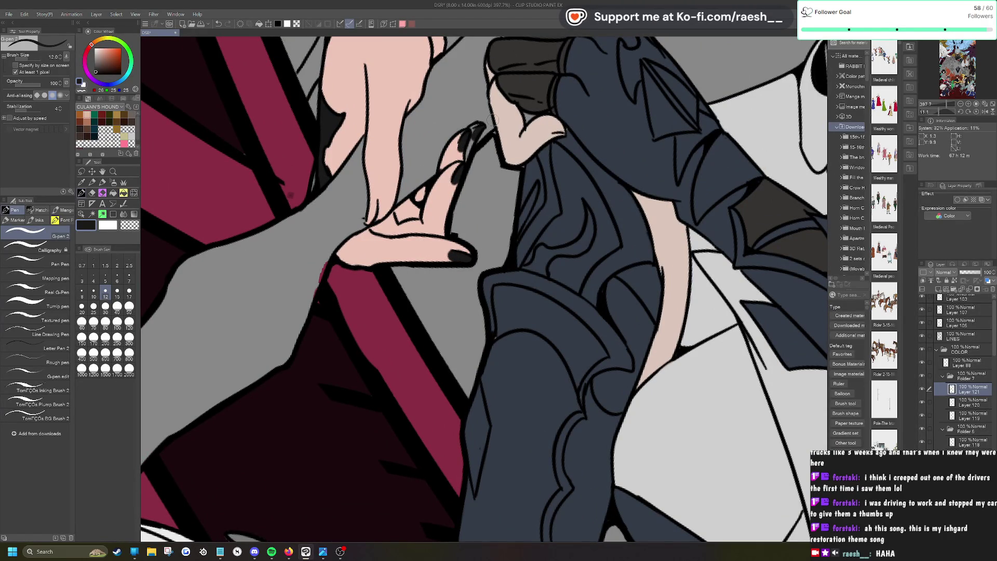
pyautogui.scroll(-5, 582, 134)
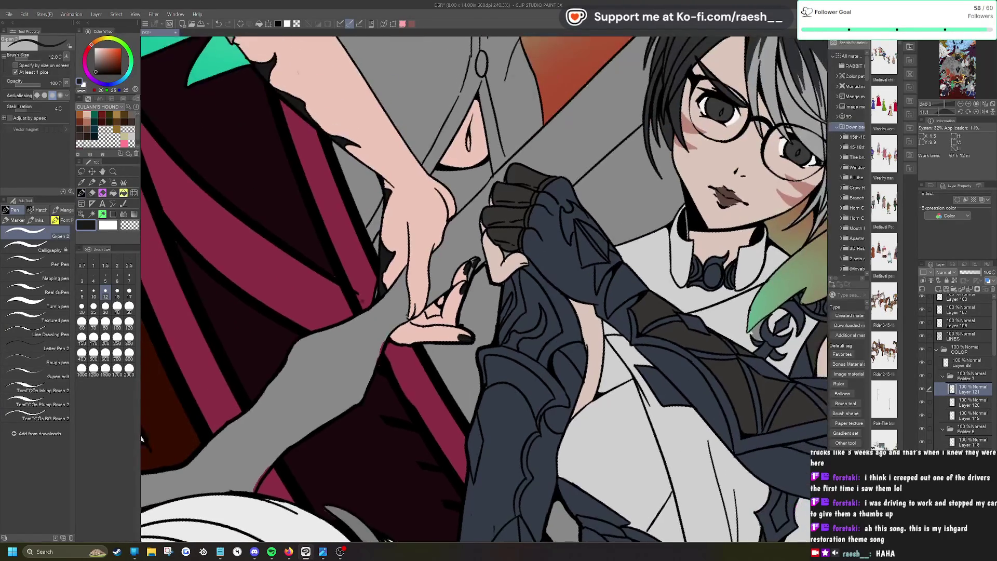
pyautogui.scroll(5, 581, 135)
pyautogui.moveTo(394, 308); pyautogui.dragTo(397, 292)
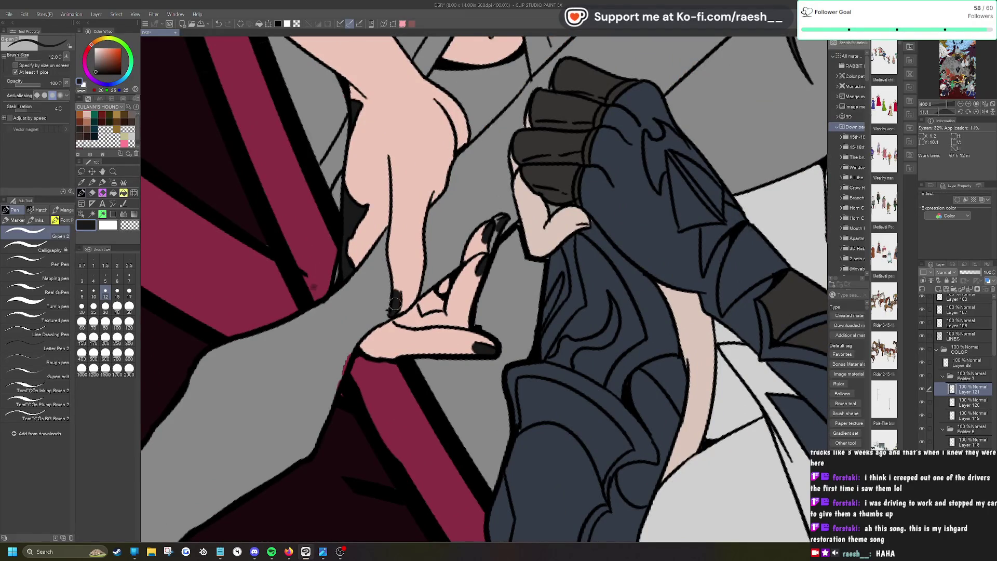
pyautogui.click(972, 418)
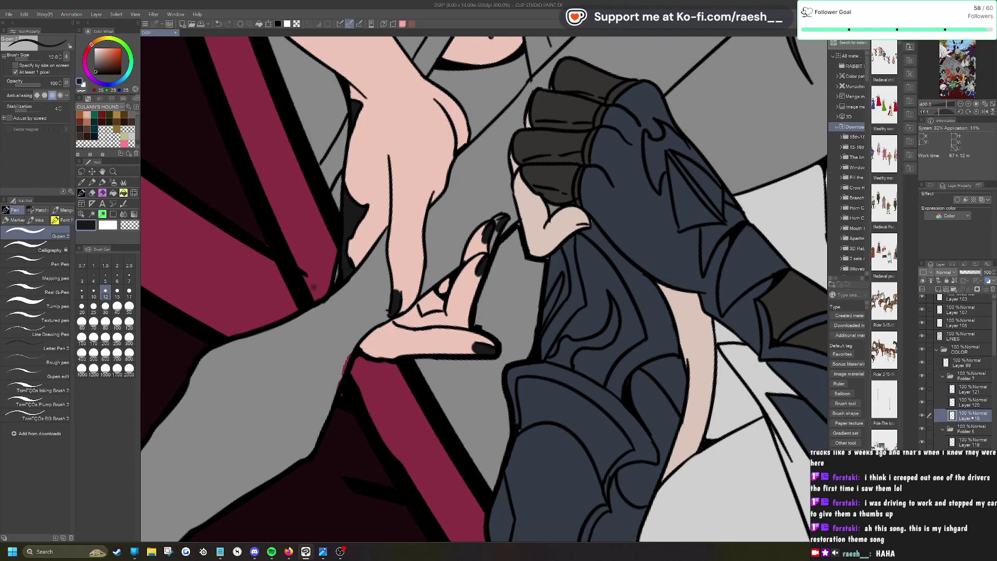
# Step: On Layer 119, pick the pink skin tone and touch up the skin around the fingernail
pyautogui.click(81, 183)
pyautogui.click(416, 147)
pyautogui.press('p')
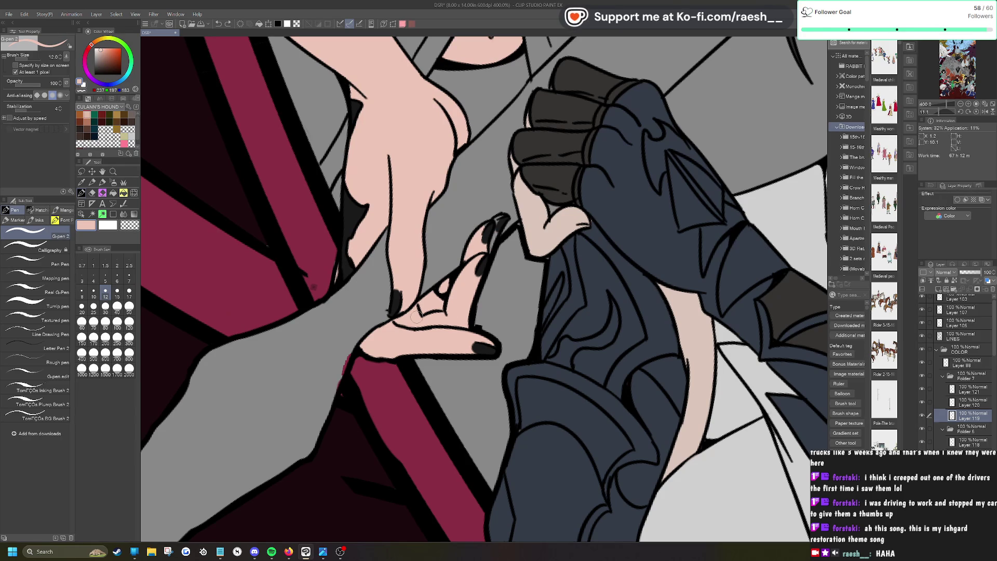
pyautogui.moveTo(490, 235); pyautogui.dragTo(493, 246)
# Step: Return to Layer 121 and sample the black line colour with the Eyedropper
pyautogui.click(974, 390)
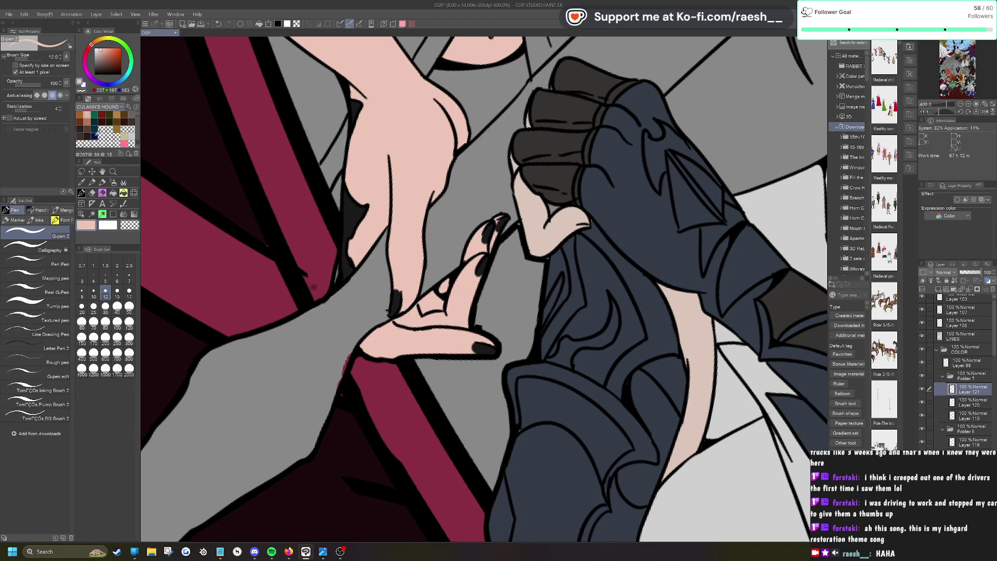
pyautogui.click(82, 182)
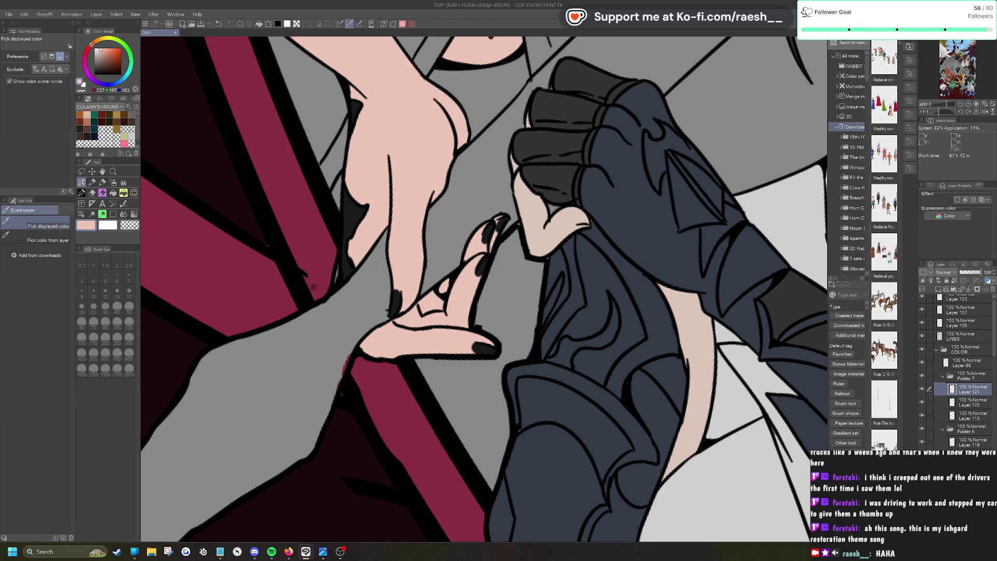
pyautogui.click(349, 220)
pyautogui.press('p')
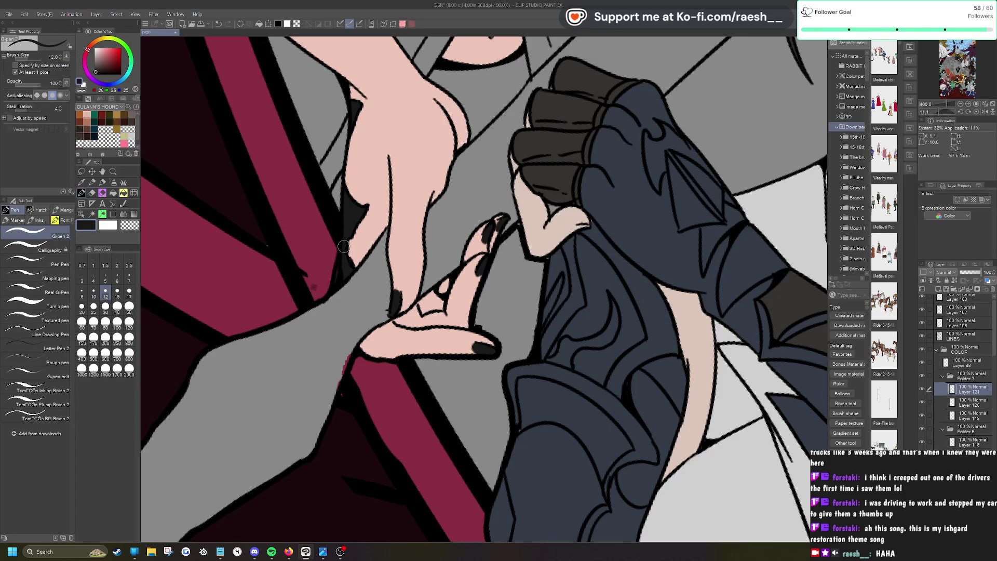
pyautogui.scroll(-5, 484, 289)
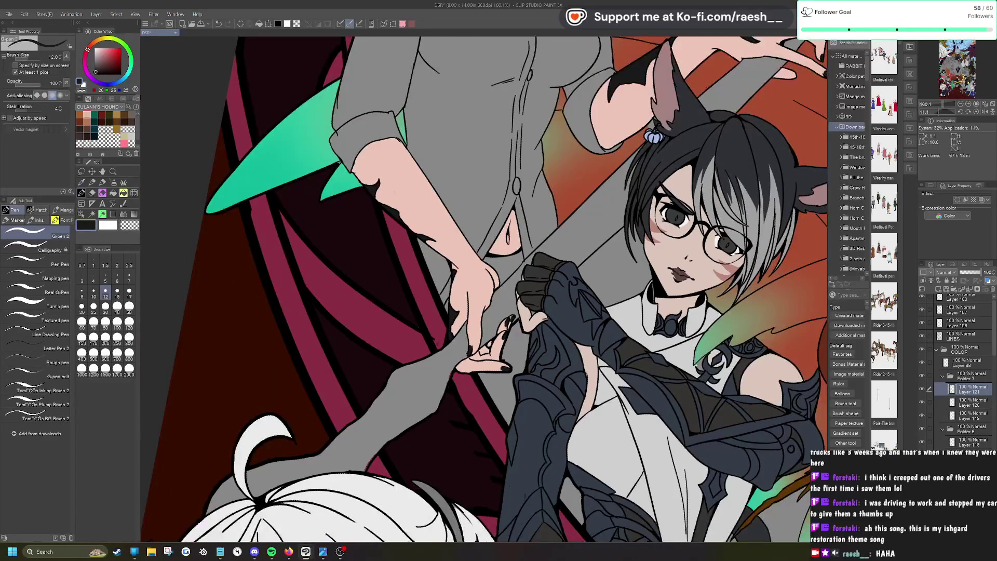
pyautogui.scroll(1, 484, 289)
pyautogui.scroll(-1, 479, 139)
pyautogui.moveTo(478, 139)
pyautogui.mouseDown()
pyautogui.moveTo(504, 265)
pyautogui.moveTo(536, 281)
pyautogui.moveTo(519, 218)
pyautogui.moveTo(525, 291)
pyautogui.mouseUp()
pyautogui.scroll(-1, 537, 280)
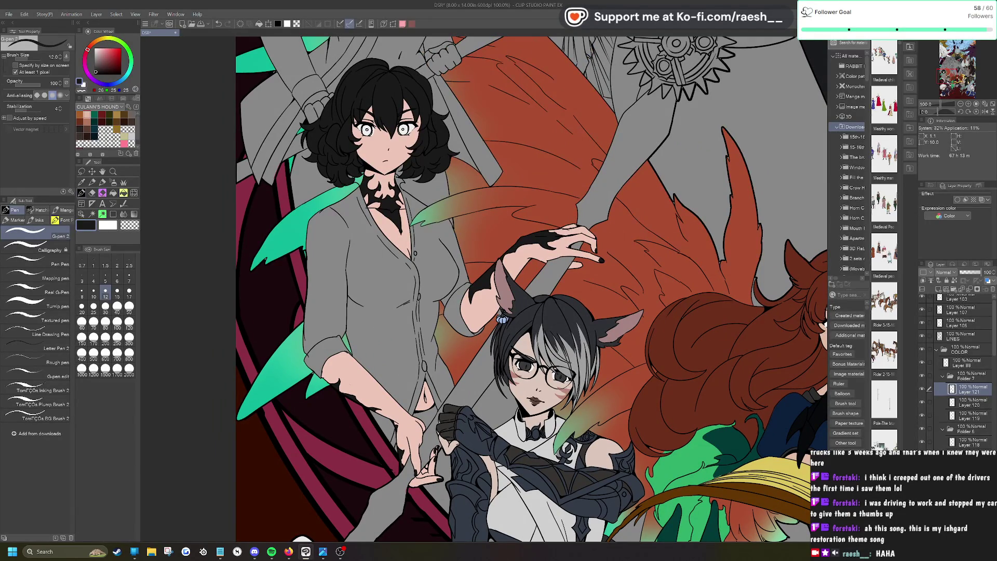
pyautogui.hotkey('ctrl', 'shift', 'n')
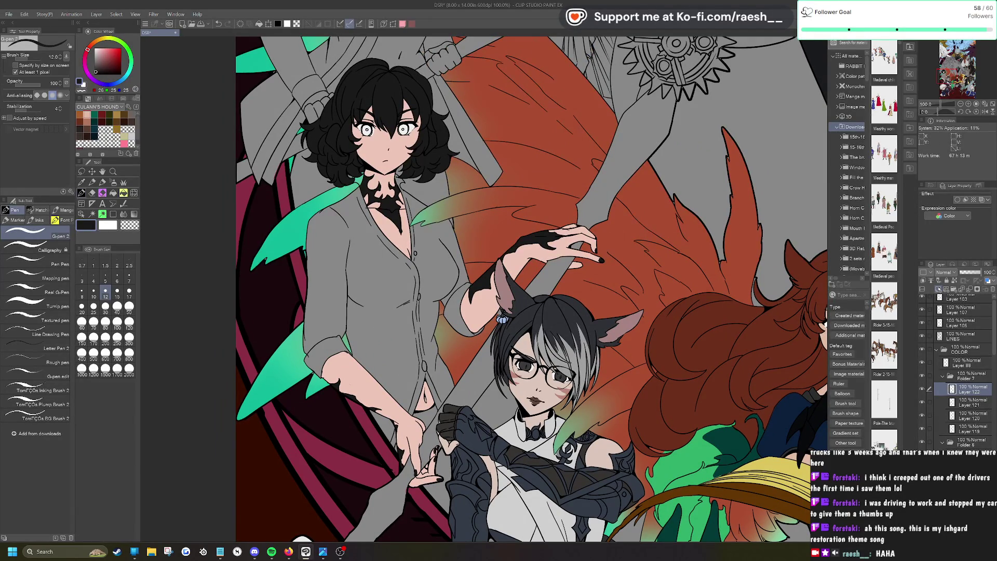
# Step: Mix a light grey and paint both of the woman's irises with it
pyautogui.click(95, 50)
pyautogui.click(95, 50)
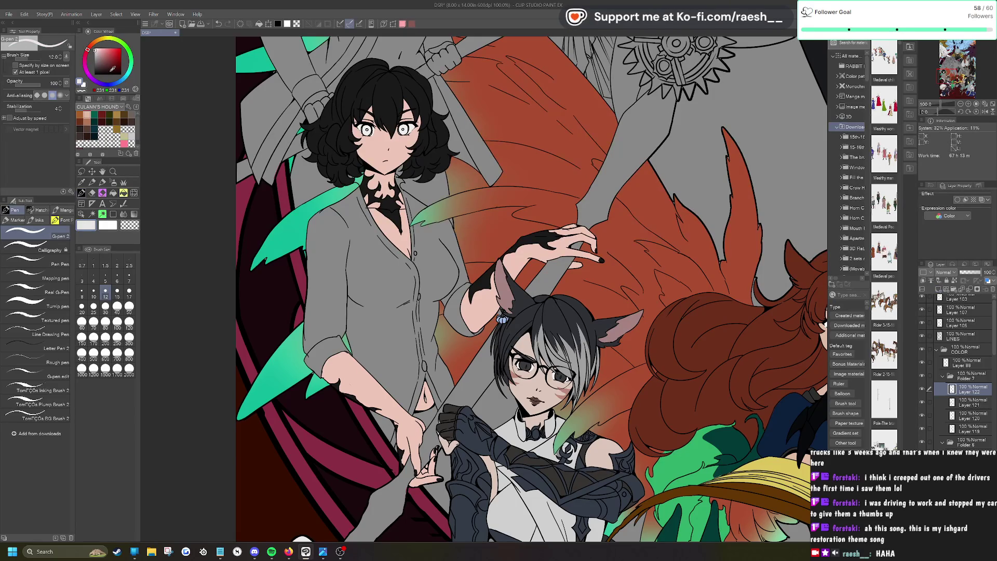
pyautogui.scroll(5, 394, 95)
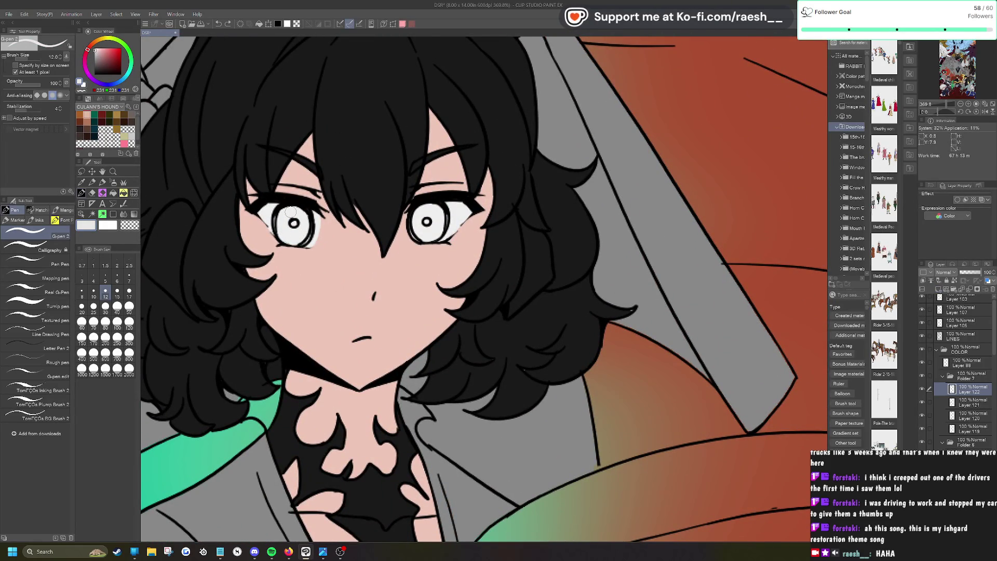
pyautogui.click(96, 54)
pyautogui.click(94, 56)
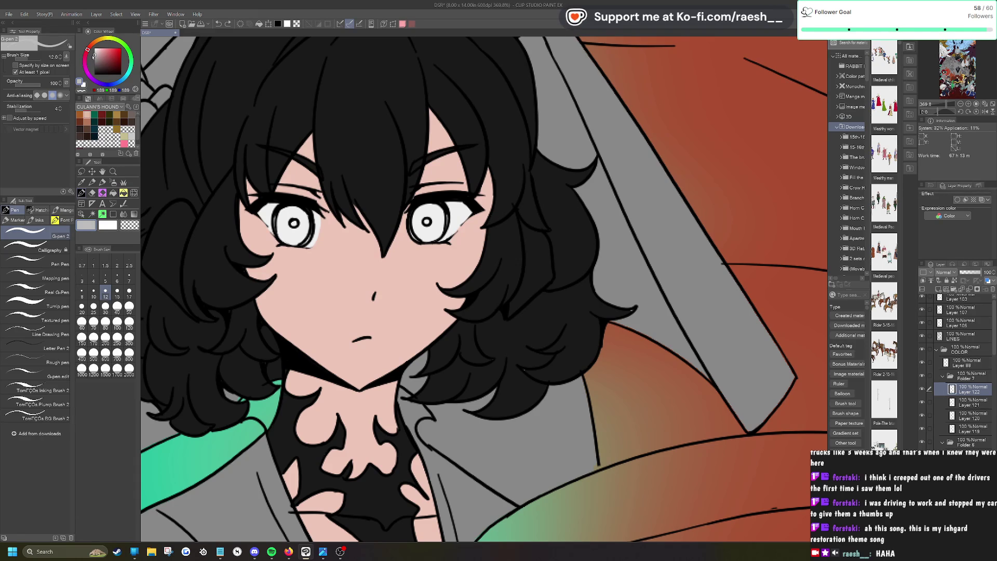
pyautogui.moveTo(281, 217)
pyautogui.mouseDown()
pyautogui.moveTo(304, 207)
pyautogui.moveTo(307, 223)
pyautogui.moveTo(291, 240)
pyautogui.moveTo(310, 233)
pyautogui.moveTo(308, 222)
pyautogui.mouseUp()
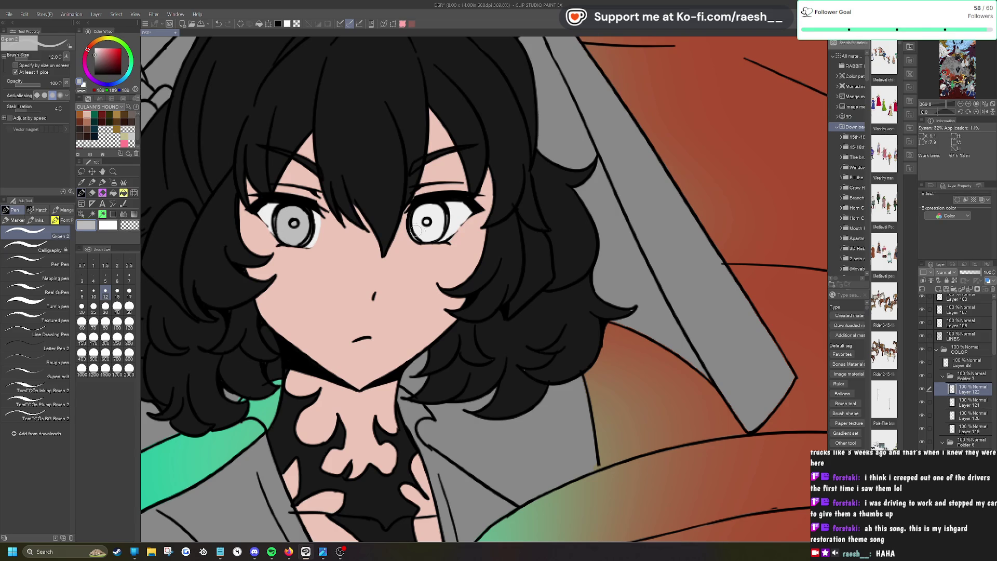
pyautogui.moveTo(418, 230)
pyautogui.mouseDown()
pyautogui.moveTo(436, 236)
pyautogui.moveTo(434, 206)
pyautogui.moveTo(423, 213)
pyautogui.moveTo(440, 215)
pyautogui.moveTo(438, 231)
pyautogui.mouseUp()
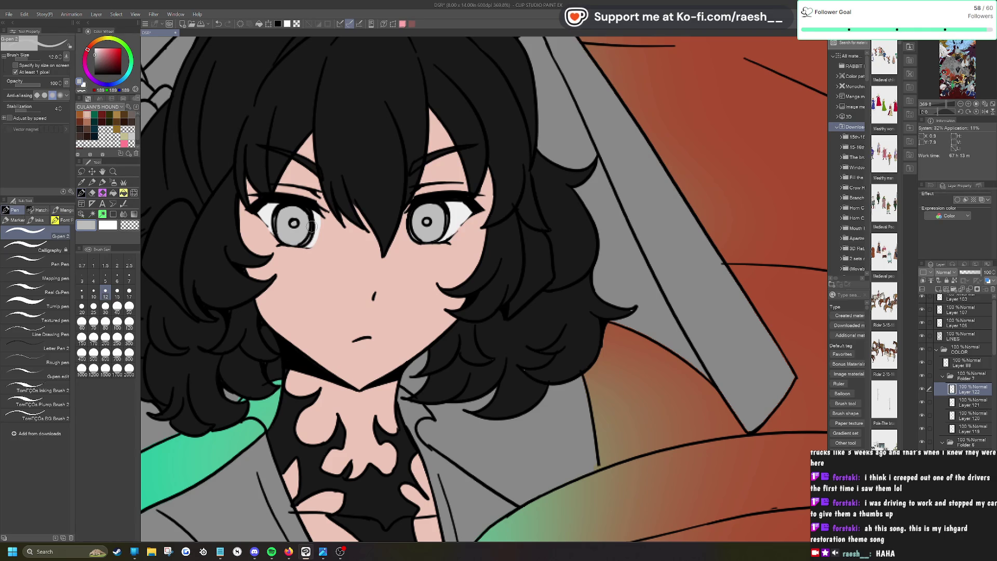
pyautogui.hotkey('ctrl', '-')
pyautogui.hotkey('ctrl', '-')
pyautogui.hotkey('ctrl', '-')
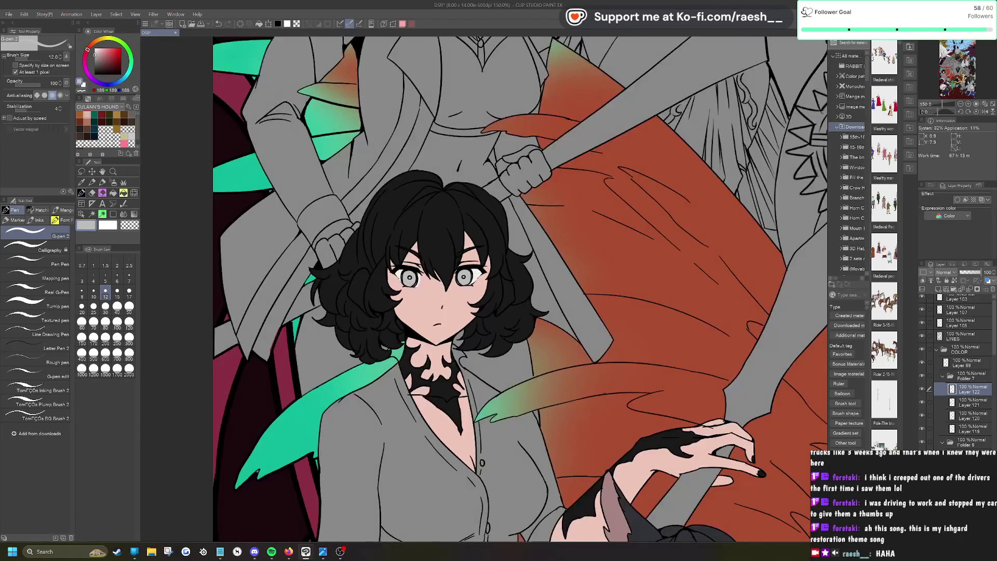
pyautogui.scroll(2, 490, 372)
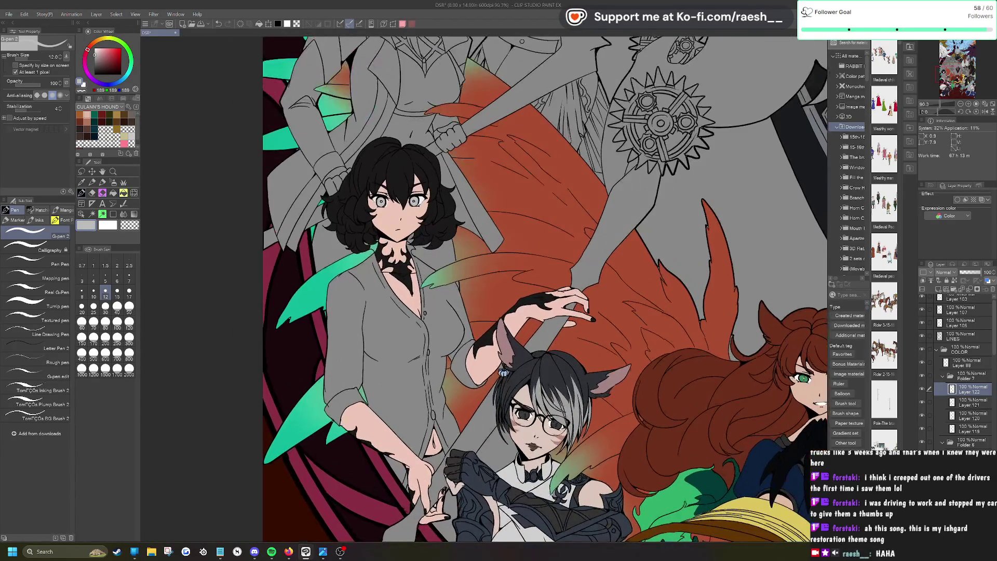
pyautogui.click(938, 289)
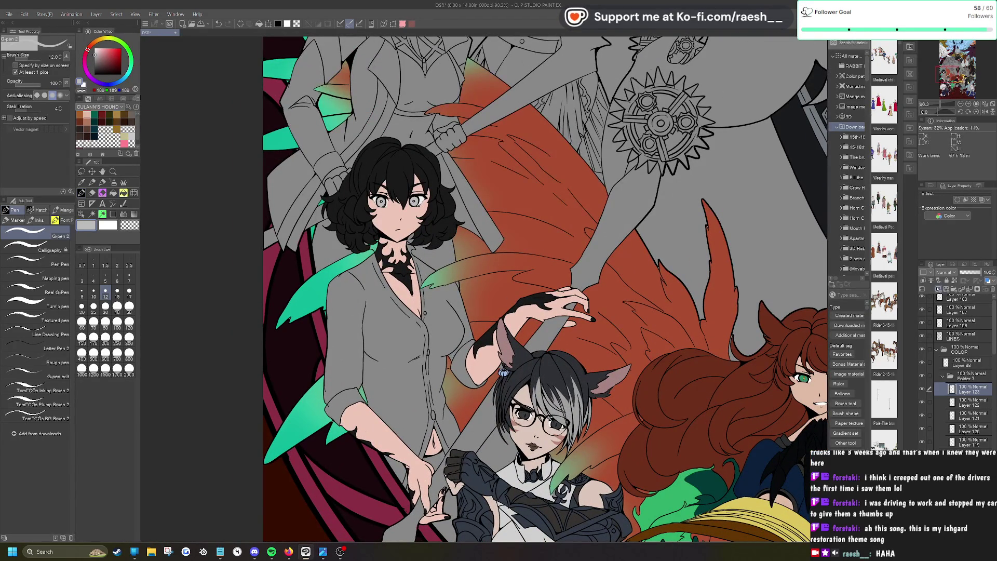
# Step: Auto-select both collar sides and the main shirt area
pyautogui.click(92, 213)
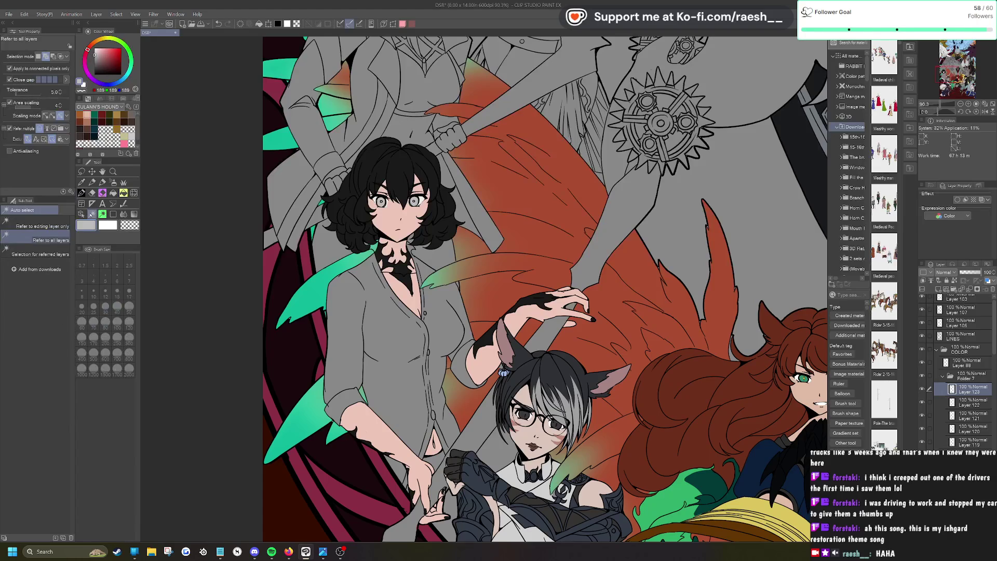
pyautogui.scroll(5, 379, 259)
pyautogui.click(343, 294)
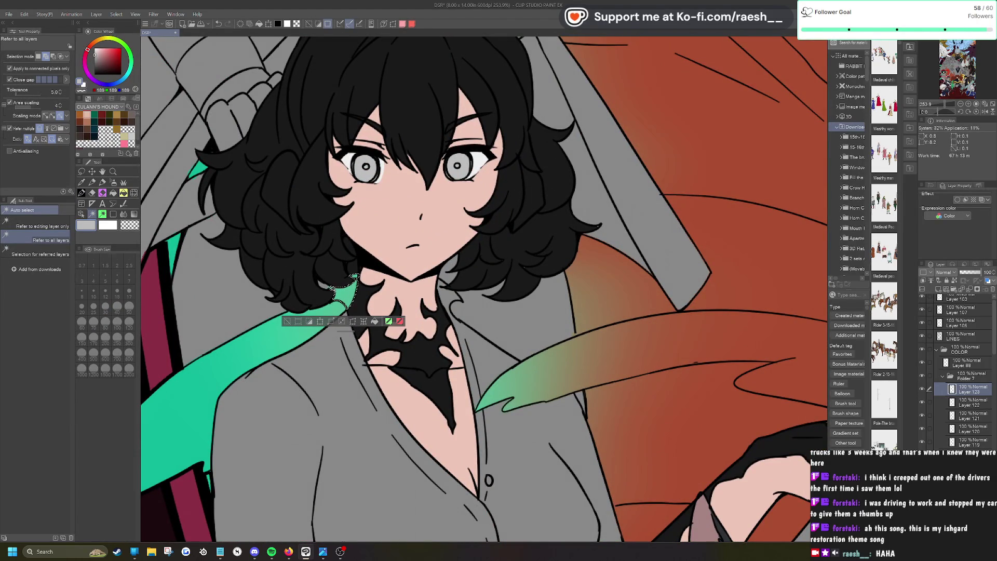
pyautogui.click(448, 298)
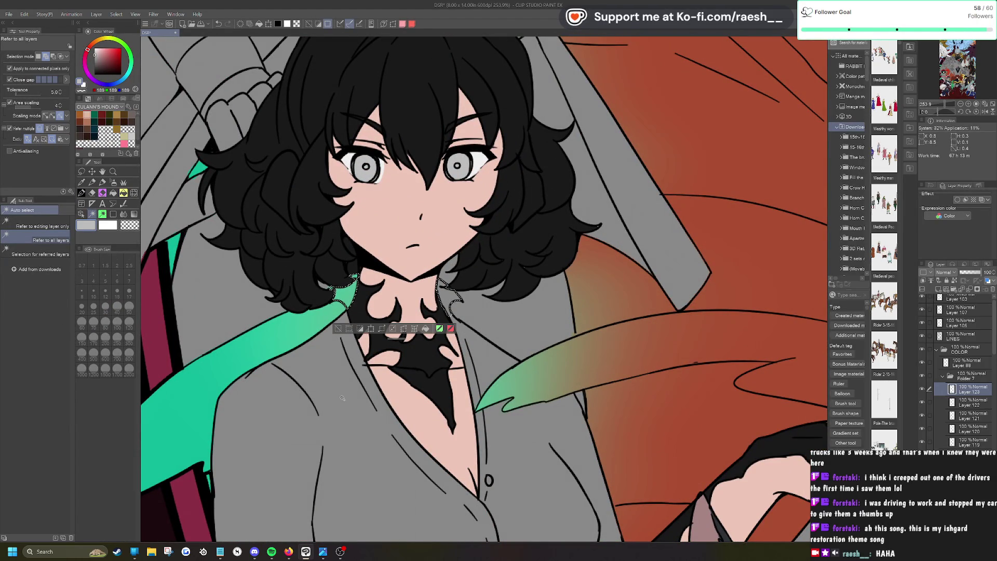
pyautogui.click(344, 413)
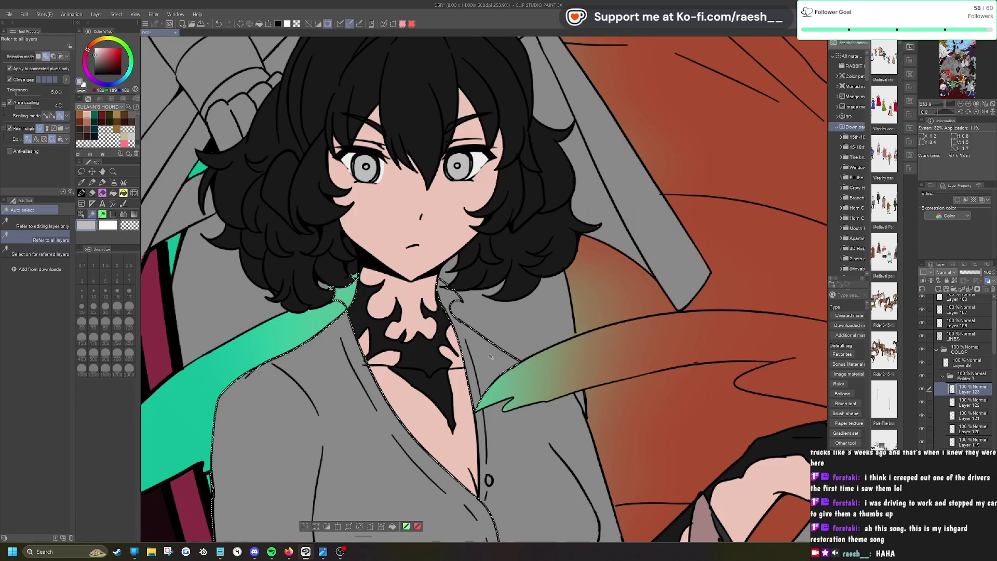
pyautogui.scroll(-1, 344, 413)
pyautogui.scroll(-3, 319, 423)
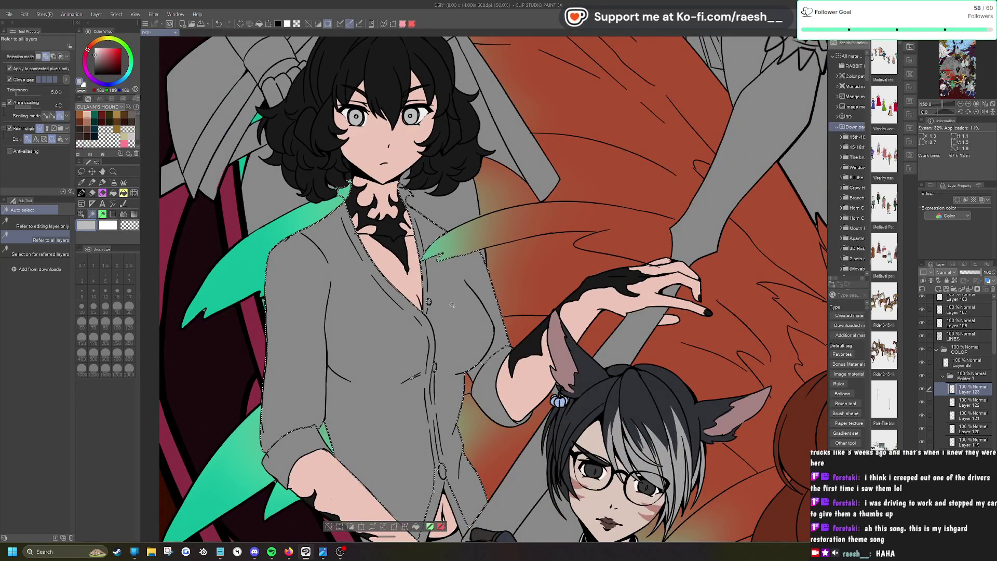
pyautogui.scroll(4, 320, 423)
pyautogui.scroll(1, 337, 354)
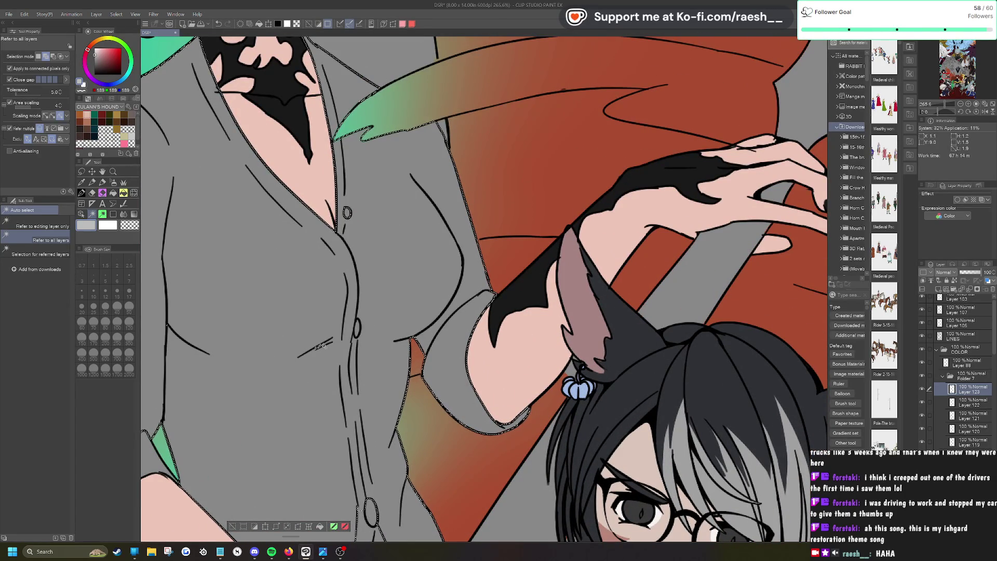
pyautogui.scroll(-3, 348, 253)
pyautogui.scroll(2, 364, 280)
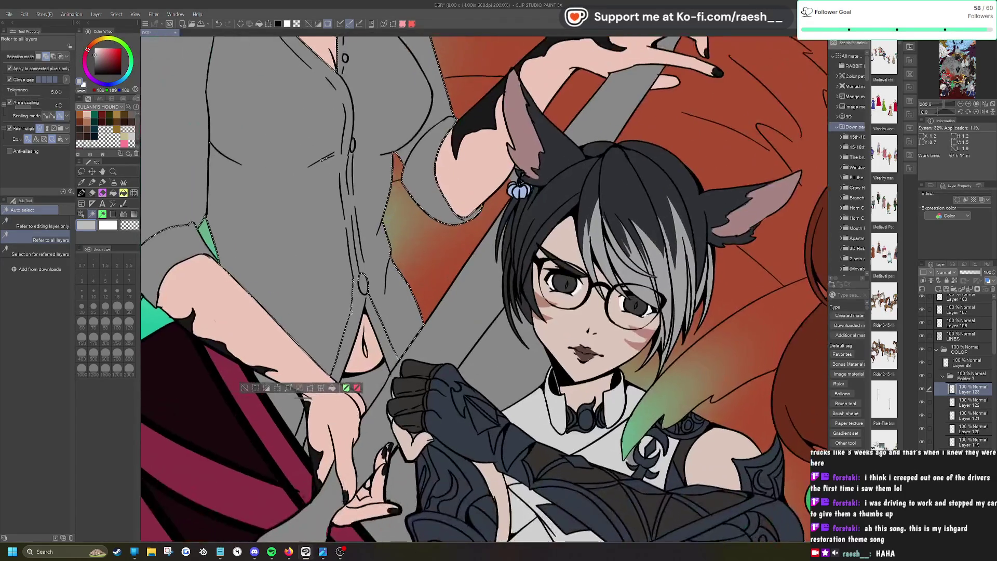
# Step: Add the lower shirt, wrist gap and area beside the hand to the selection
pyautogui.click(358, 310)
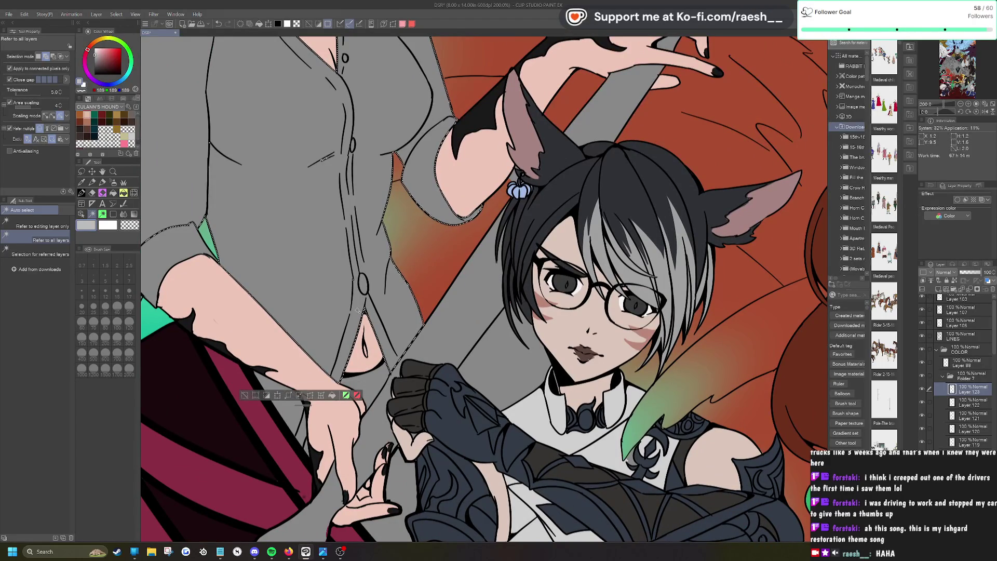
pyautogui.click(379, 378)
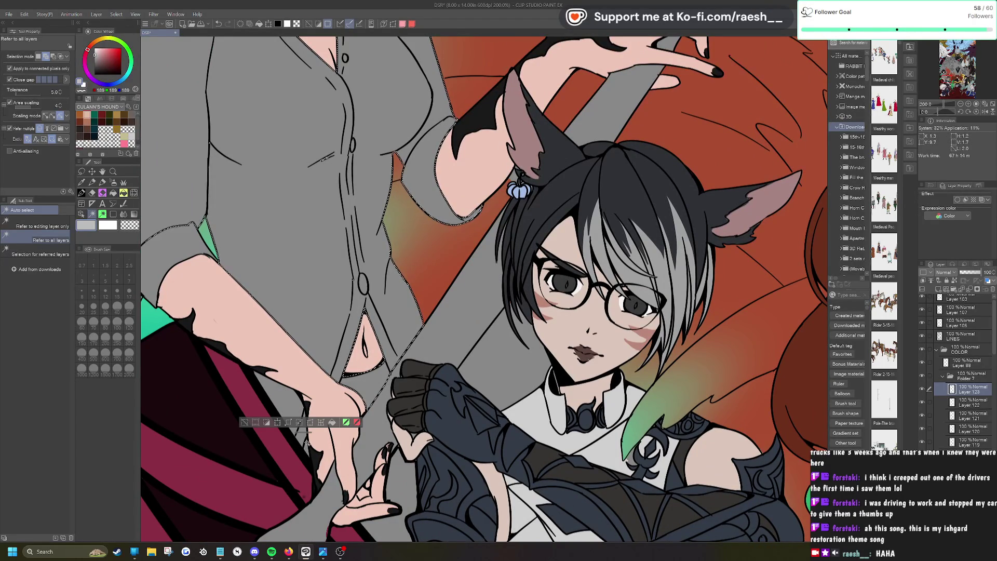
pyautogui.click(307, 442)
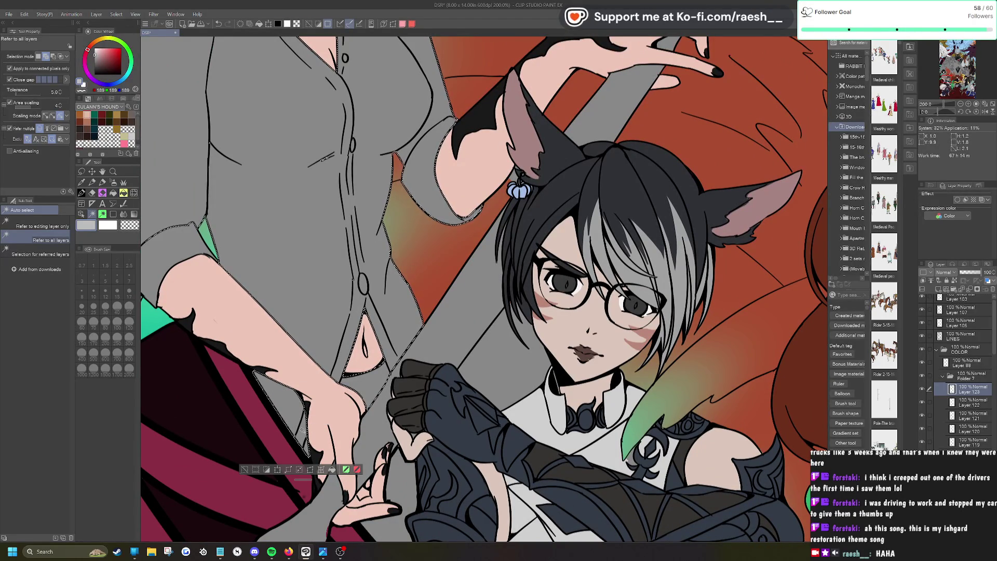
pyautogui.scroll(-3, 466, 343)
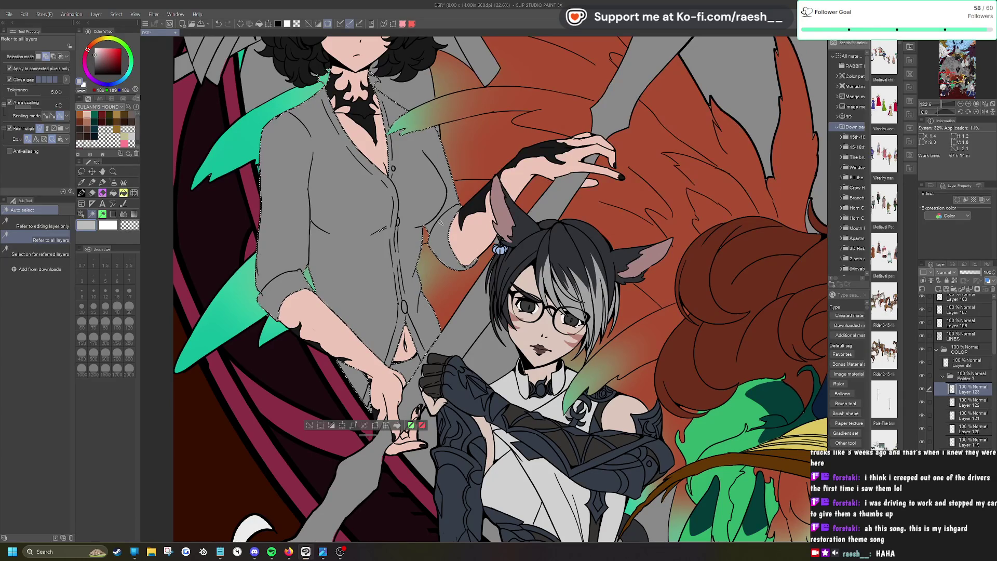
pyautogui.scroll(-1, 493, 353)
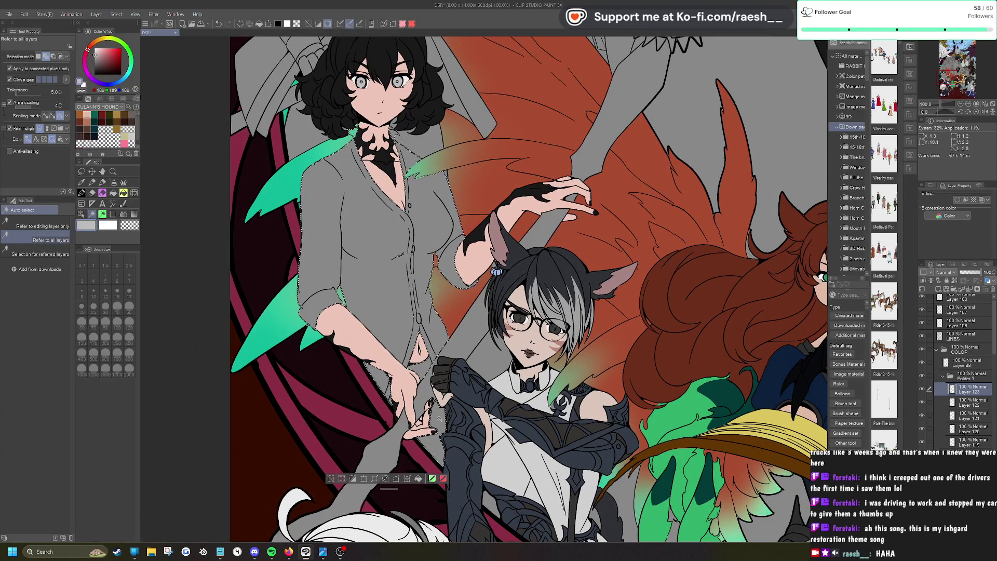
pyautogui.scroll(-2, 481, 413)
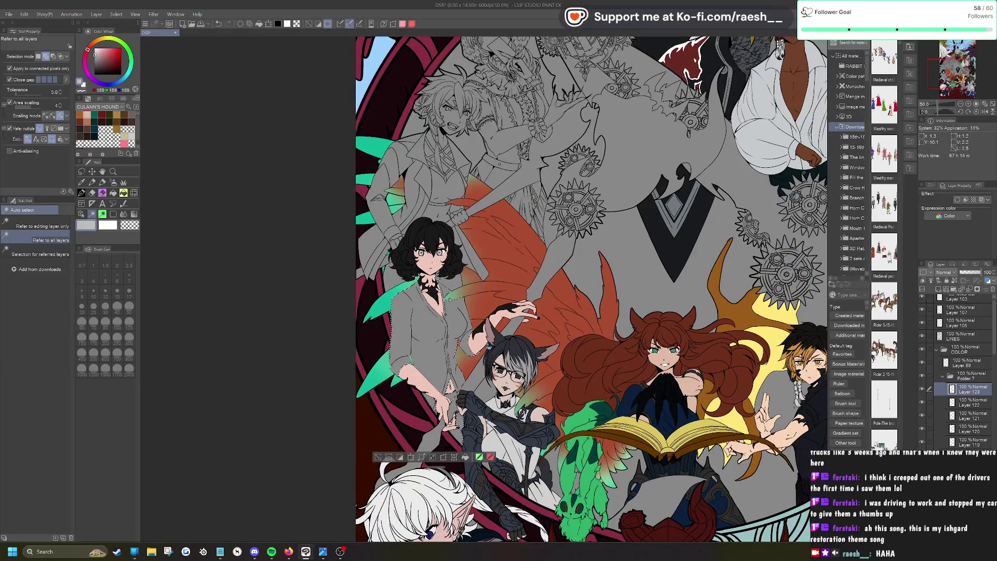
# Step: Fill the shirt selection with dark near-black, then deselect
pyautogui.click(95, 69)
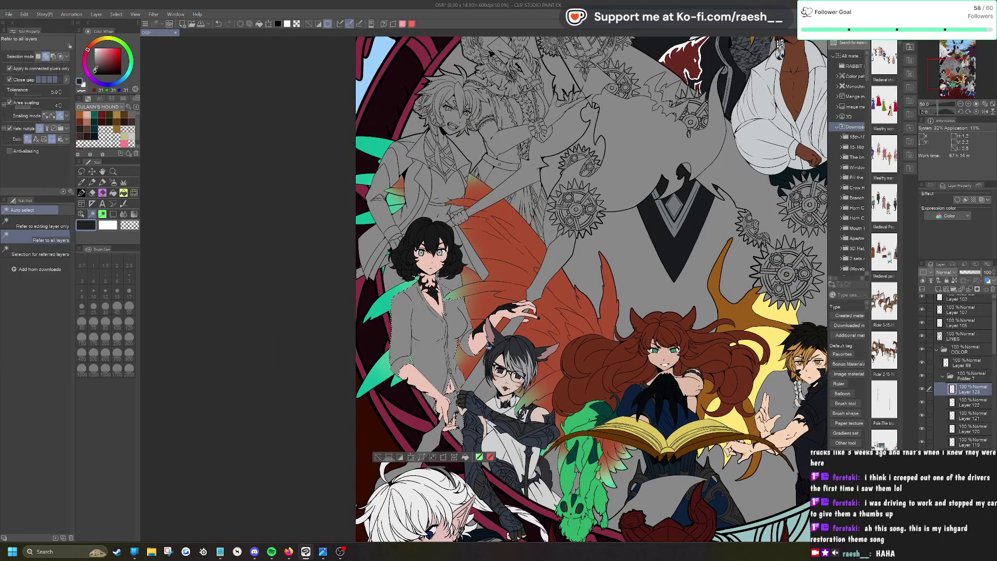
pyautogui.click(466, 457)
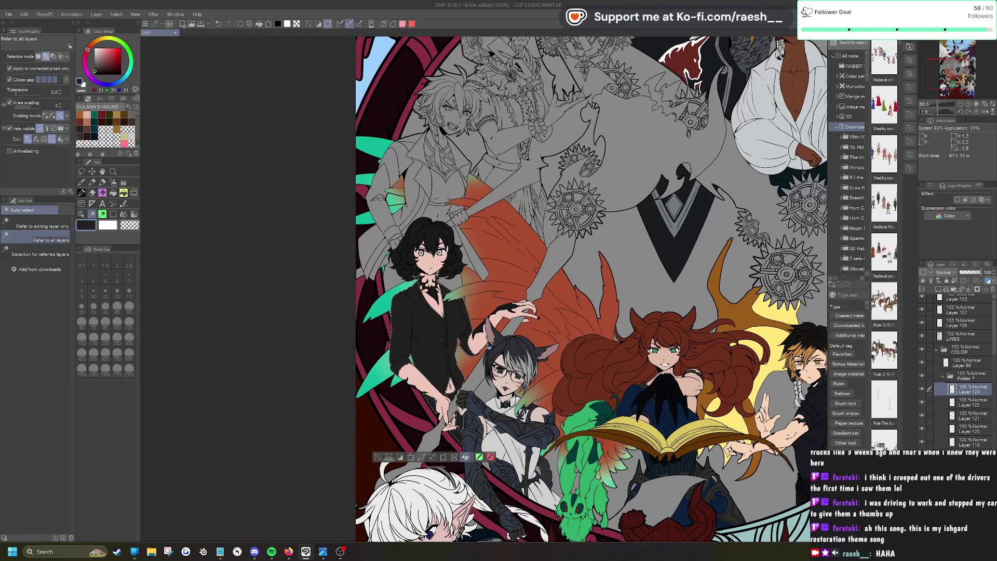
pyautogui.click(377, 457)
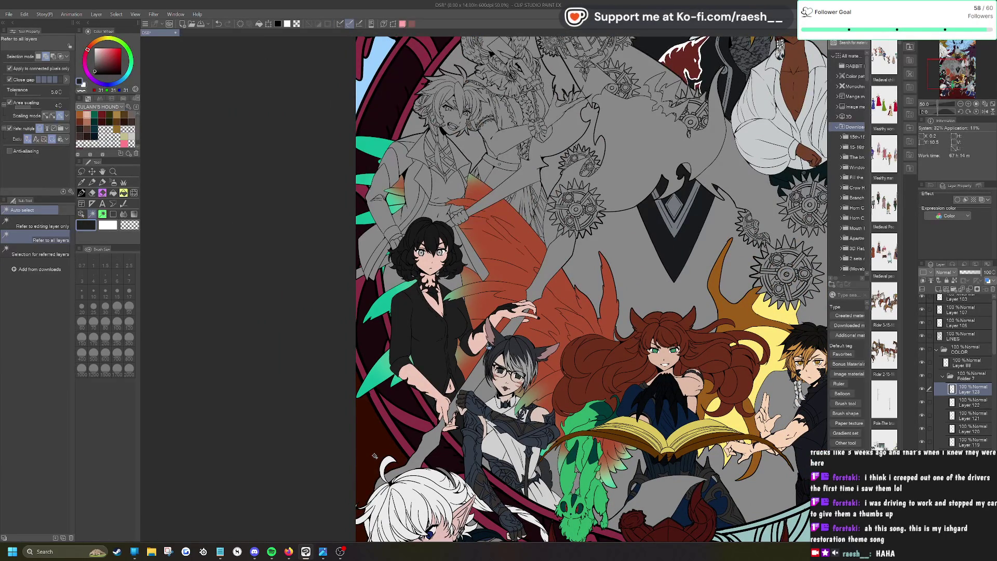
pyautogui.scroll(3, 458, 373)
# Step: Paint over the leftover gaps along the black shirt's sleeves, hands and collar with the G-pen
pyautogui.press('p')
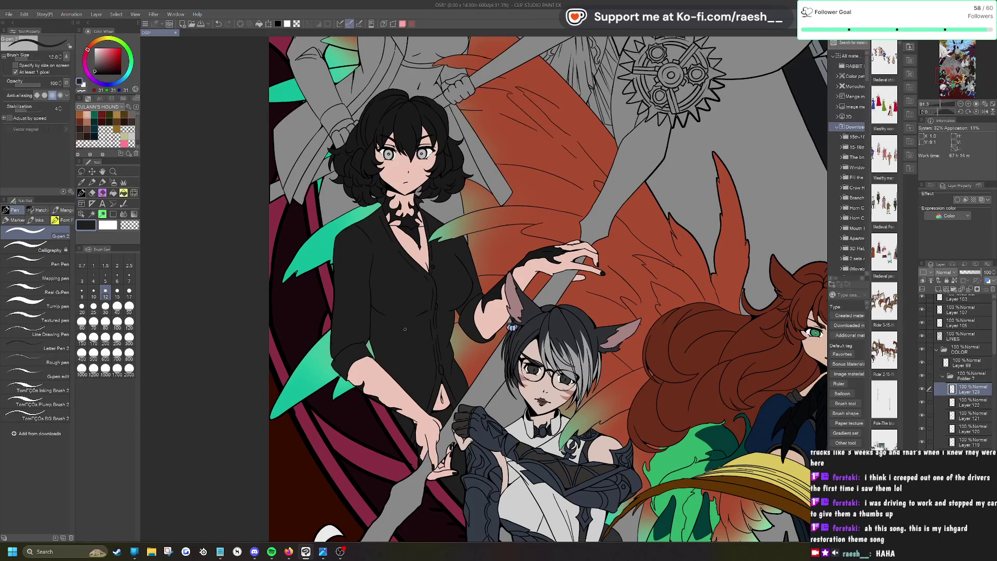
pyautogui.scroll(2, 458, 318)
pyautogui.scroll(6, 518, 260)
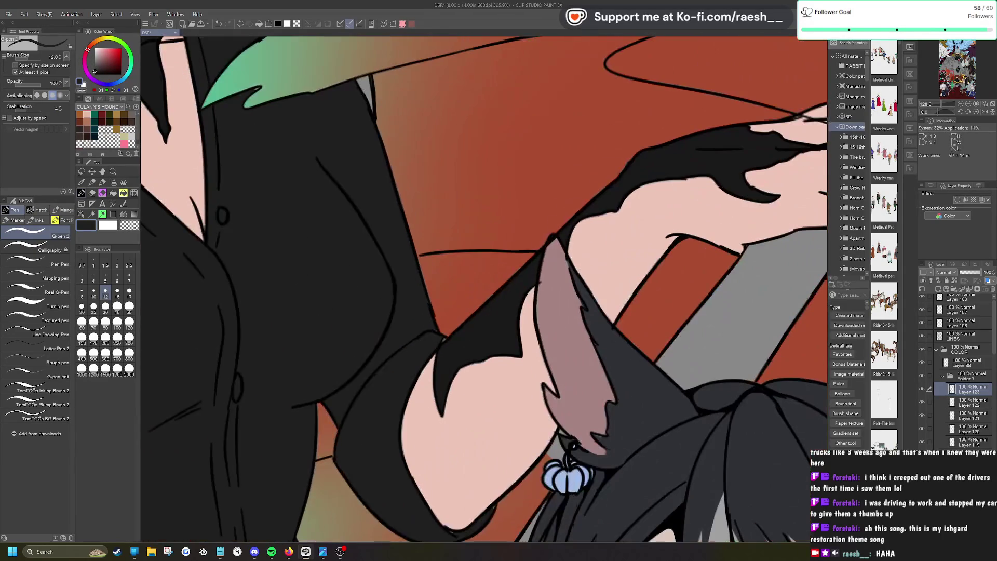
pyautogui.scroll(-2, 444, 338)
pyautogui.scroll(-3, 444, 338)
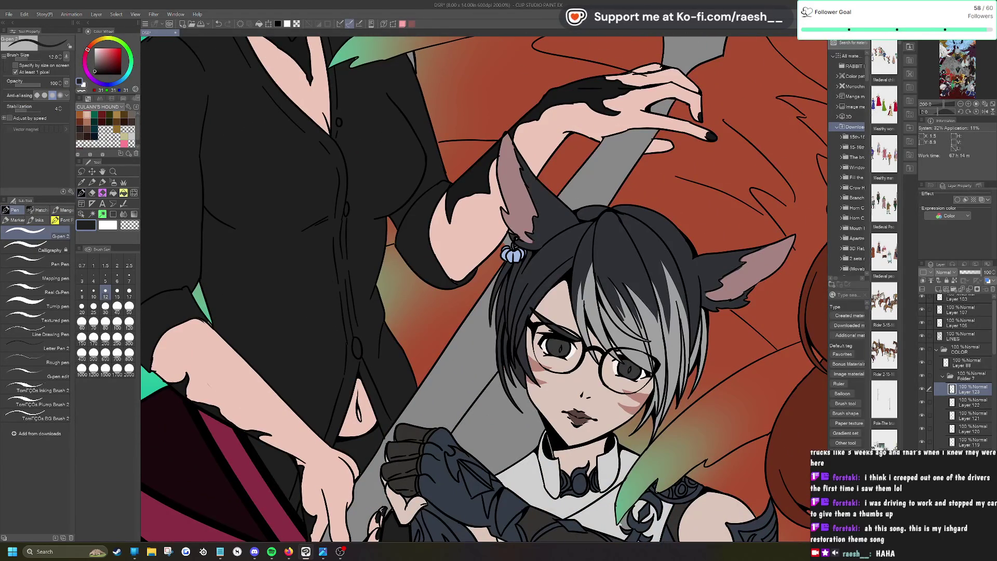
pyautogui.scroll(4, 381, 285)
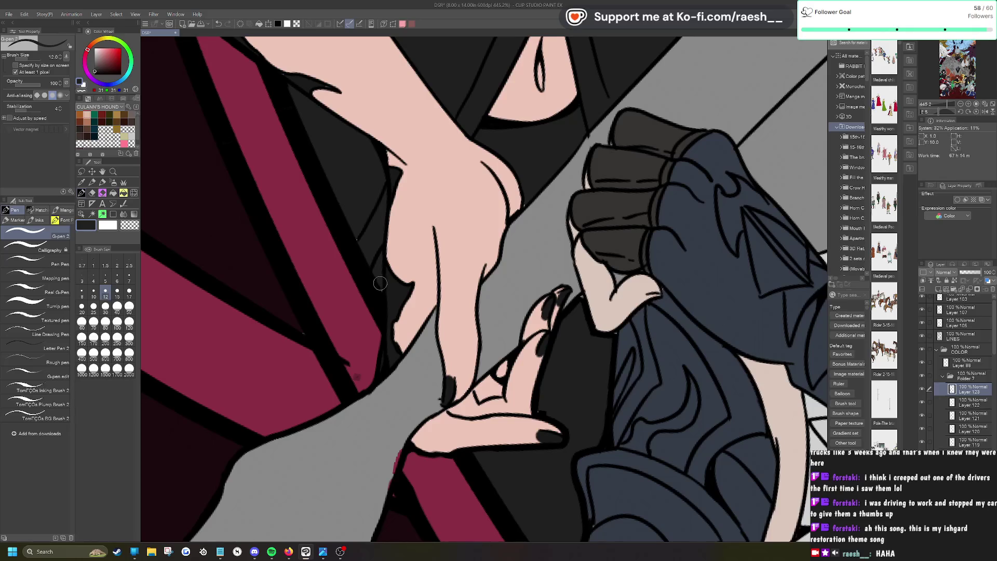
pyautogui.scroll(-3, 355, 226)
pyautogui.scroll(2, 354, 226)
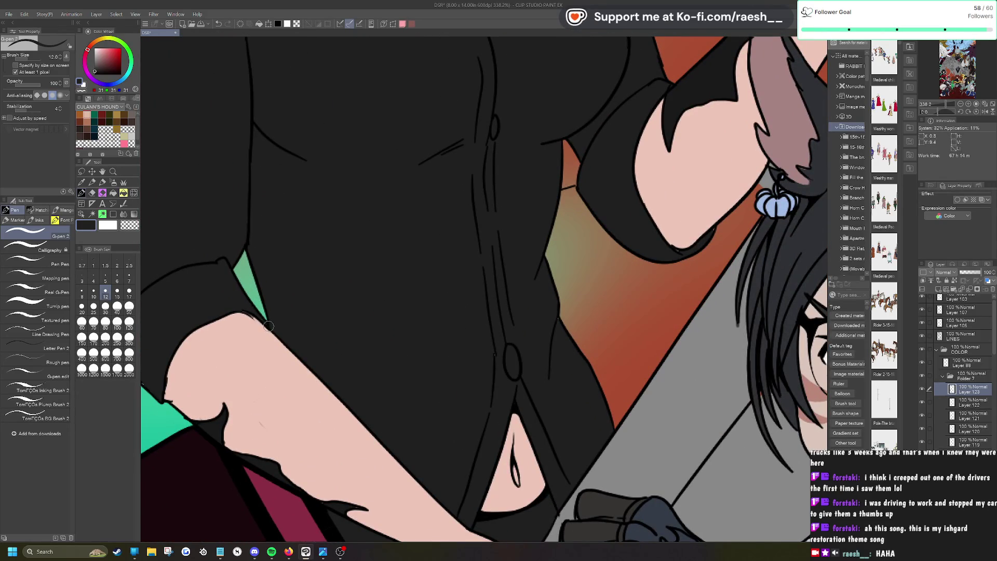
pyautogui.scroll(1, 300, 280)
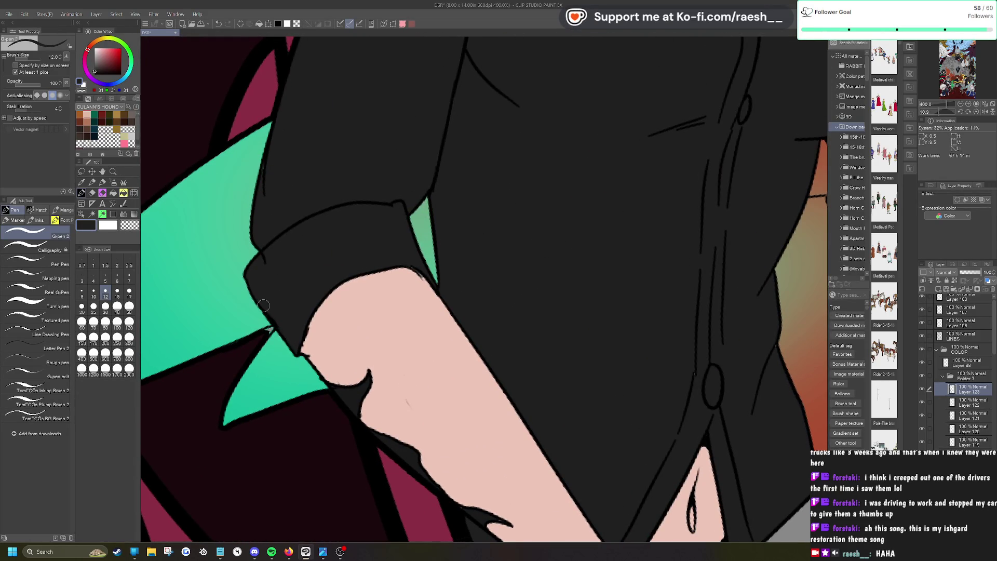
pyautogui.scroll(-4, 272, 320)
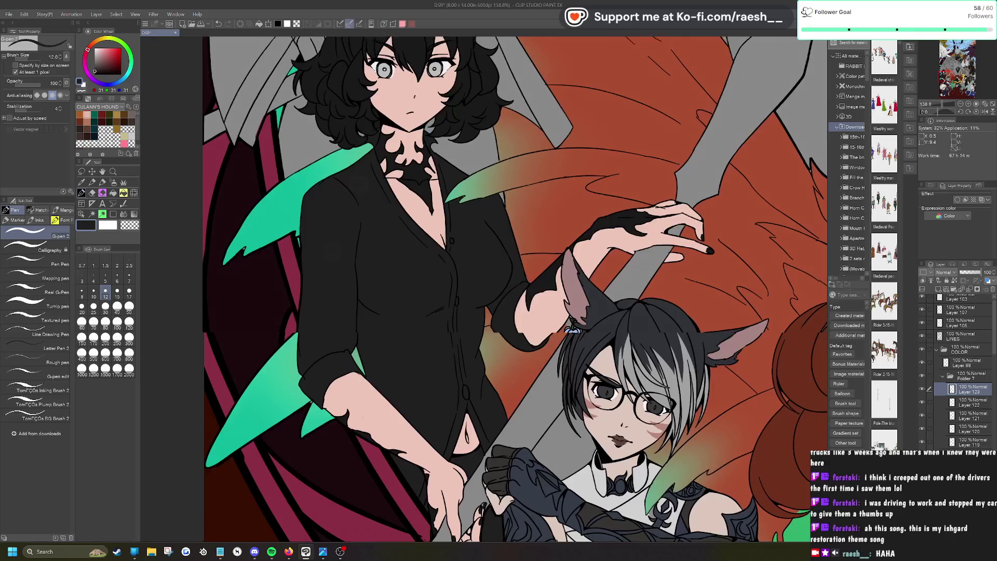
pyautogui.scroll(4, 330, 156)
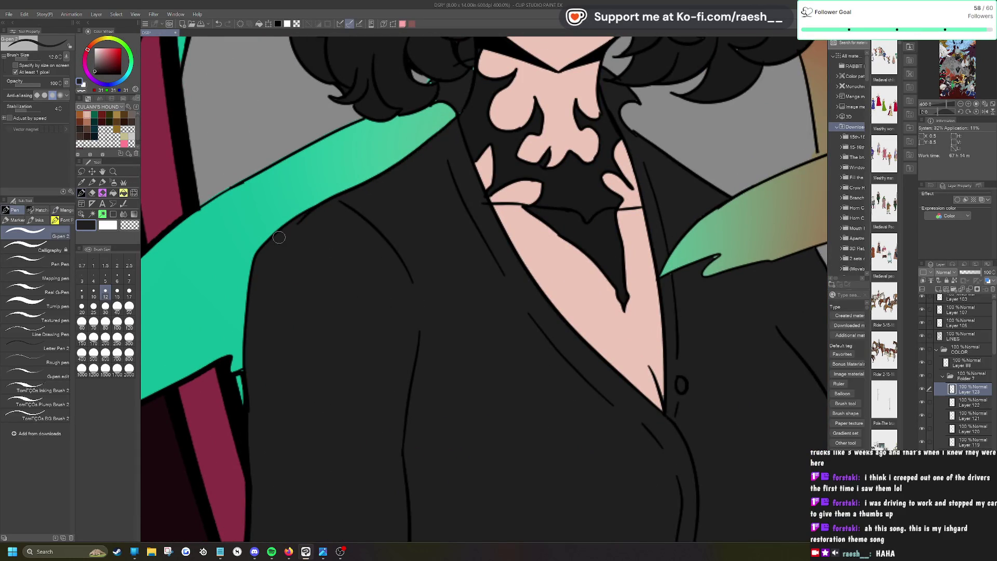
pyautogui.scroll(-4, 279, 238)
pyautogui.scroll(6, 279, 237)
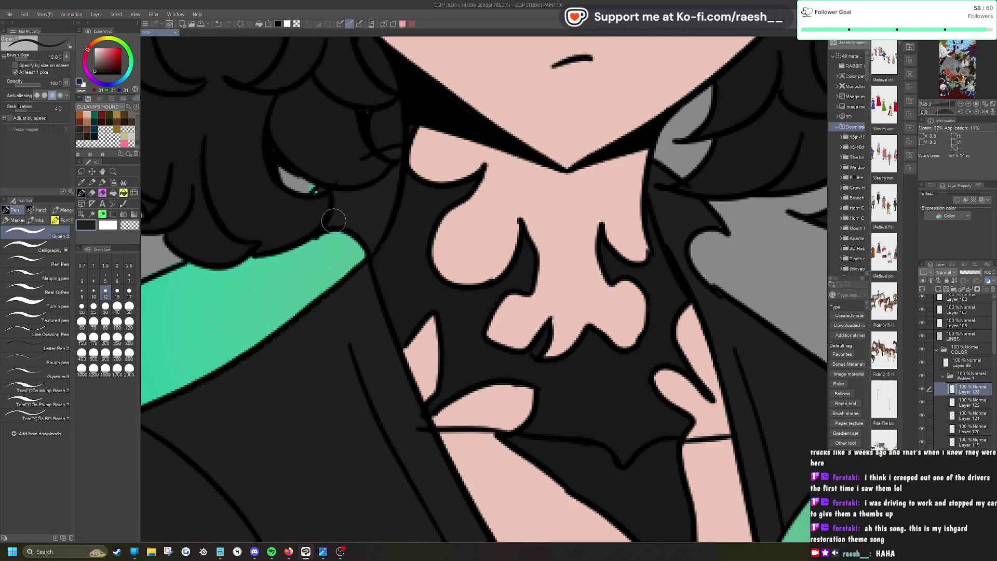
pyautogui.scroll(-8, 337, 188)
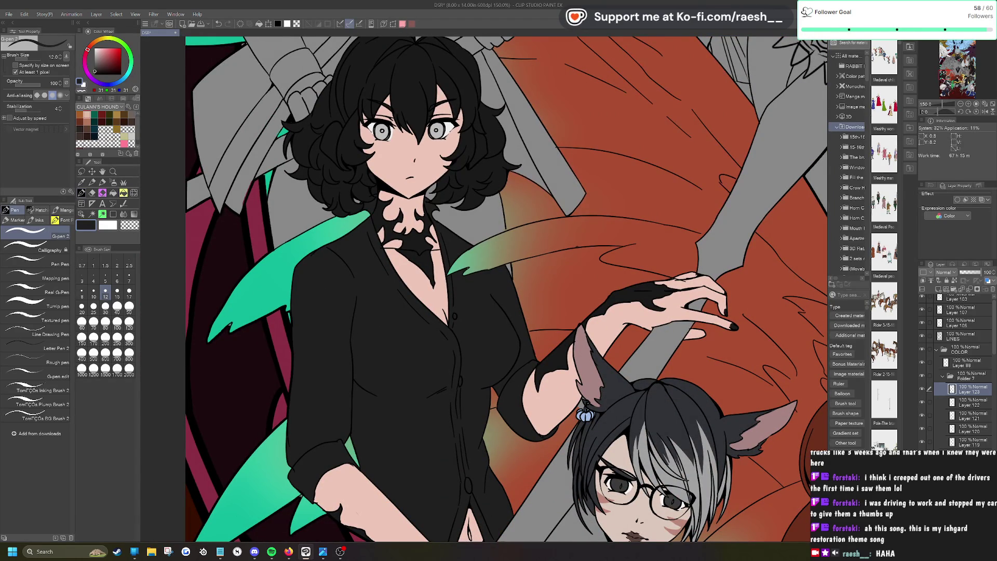
pyautogui.scroll(-3, 441, 226)
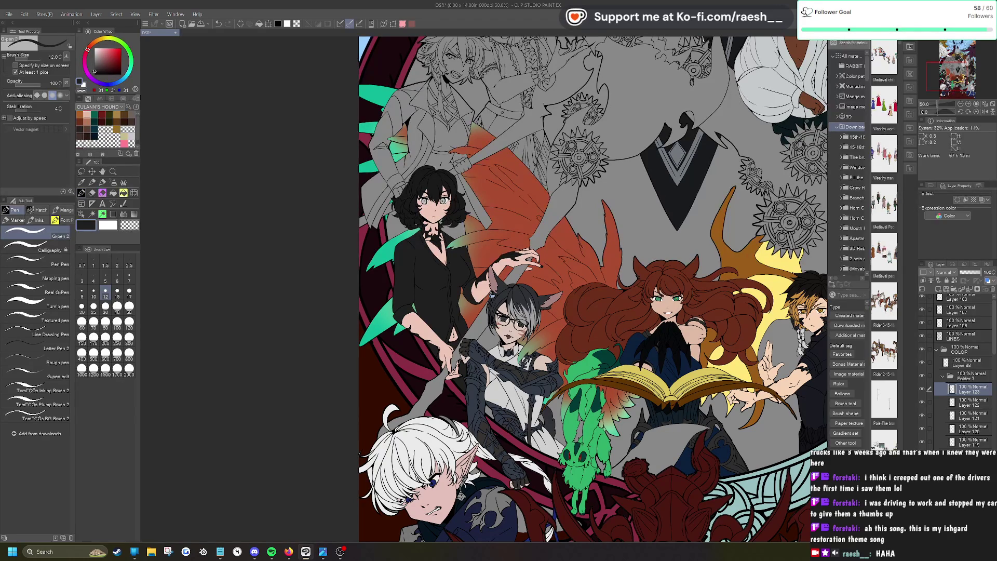
# Step: Reset the tilted canvas rotation to upright and switch to the Eyedropper tool
pyautogui.scroll(-3, 592, 289)
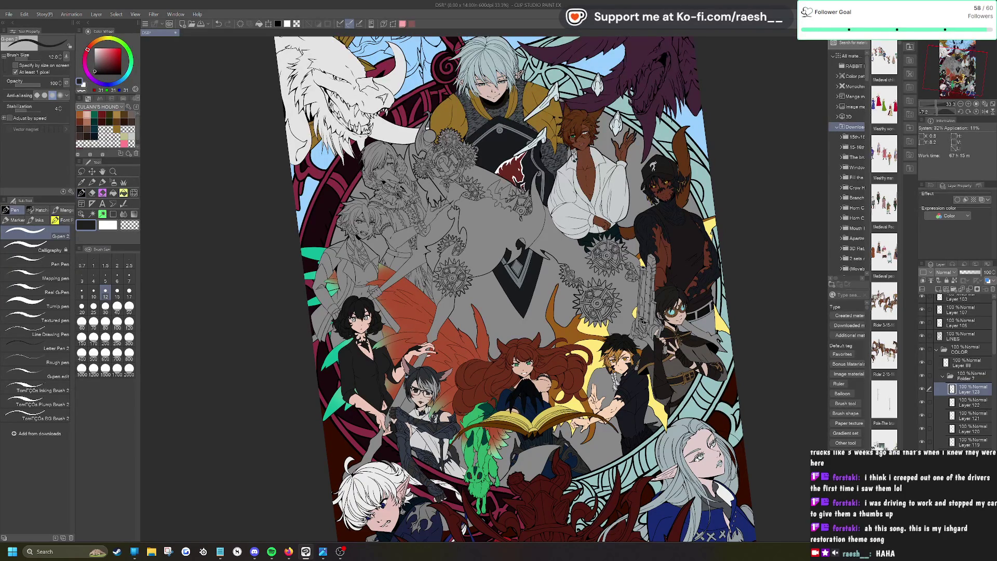
pyautogui.hotkey('ctrl', '@')
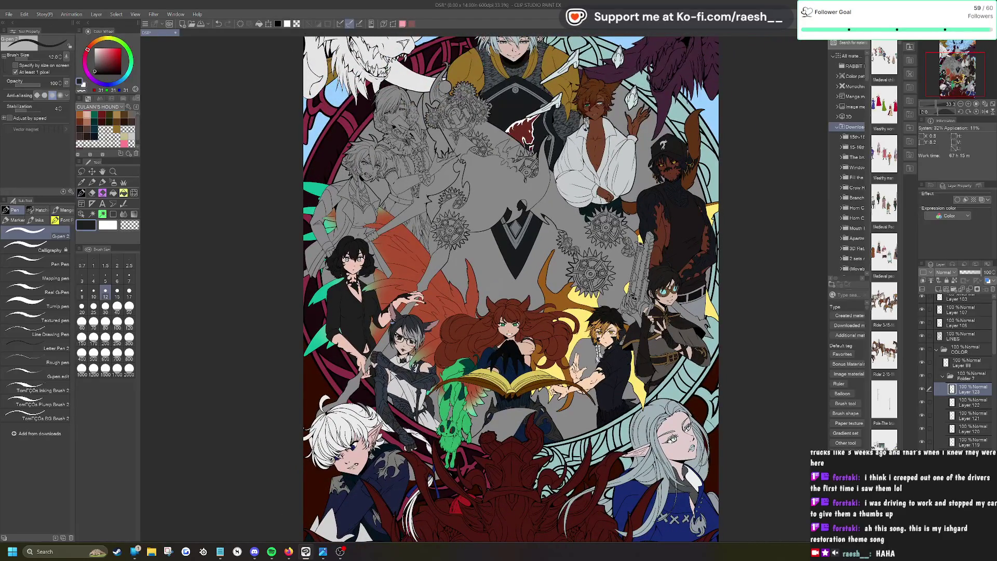
pyautogui.press('i')
pyautogui.scroll(8, 378, 323)
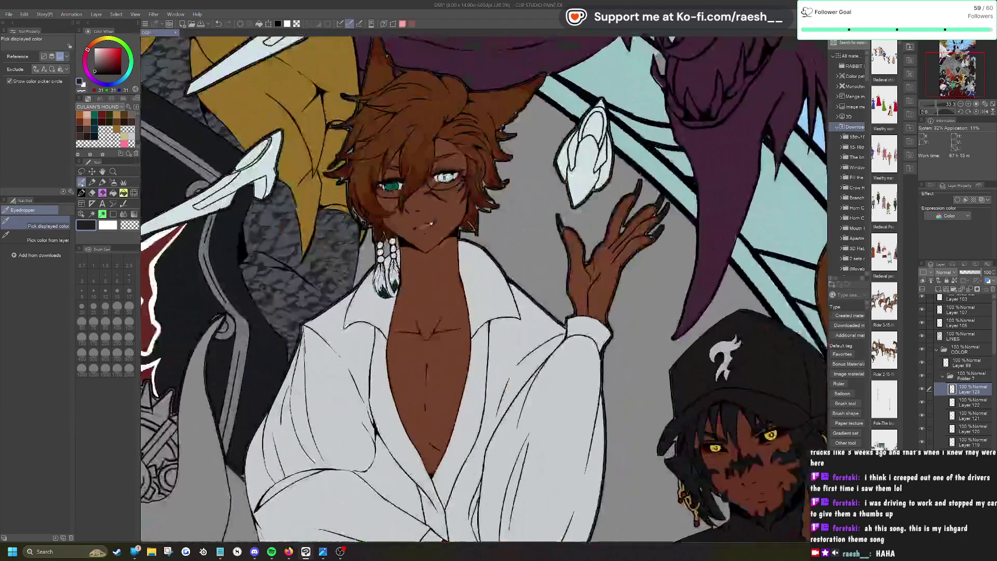
# Step: Sample the earring's dark teal and paint it onto the left and right braid tips
pyautogui.click(378, 323)
pyautogui.scroll(-5, 378, 323)
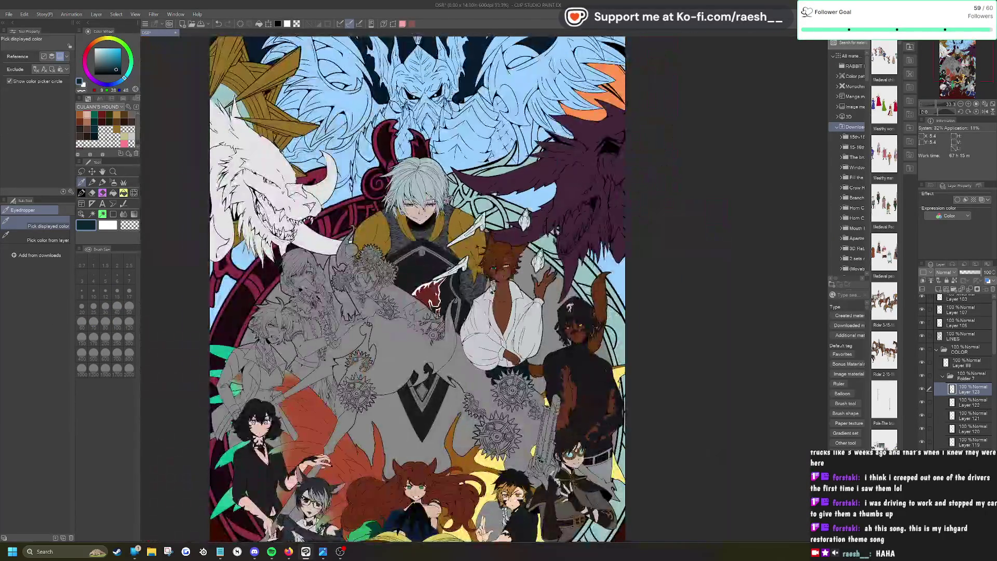
pyautogui.scroll(3, 394, 291)
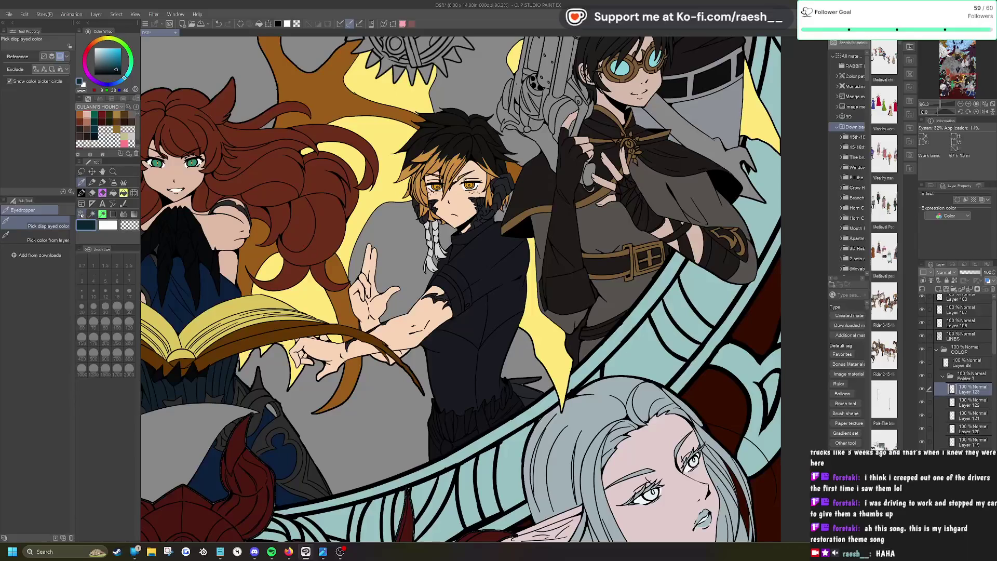
pyautogui.click(81, 214)
pyautogui.scroll(5, 447, 230)
pyautogui.scroll(1, 406, 242)
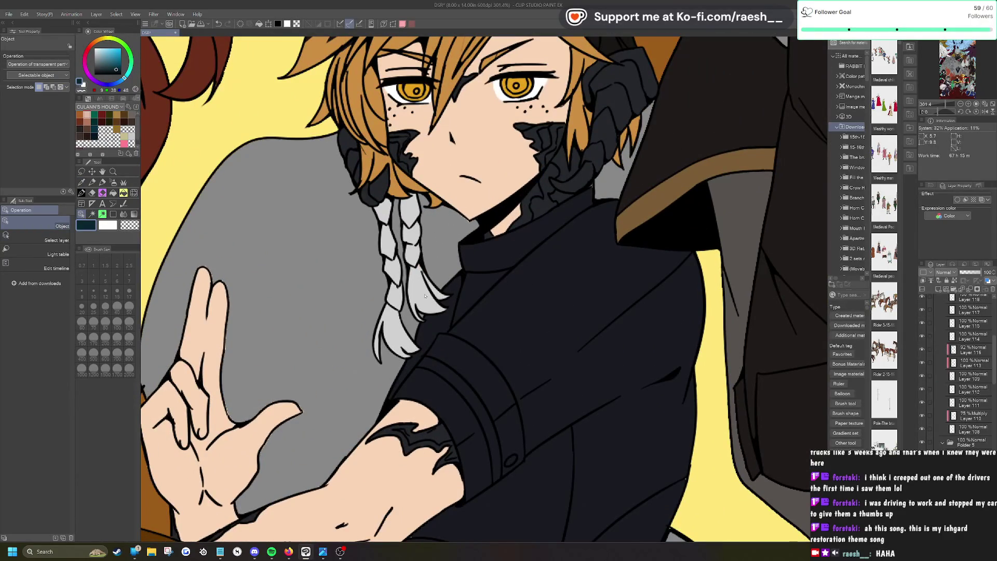
pyautogui.click(83, 193)
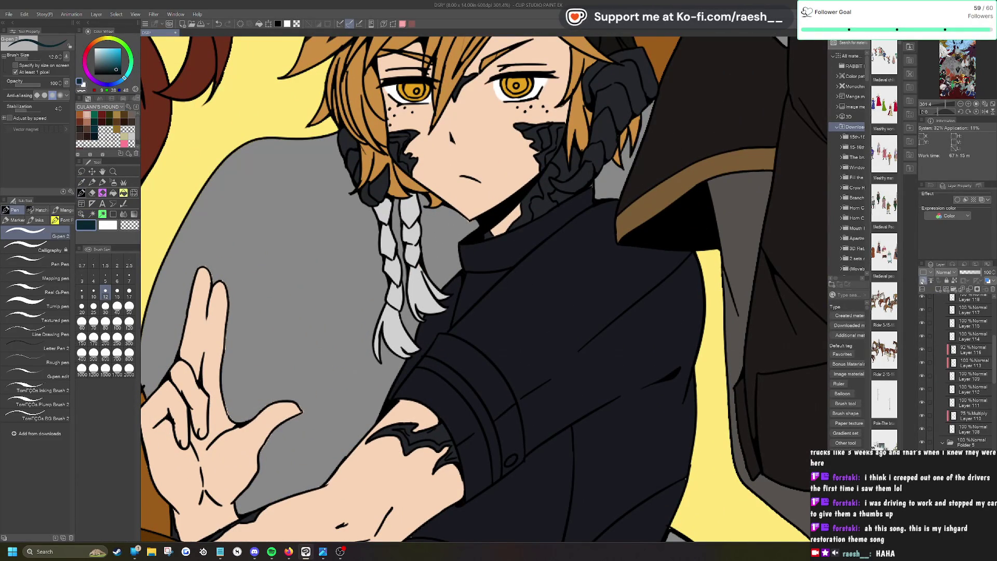
pyautogui.moveTo(403, 355)
pyautogui.mouseDown()
pyautogui.moveTo(391, 345)
pyautogui.moveTo(424, 348)
pyautogui.moveTo(377, 354)
pyautogui.mouseUp()
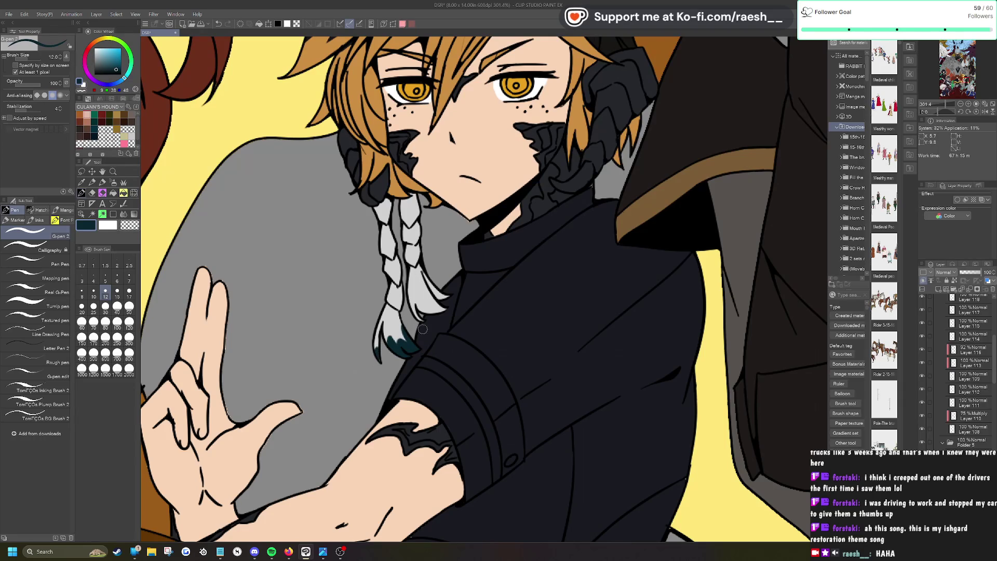
pyautogui.moveTo(423, 312)
pyautogui.mouseDown()
pyautogui.moveTo(451, 305)
pyautogui.moveTo(429, 286)
pyautogui.mouseUp()
# Step: Erase the excess teal from the left braid tip
pyautogui.press('e')
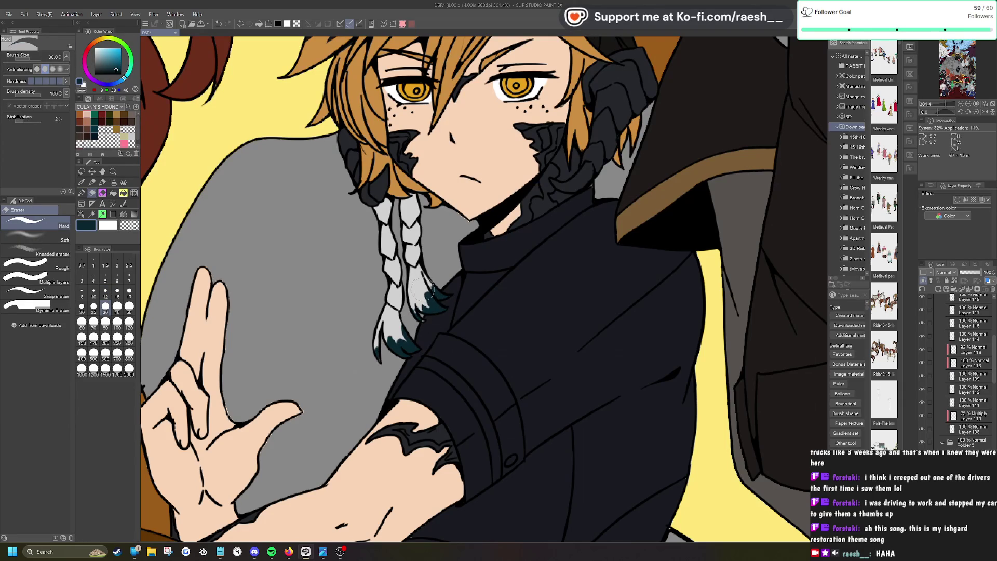
pyautogui.moveTo(398, 338); pyautogui.dragTo(404, 335)
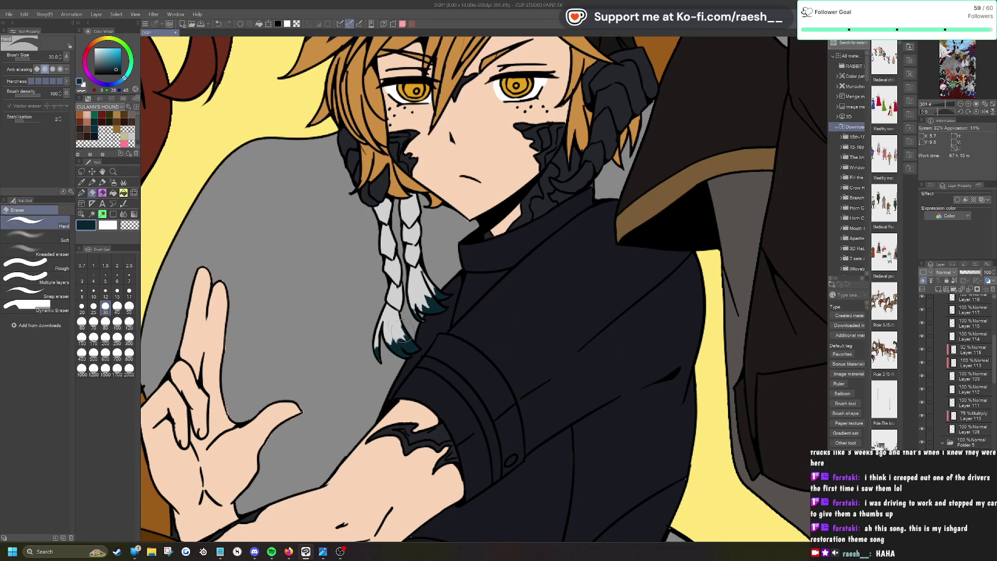
pyautogui.scroll(-8, 375, 358)
pyautogui.scroll(8, 375, 359)
# Step: Sample the braid's light grey and paint it over the stray teal on the braid
pyautogui.press('p')
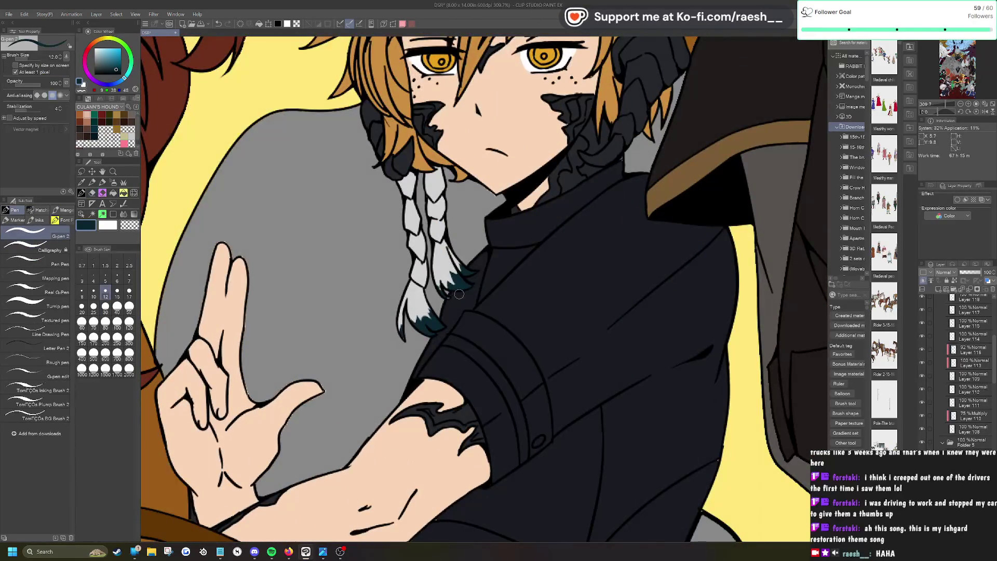
pyautogui.scroll(-3, 922, 308)
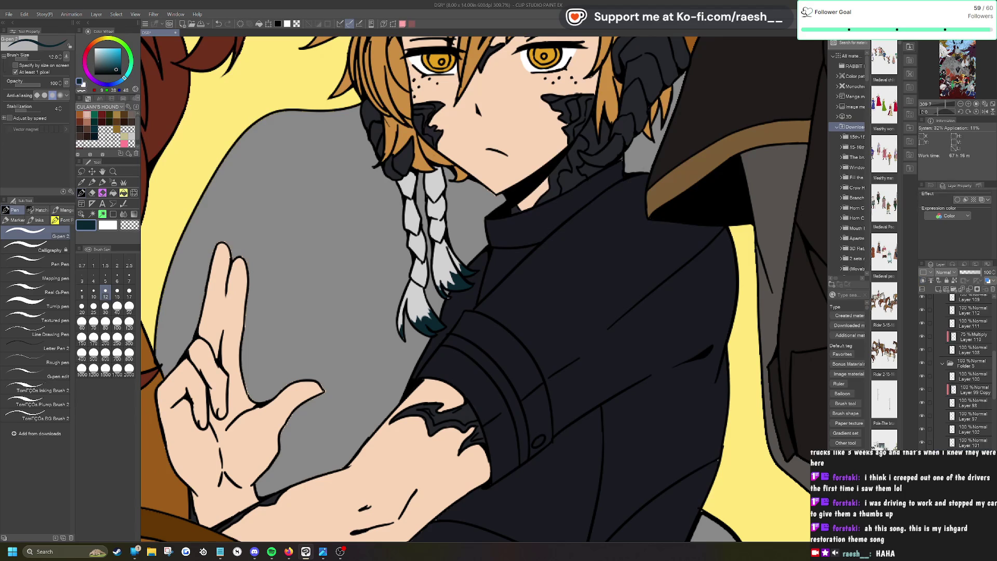
pyautogui.keyDown('alt'); pyautogui.click(437, 249); pyautogui.keyUp('alt')
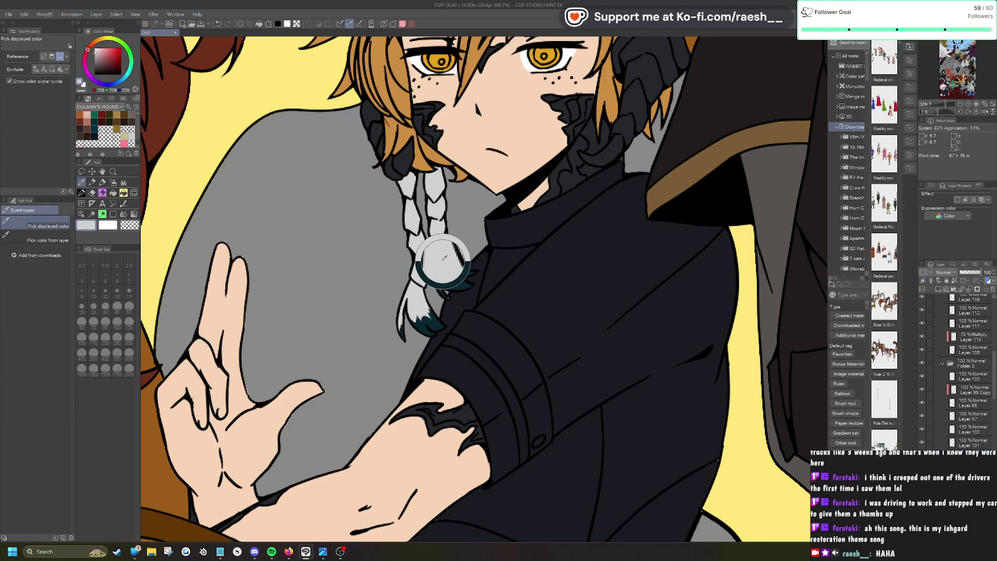
pyautogui.scroll(5, 442, 353)
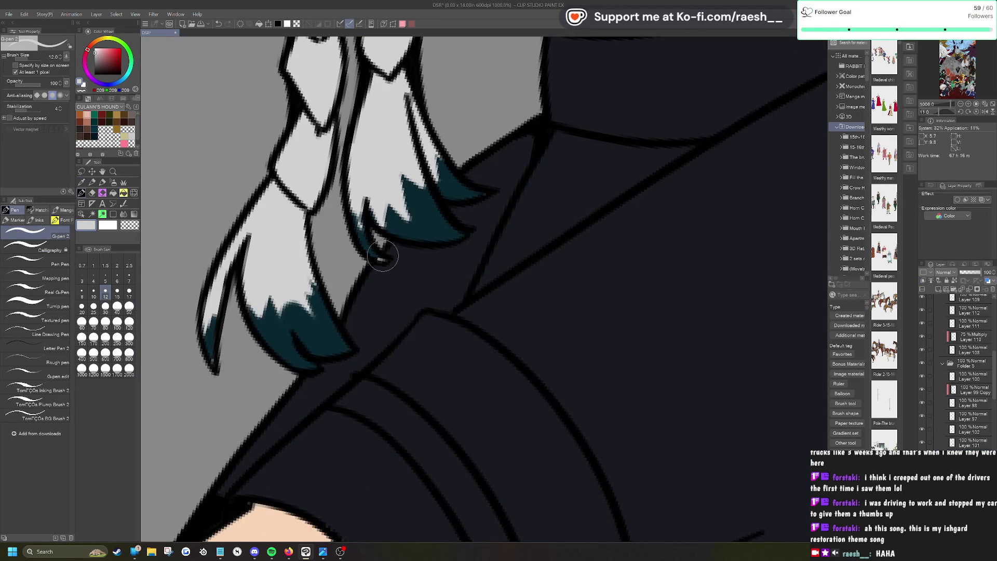
pyautogui.moveTo(386, 260); pyautogui.dragTo(355, 207)
pyautogui.scroll(-5, 215, 364)
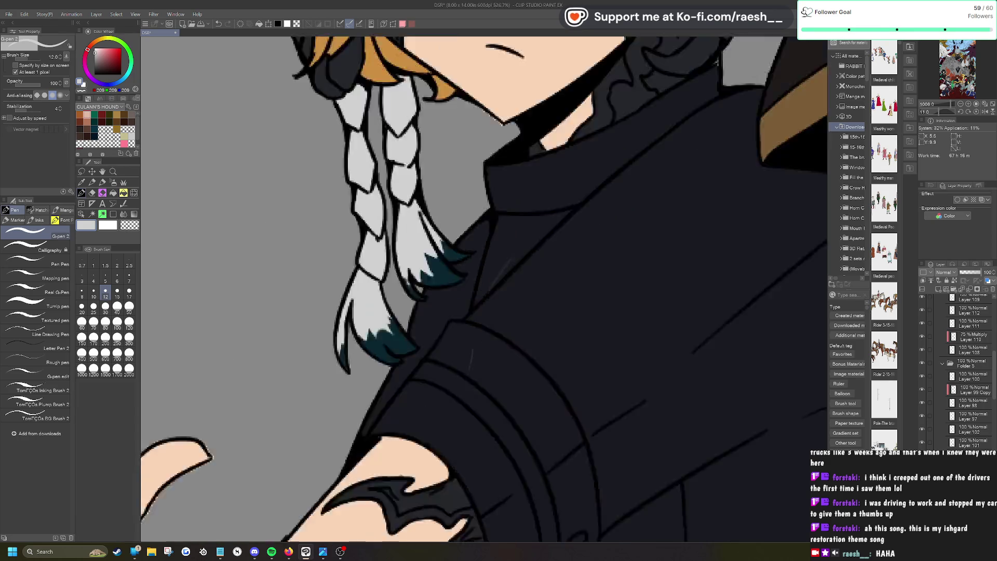
pyautogui.scroll(4, 215, 364)
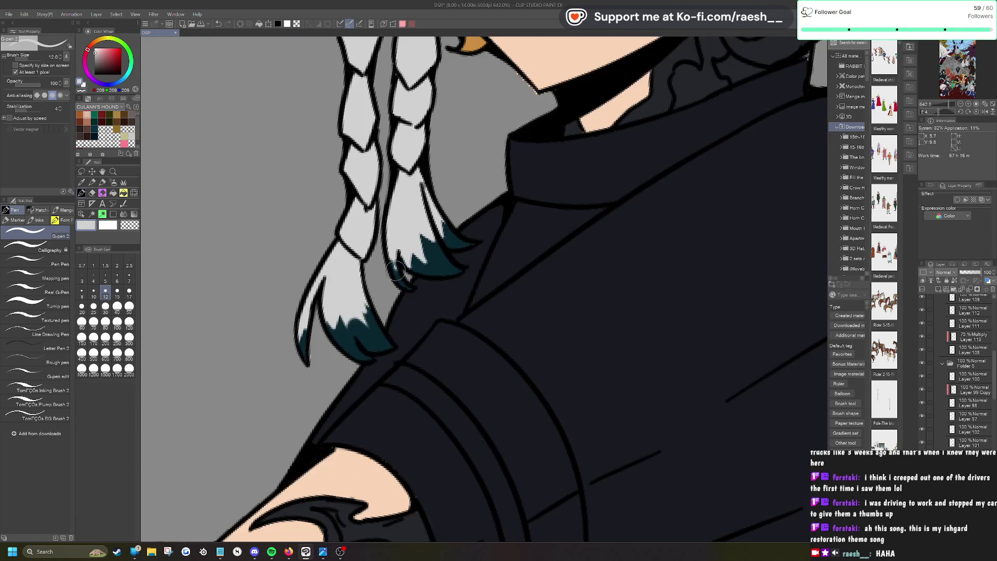
pyautogui.press('e')
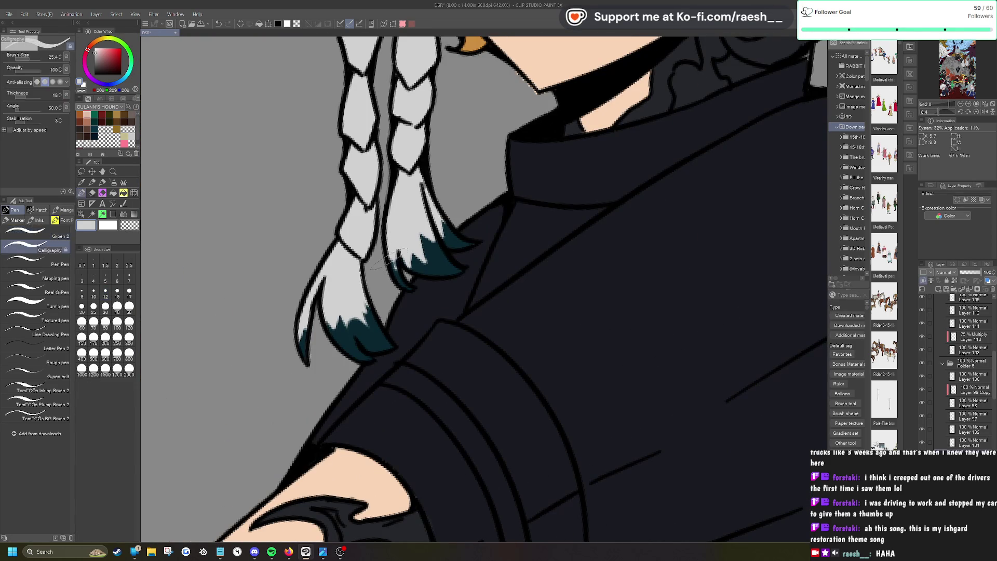
pyautogui.scroll(-5, 405, 270)
pyautogui.scroll(-6, 610, 308)
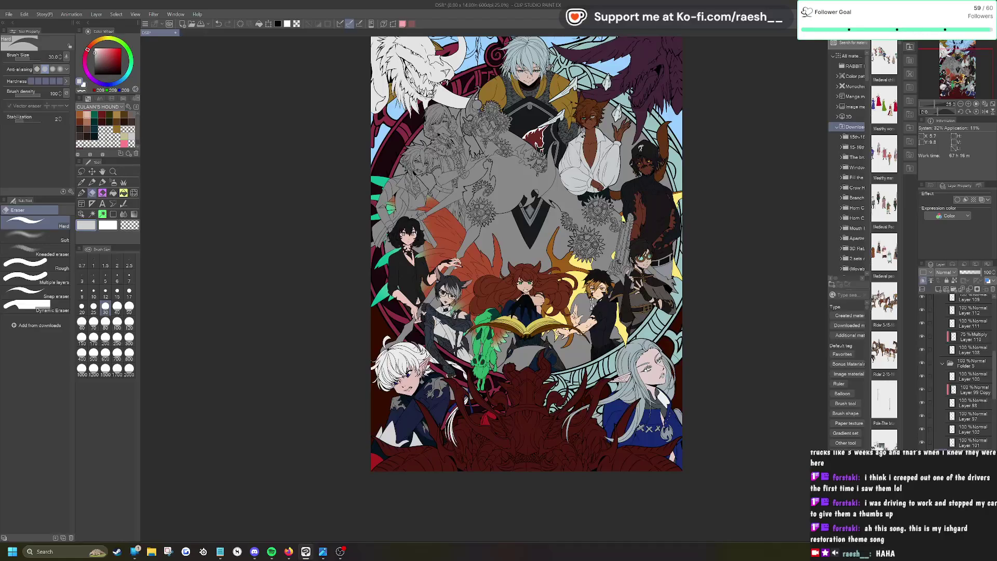
# Step: Collapse Folders 7, 6, 5, 3, 2 and the NANA folder in the Layer panel
pyautogui.scroll(4, 361, 125)
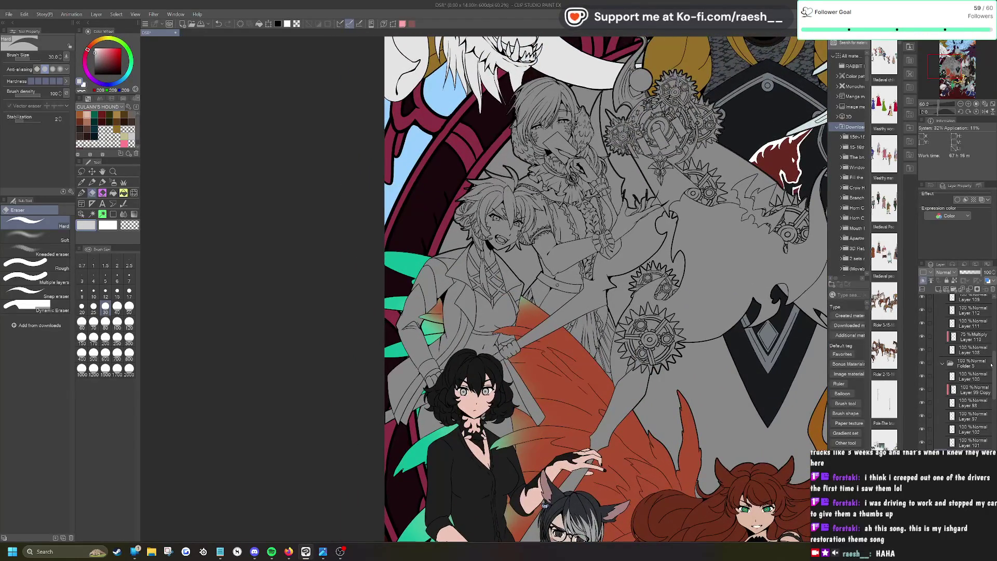
pyautogui.click(943, 364)
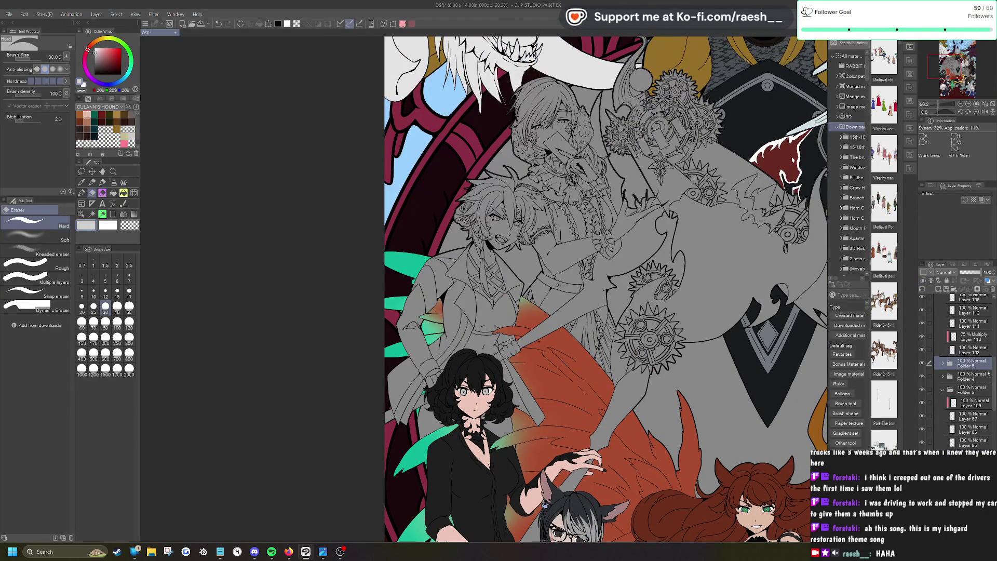
pyautogui.click(943, 390)
pyautogui.click(943, 403)
pyautogui.click(941, 416)
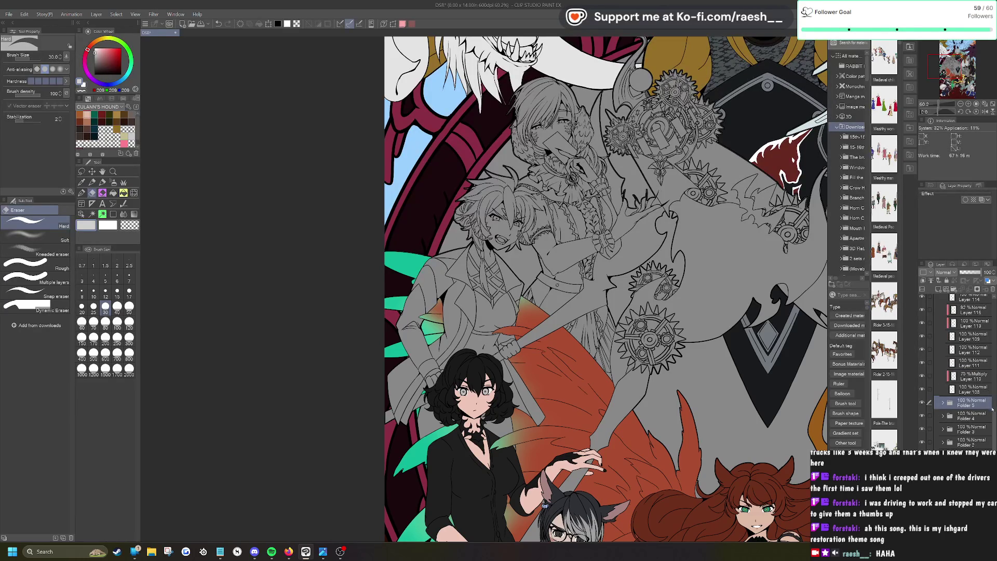
pyautogui.scroll(4, 926, 364)
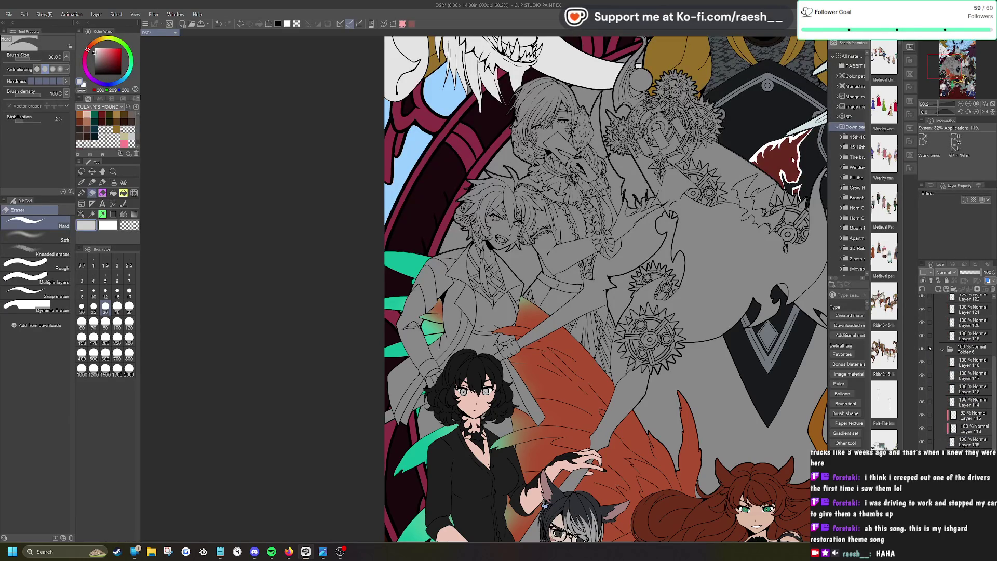
pyautogui.click(942, 348)
pyautogui.scroll(3, 943, 347)
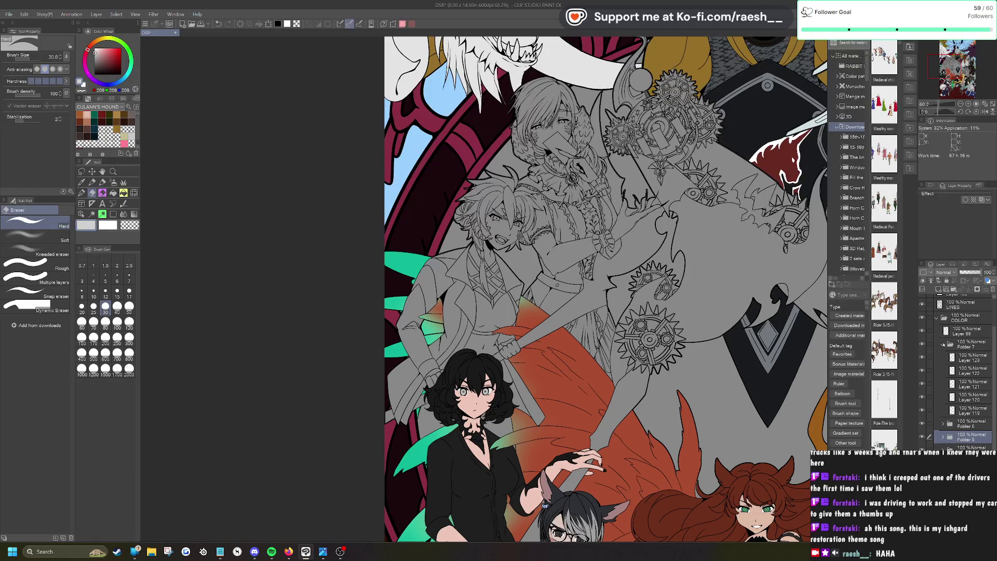
pyautogui.click(943, 344)
pyautogui.scroll(2, 943, 344)
# Step: Create Folder 8 and move Folders 7 through 3 inside it
pyautogui.click(977, 379)
pyautogui.hotkey('ctrl', 'shift', 'alt', 'n')
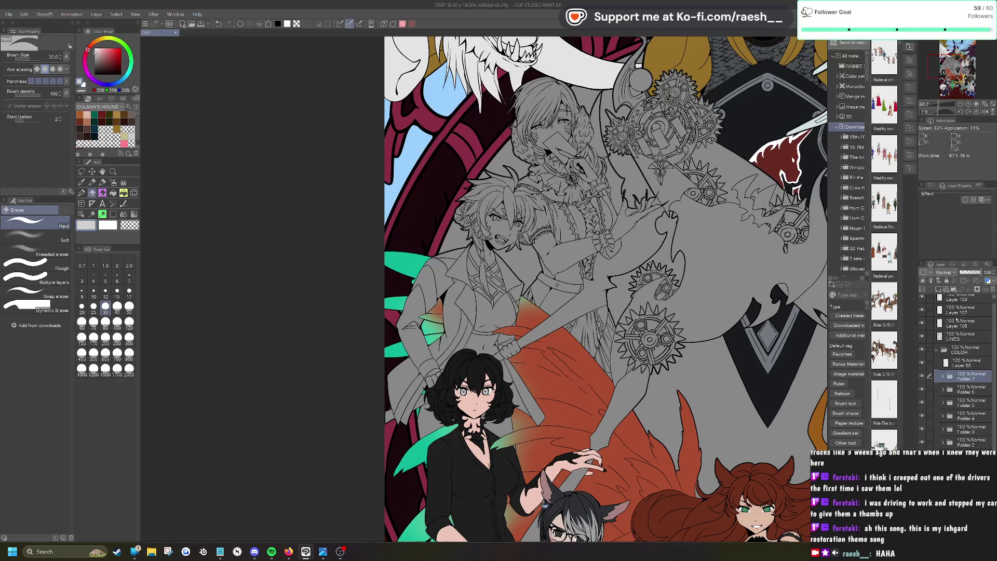
pyautogui.click(974, 390)
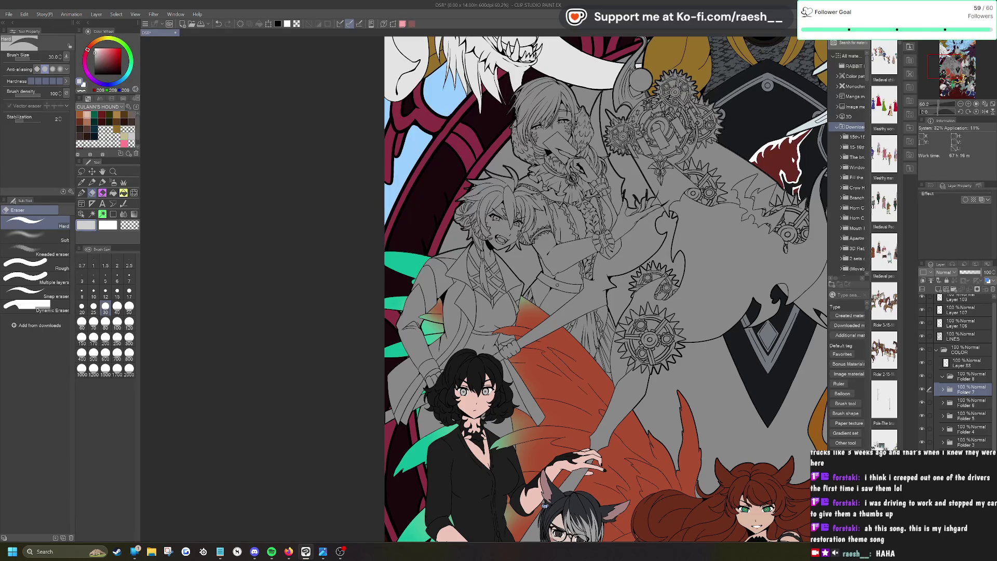
pyautogui.moveTo(962, 393)
pyautogui.mouseDown()
pyautogui.moveTo(950, 439)
pyautogui.moveTo(963, 394)
pyautogui.mouseUp()
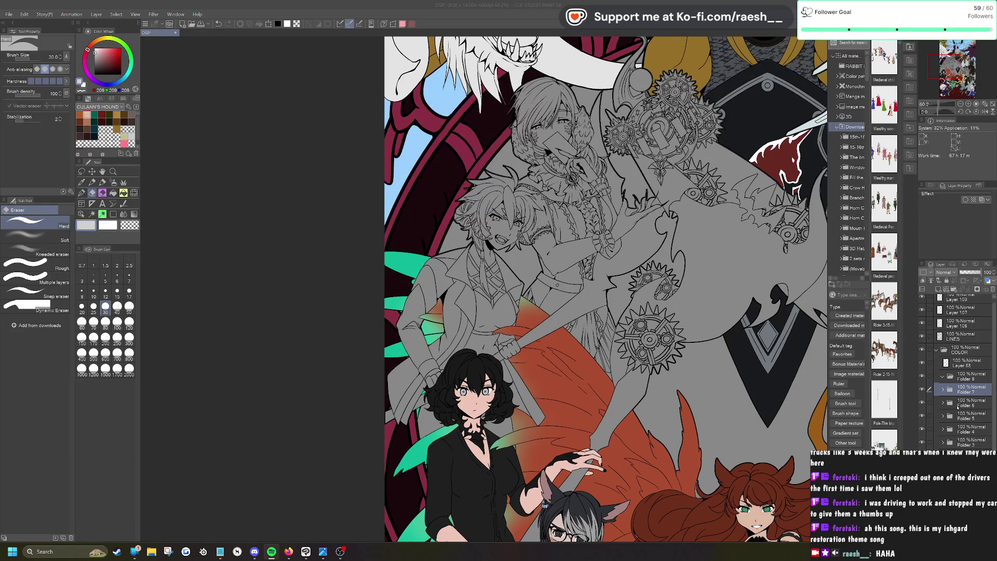
pyautogui.moveTo(929, 402); pyautogui.dragTo(929, 432)
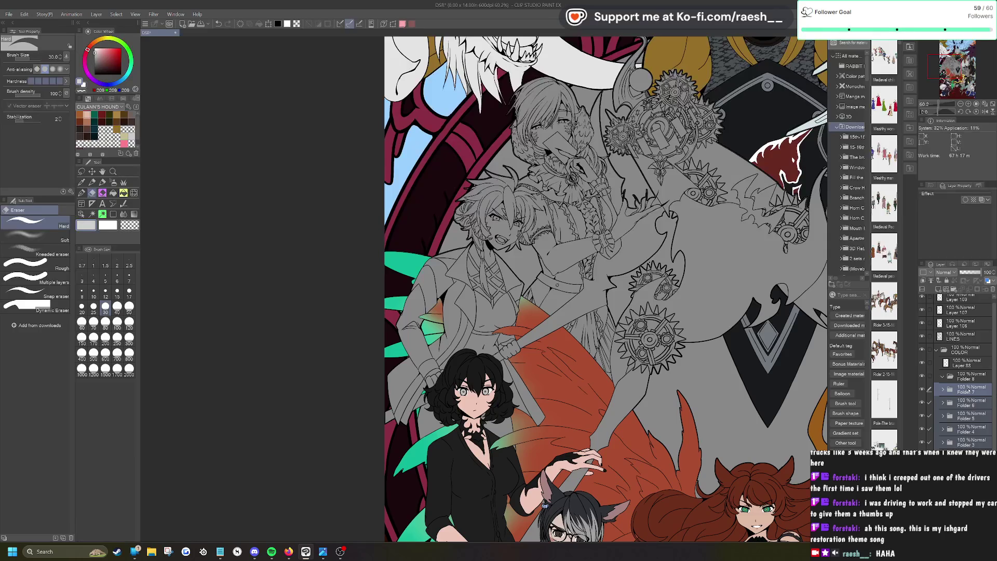
pyautogui.moveTo(968, 391); pyautogui.dragTo(929, 379)
pyautogui.hotkey('ctrl', '-')
pyautogui.hotkey('ctrl', '-')
pyautogui.hotkey('ctrl', '-')
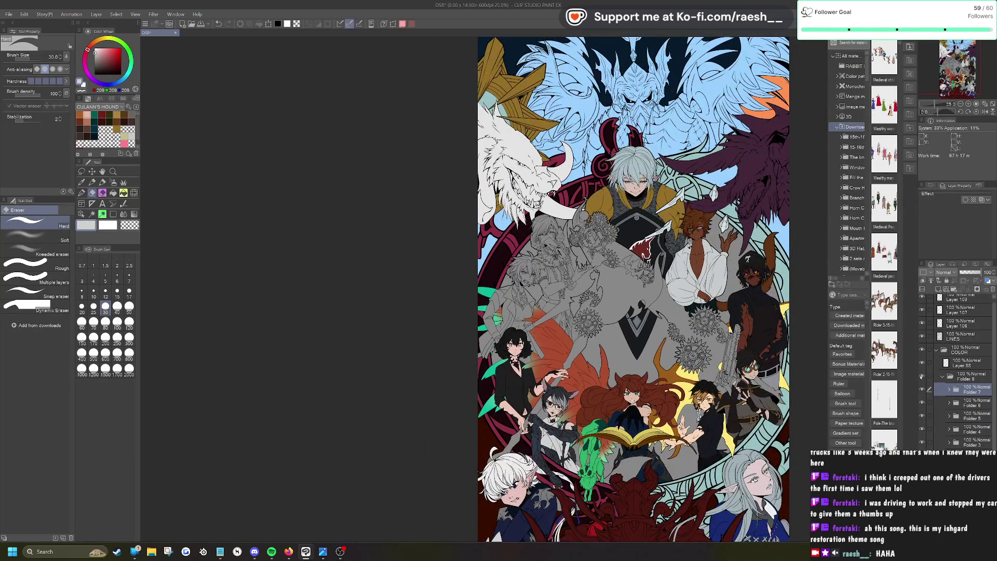
# Step: Toggle Folder 8's visibility off and on to check it, then zoom in on the middle characters
pyautogui.click(922, 376)
pyautogui.click(922, 376)
pyautogui.hotkey('ctrl', '+')
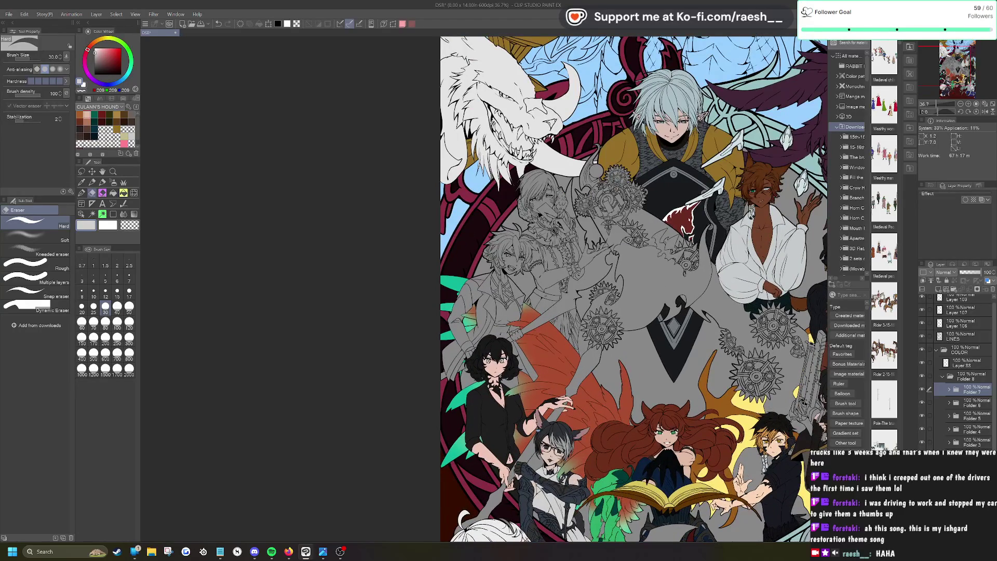
pyautogui.hotkey('ctrl', '+')
pyautogui.hotkey('ctrl', '+')
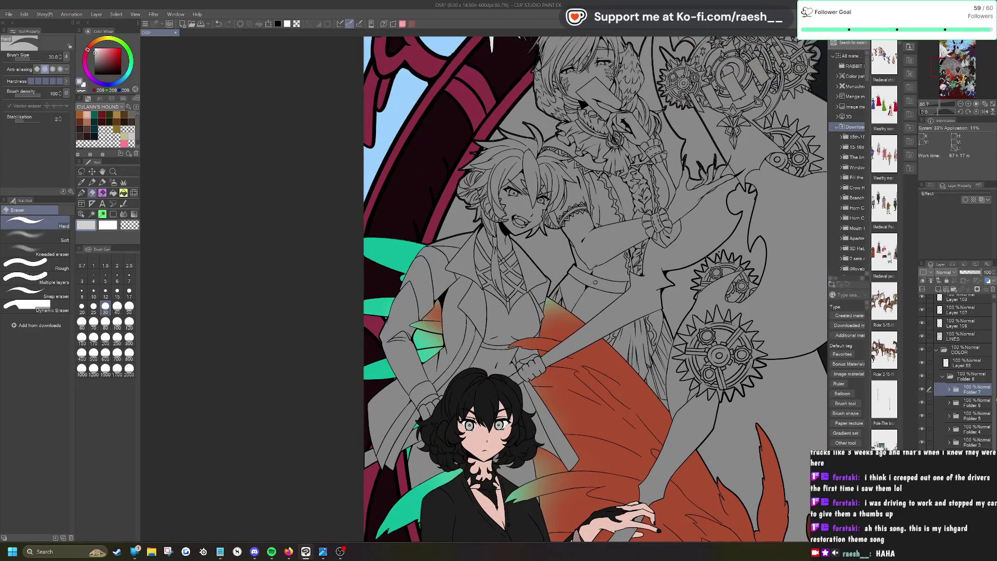
# Step: Create Folder 9 holding the new blank Layer 126 and pick a dark red colour
pyautogui.click(954, 289)
pyautogui.click(938, 289)
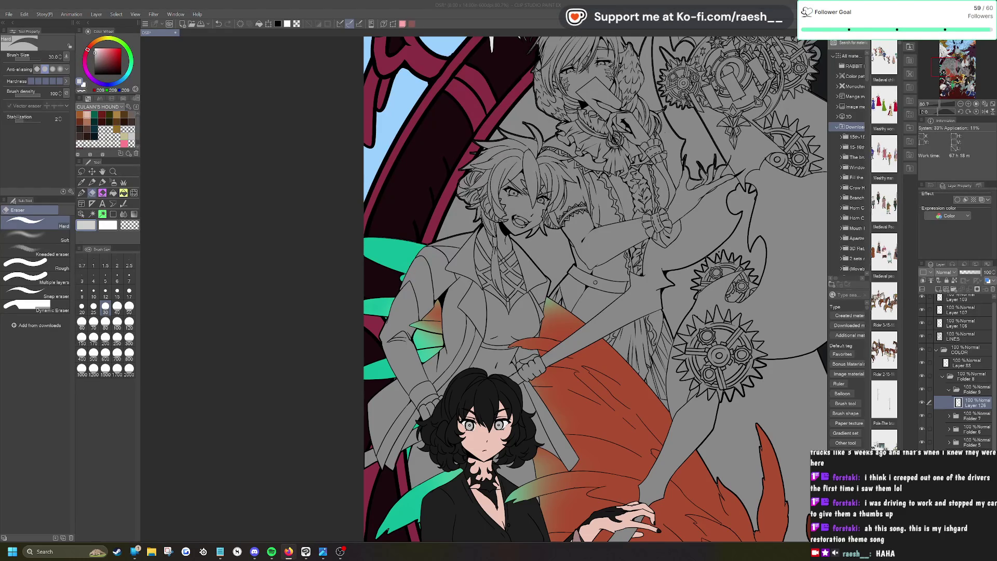
pyautogui.scroll(-2, 596, 289)
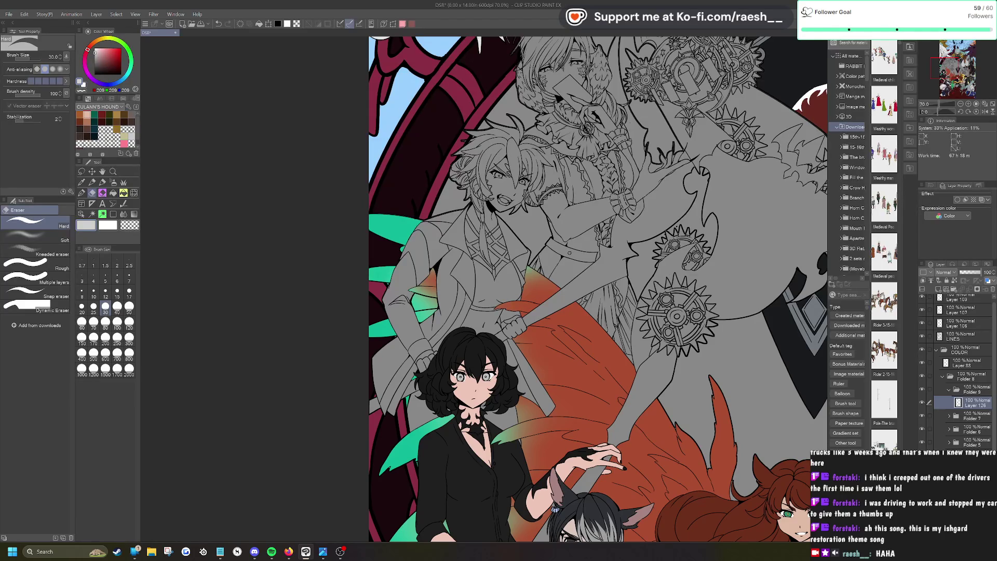
pyautogui.click(95, 114)
pyautogui.press('p')
pyautogui.moveTo(464, 275)
pyautogui.mouseDown()
pyautogui.moveTo(487, 288)
pyautogui.moveTo(503, 281)
pyautogui.mouseUp()
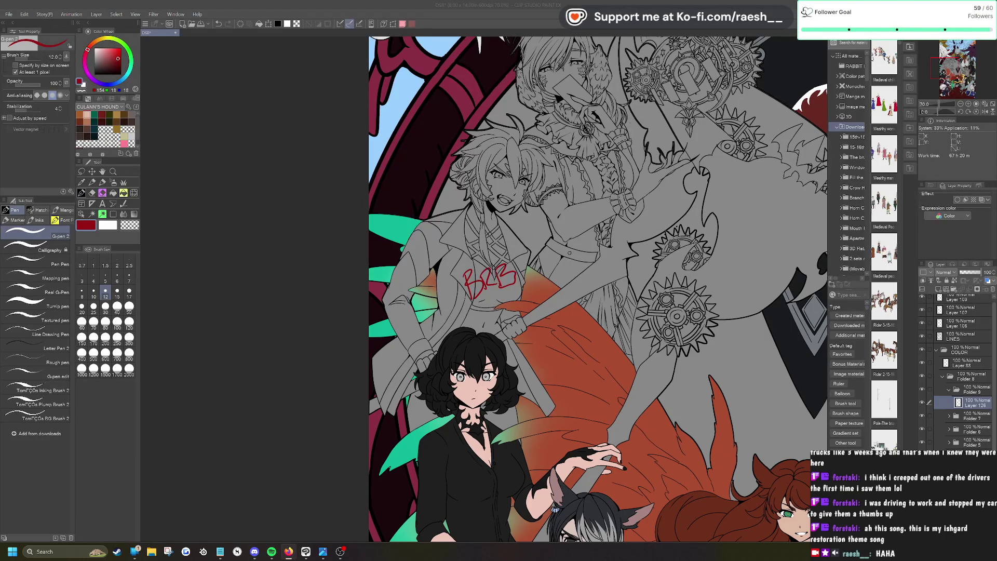
pyautogui.scroll(1, 549, 509)
pyautogui.hotkey('ctrl', 'z')
pyautogui.hotkey('ctrl', 'z')
pyautogui.hotkey('ctrl', 'z')
pyautogui.hotkey('ctrl', 'z')
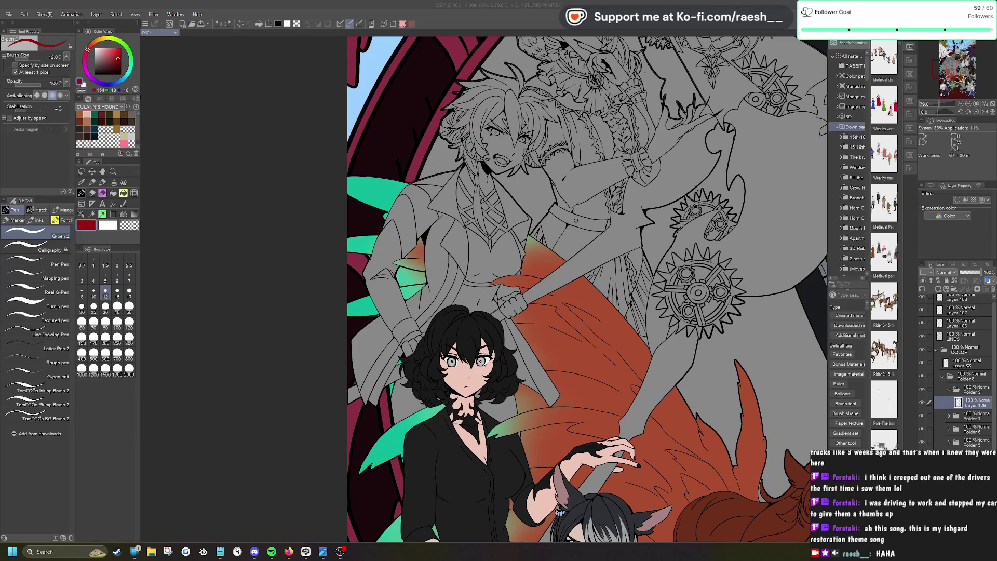
pyautogui.press('super+d')
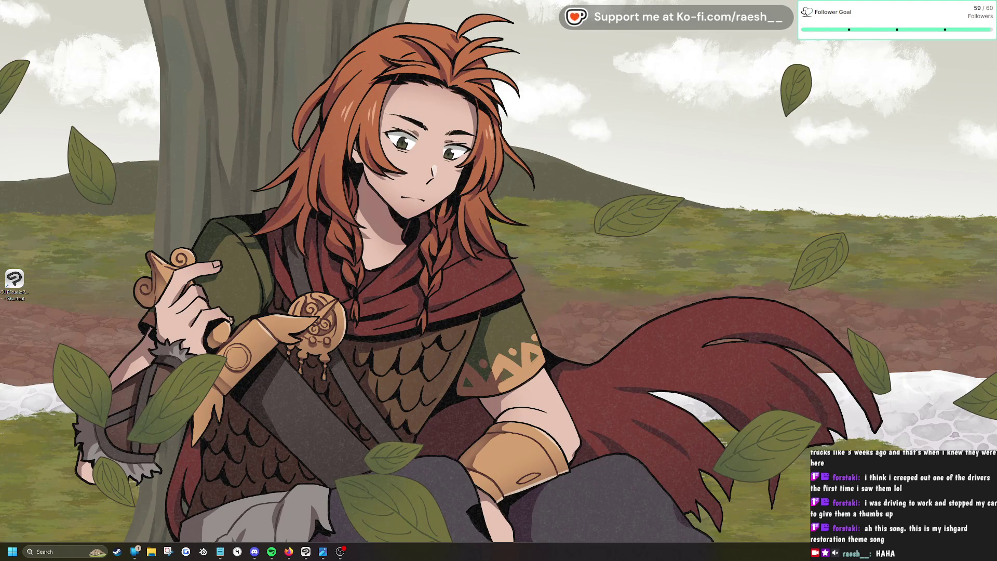
pyautogui.press('super+d')
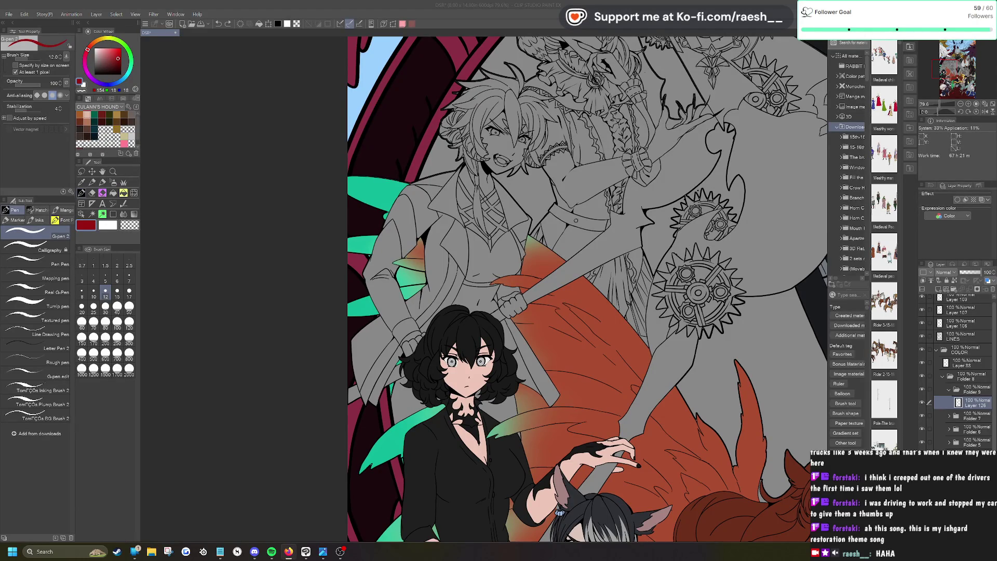
pyautogui.scroll(5, 595, 88)
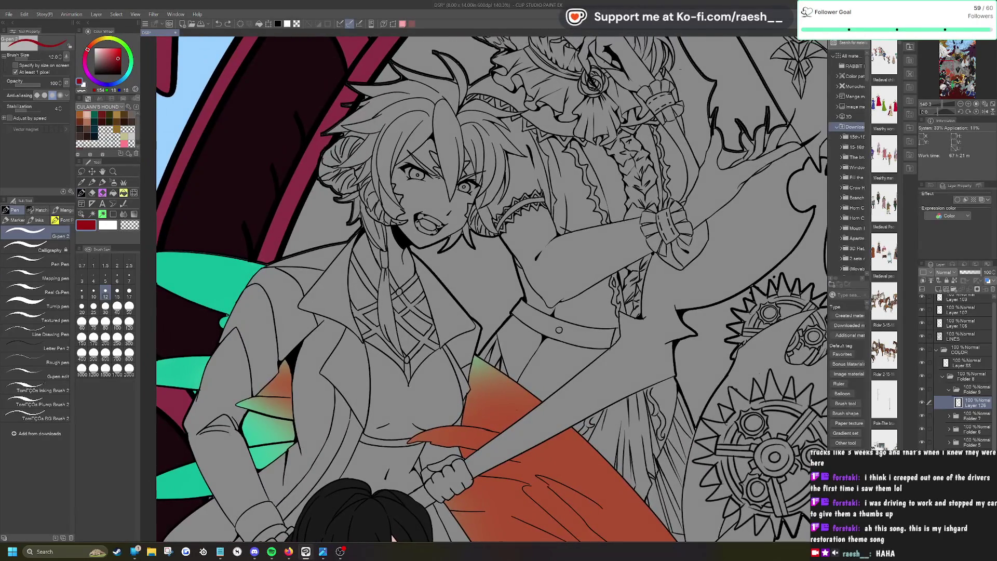
# Step: Pick a warm light pink, auto-select the swordsman's face and the area beside his right eye, and save
pyautogui.click(98, 53)
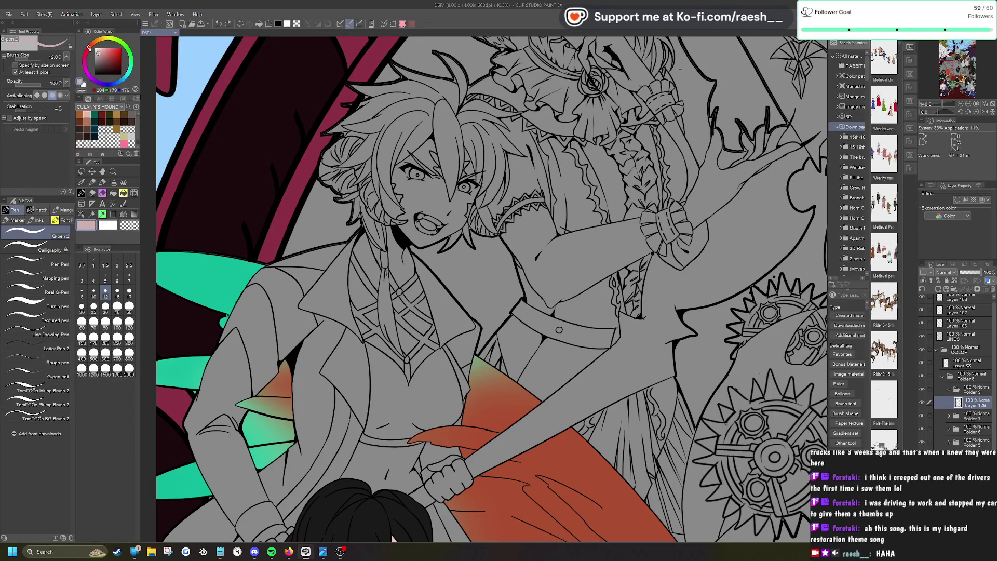
pyautogui.click(101, 49)
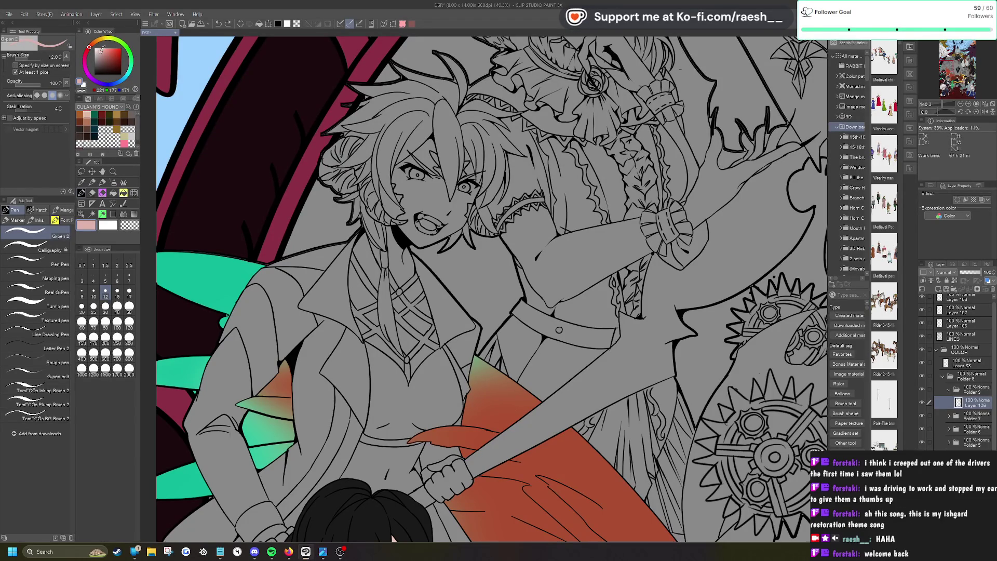
pyautogui.click(92, 215)
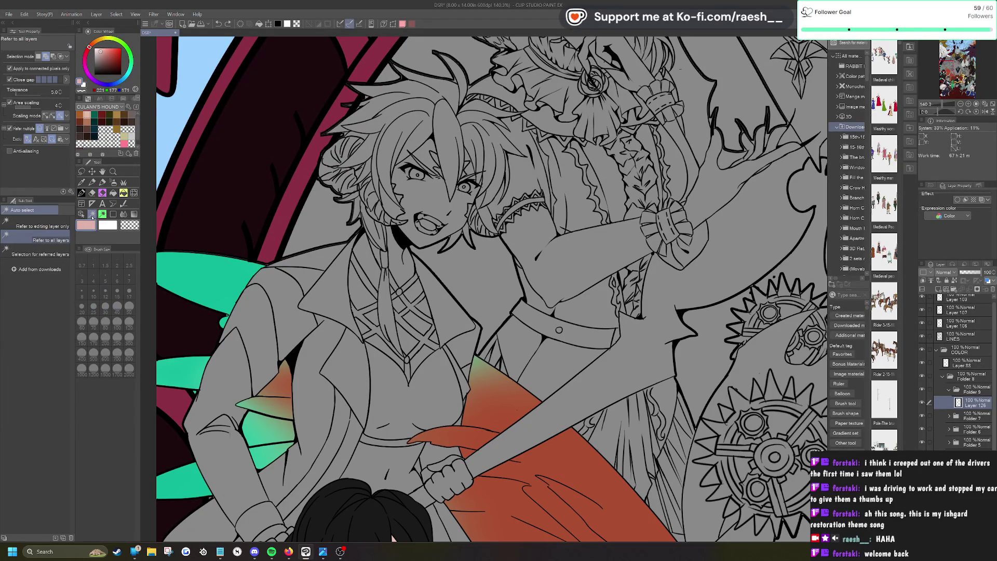
pyautogui.click(436, 237)
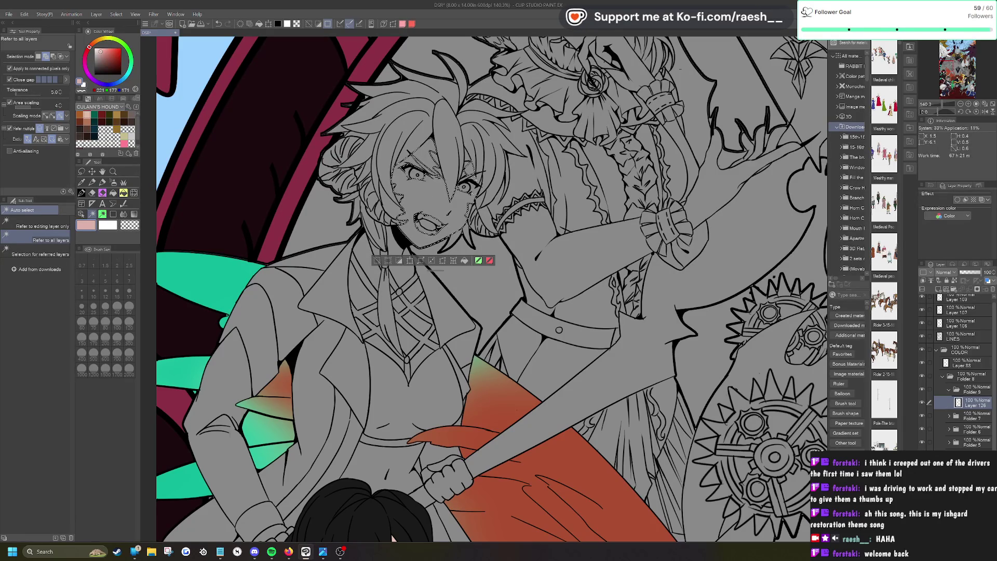
pyautogui.scroll(3, 497, 164)
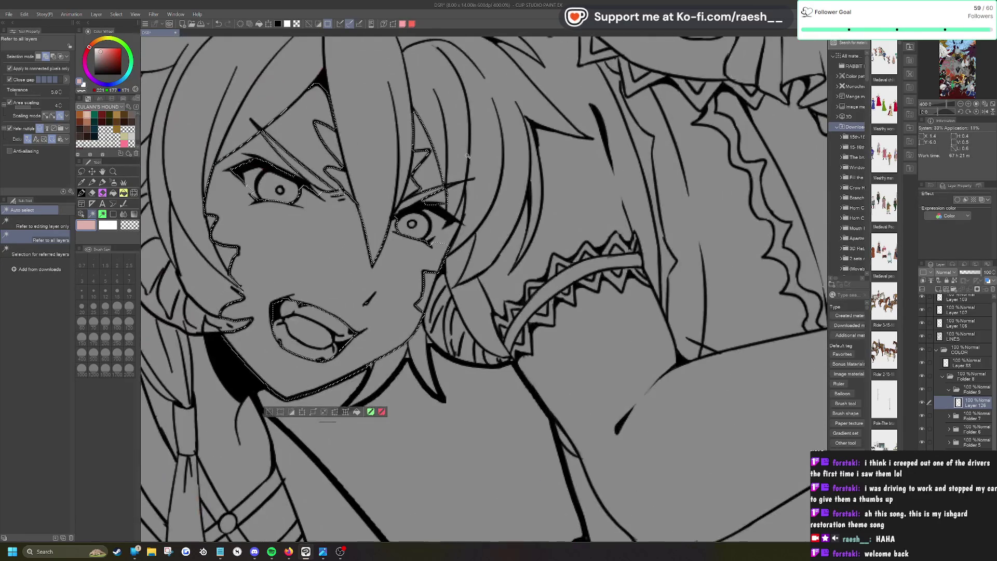
pyautogui.click(460, 213)
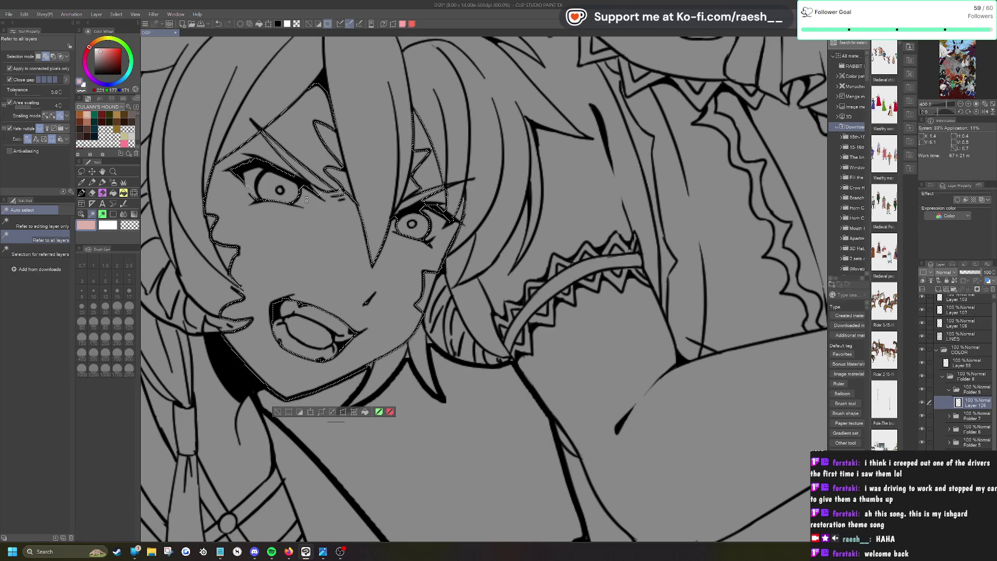
pyautogui.hotkey('ctrl', 's')
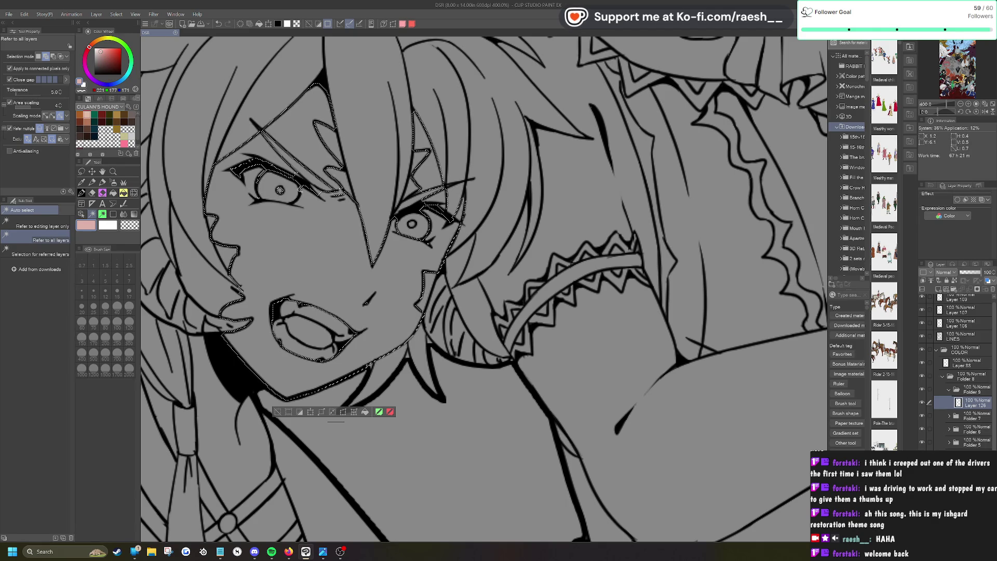
# Step: Add the chest skin gaps around the tie and straps to the selection
pyautogui.scroll(-3, 343, 182)
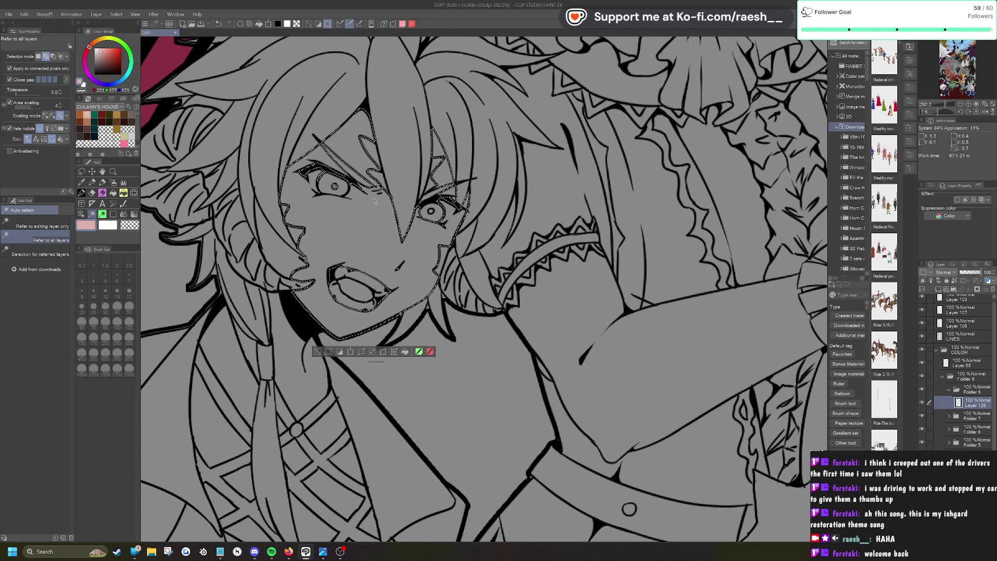
pyautogui.scroll(4, 374, 201)
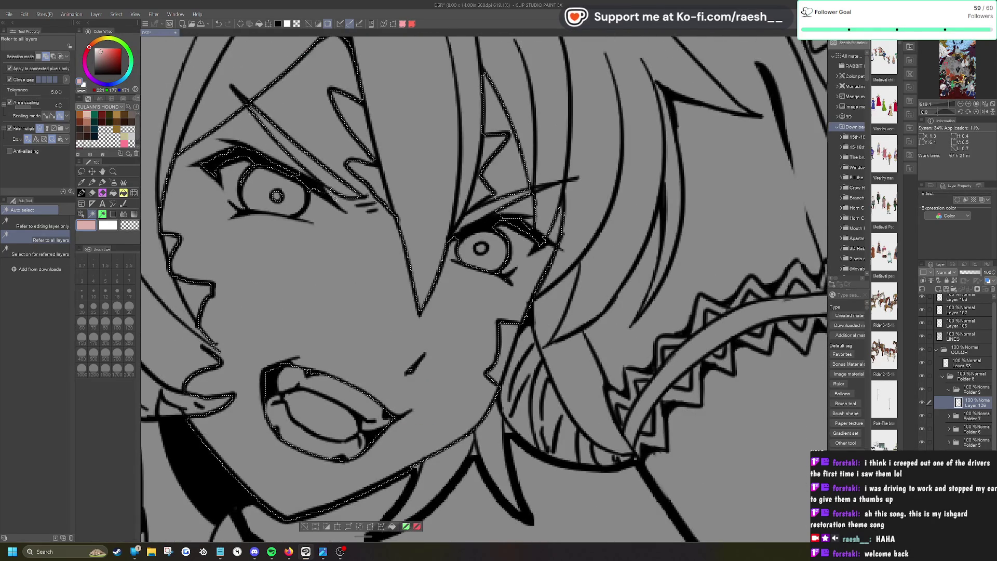
pyautogui.scroll(-5, 427, 127)
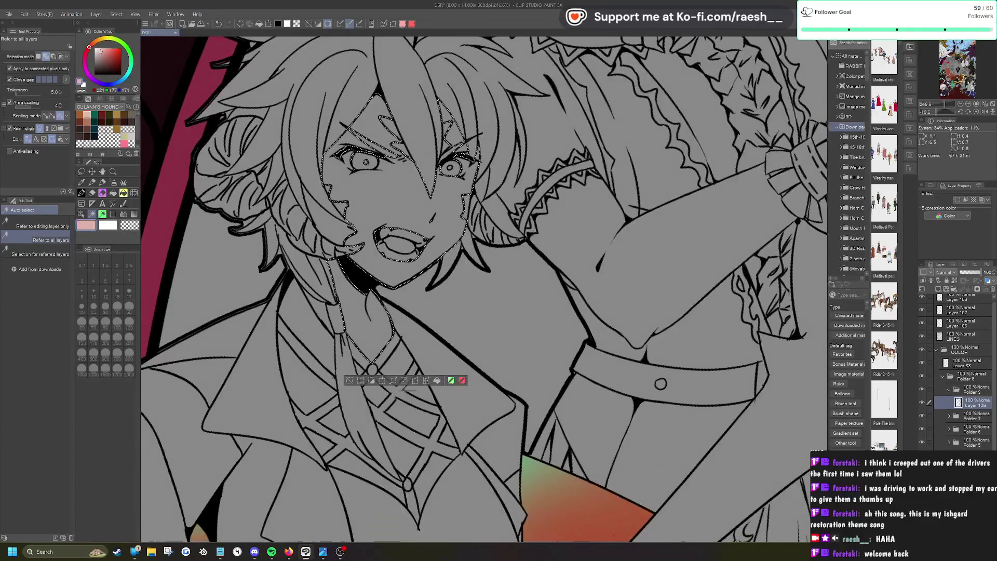
pyautogui.click(304, 323)
pyautogui.click(396, 362)
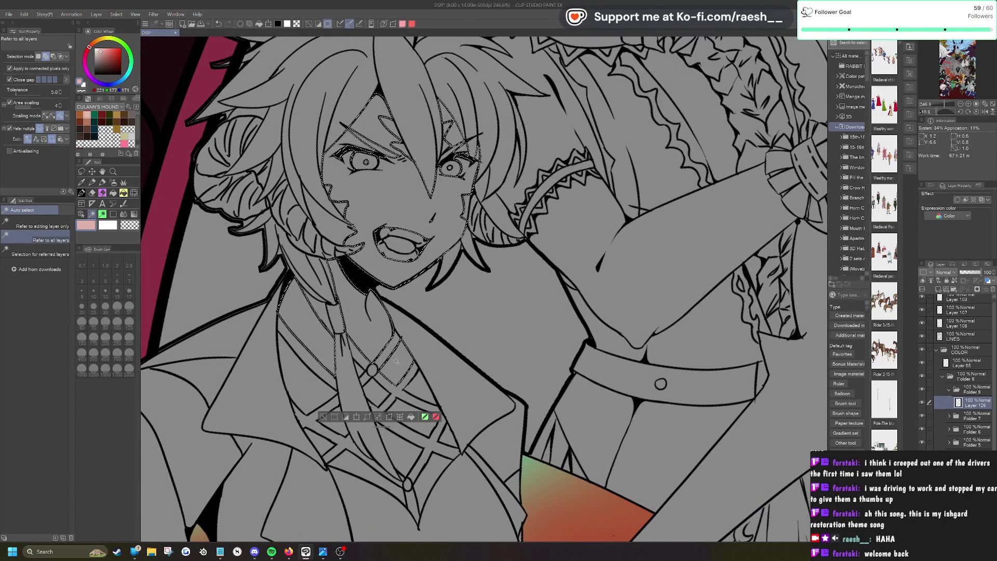
pyautogui.click(421, 391)
pyautogui.click(364, 415)
pyautogui.click(309, 384)
pyautogui.click(313, 437)
pyautogui.click(395, 446)
pyautogui.click(446, 433)
pyautogui.click(368, 474)
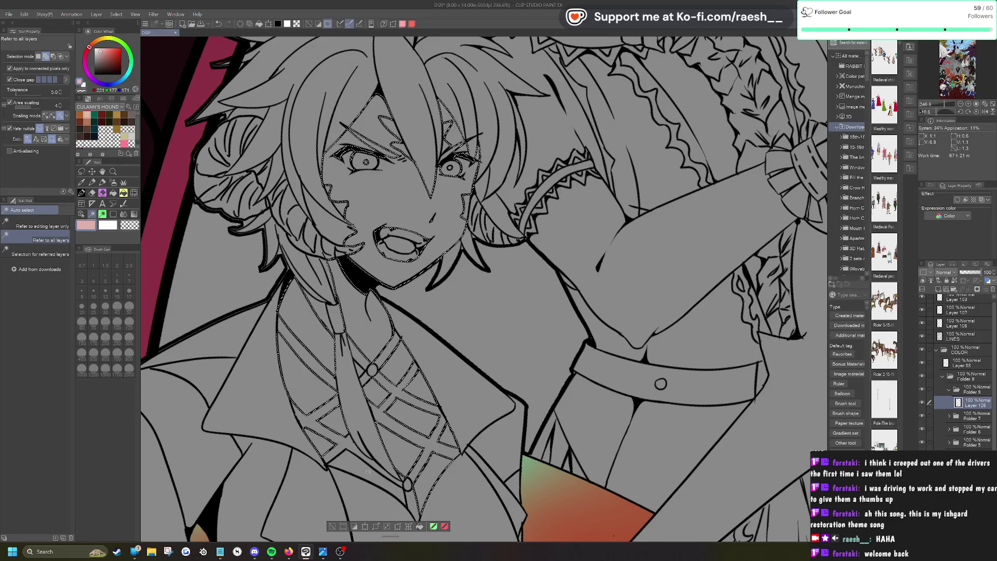
# Step: Add both fists gripping the pole and the torso skin area to the selection
pyautogui.scroll(-5, 367, 474)
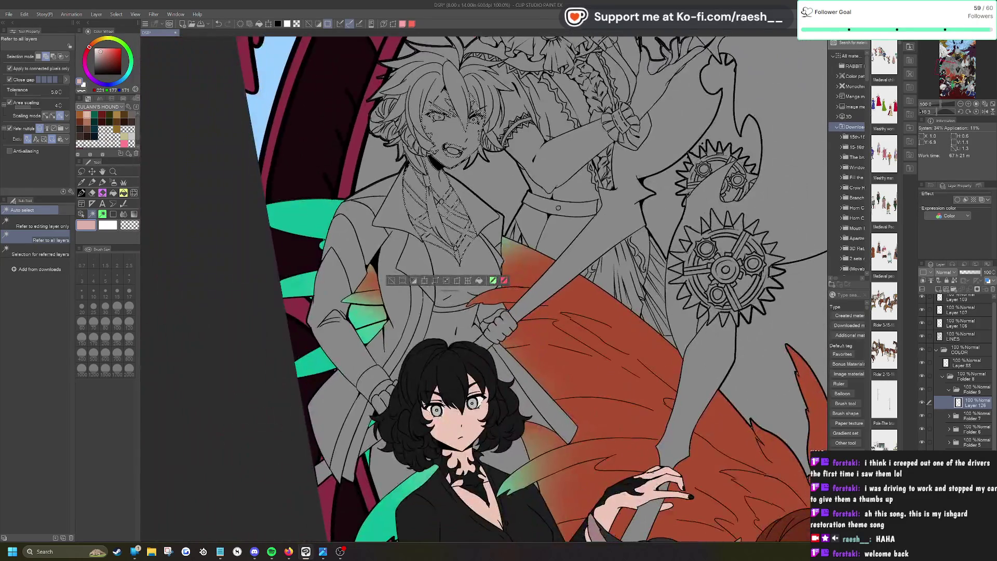
pyautogui.scroll(3, 403, 527)
pyautogui.click(503, 323)
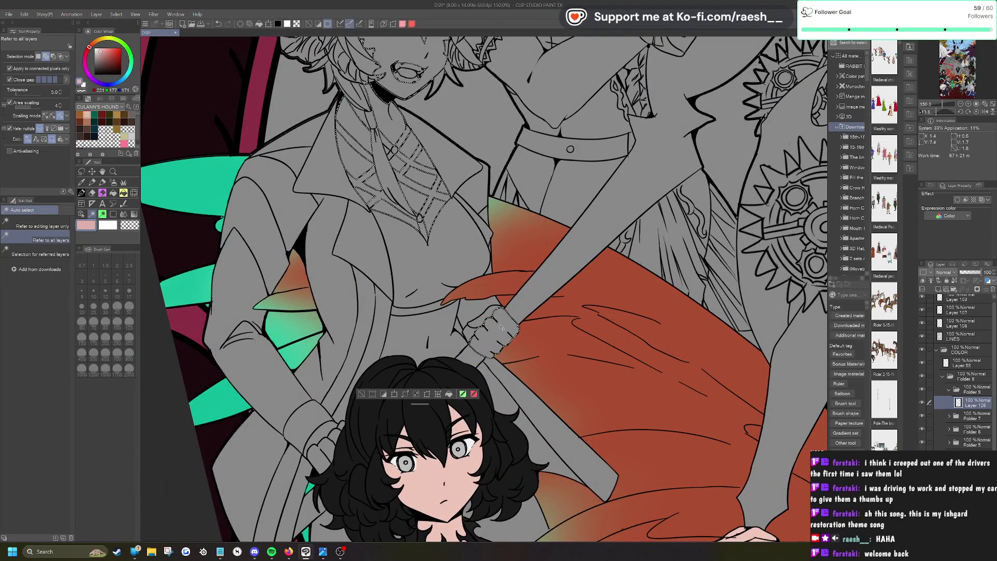
pyautogui.click(324, 444)
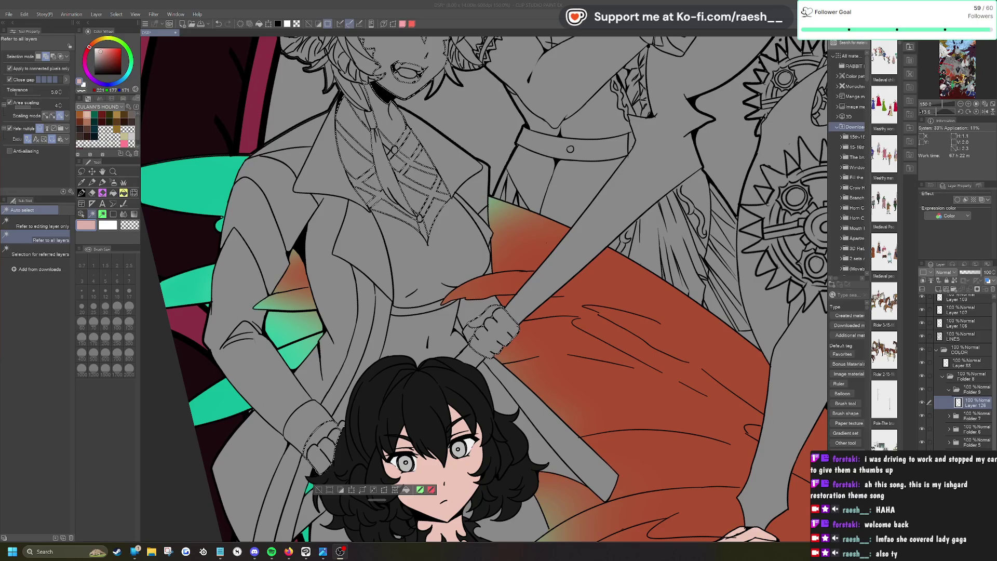
pyautogui.click(436, 322)
pyautogui.hotkey('ctrl', 'alt', '0')
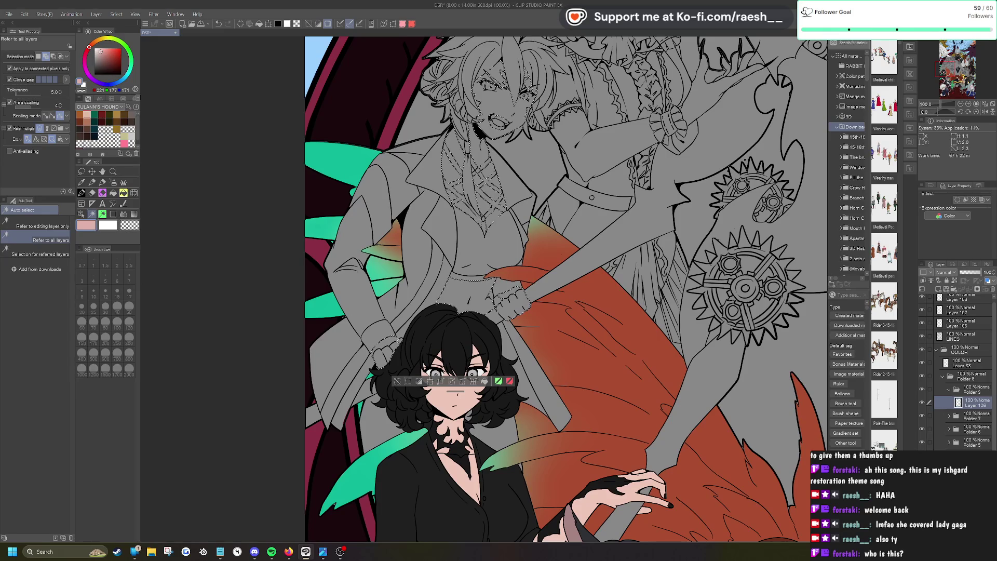
pyautogui.click(271, 551)
pyautogui.click(340, 552)
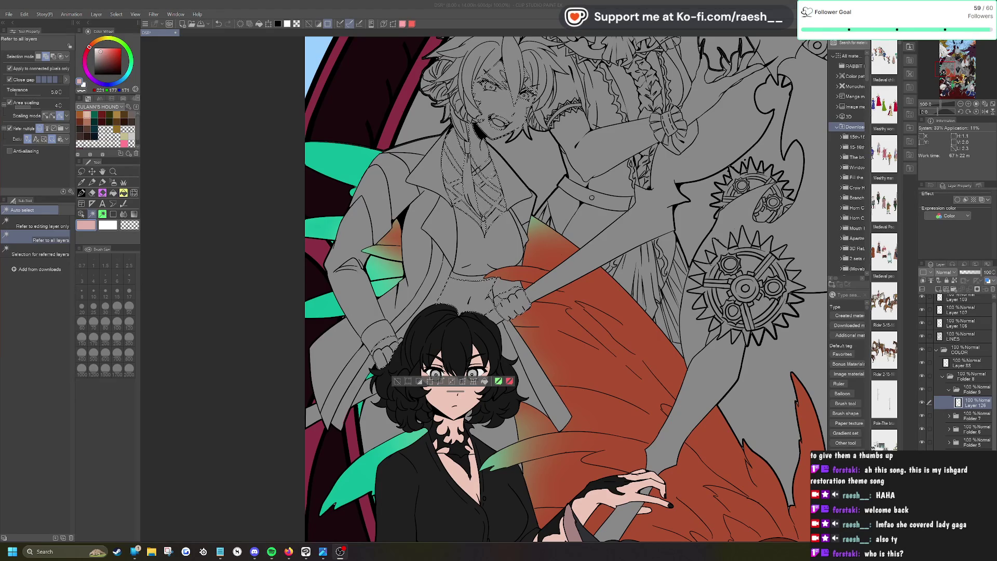
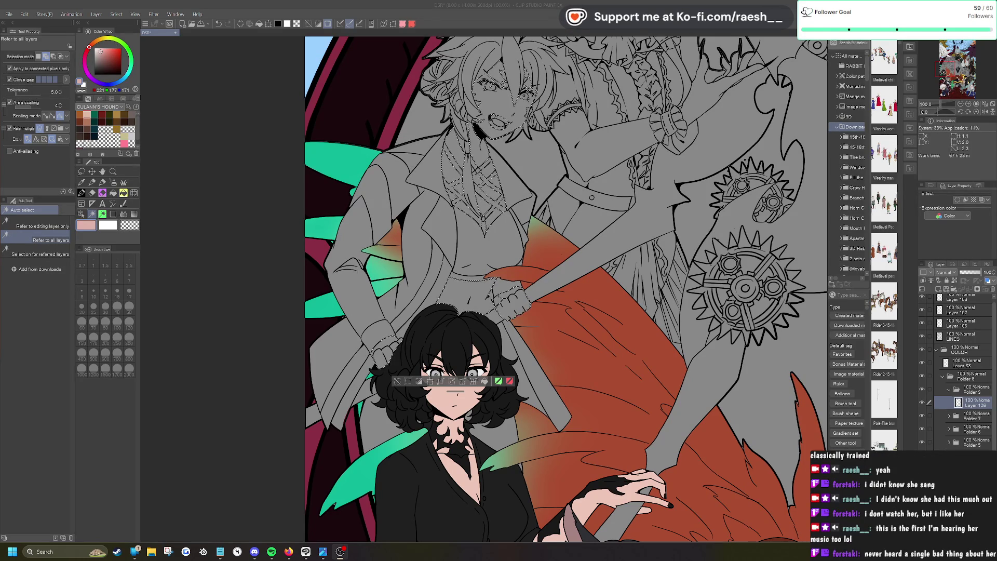
# Step: Refine the sword-wielding figure's skin fill to a slightly darker, warmer pale pink, then deselect
pyautogui.scroll(1, 545, 203)
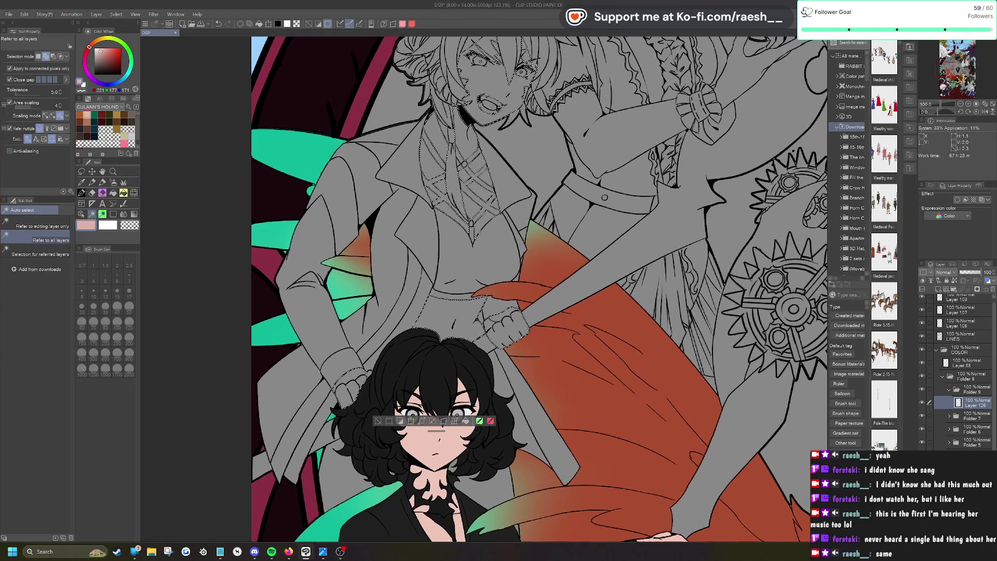
pyautogui.scroll(-3, 540, 286)
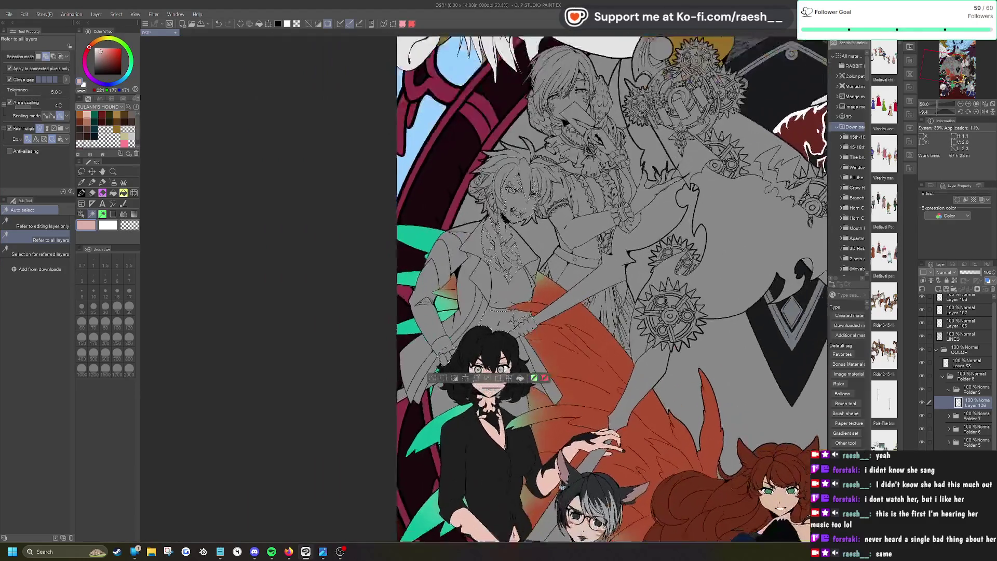
pyautogui.scroll(6, 467, 149)
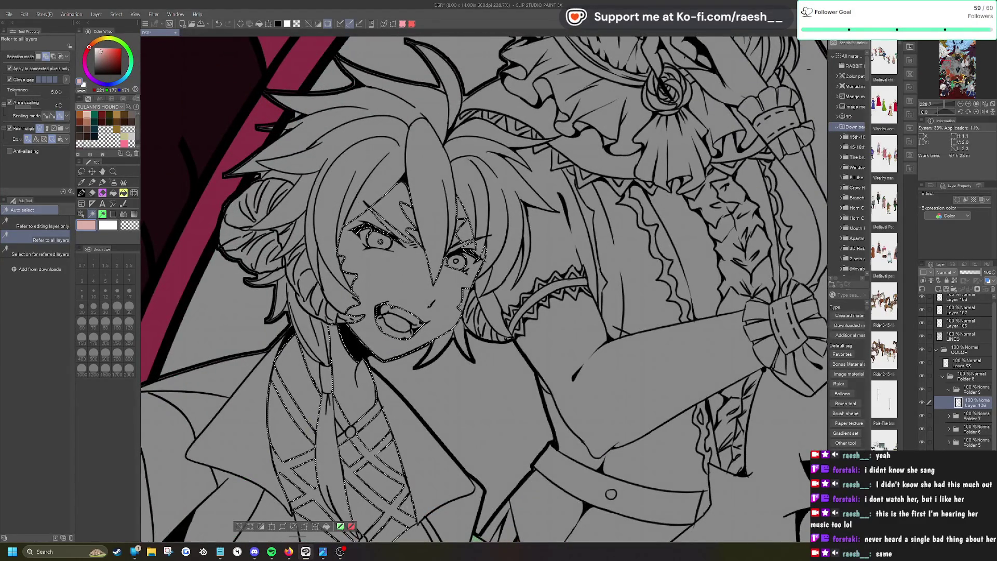
pyautogui.scroll(-2, 529, 229)
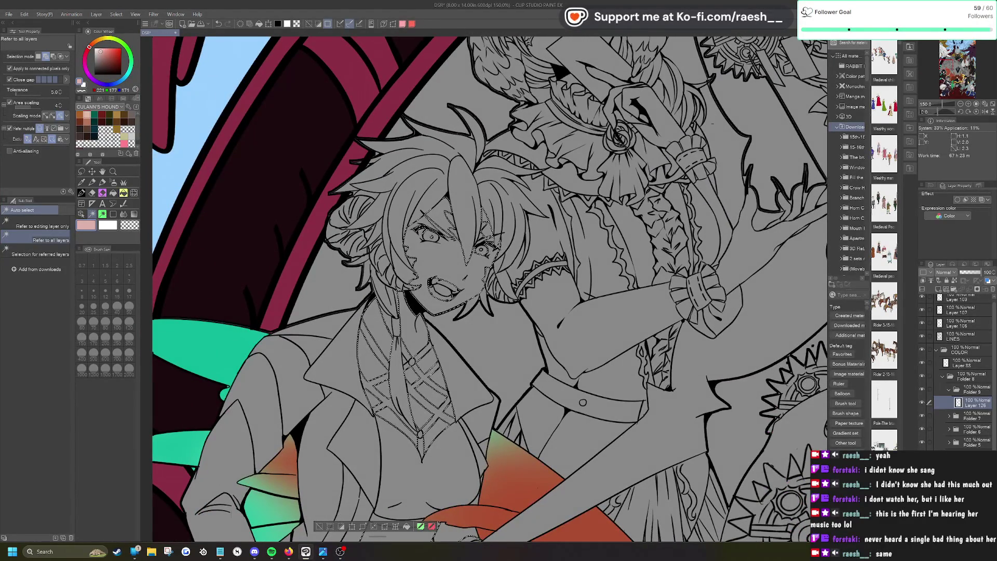
pyautogui.scroll(-2, 490, 289)
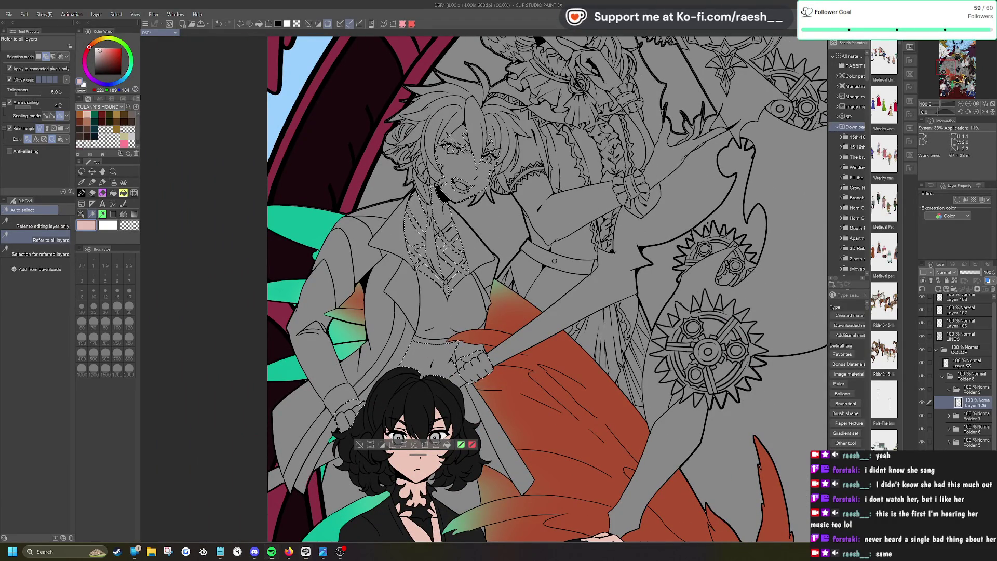
pyautogui.hotkey('alt', 'Tab')
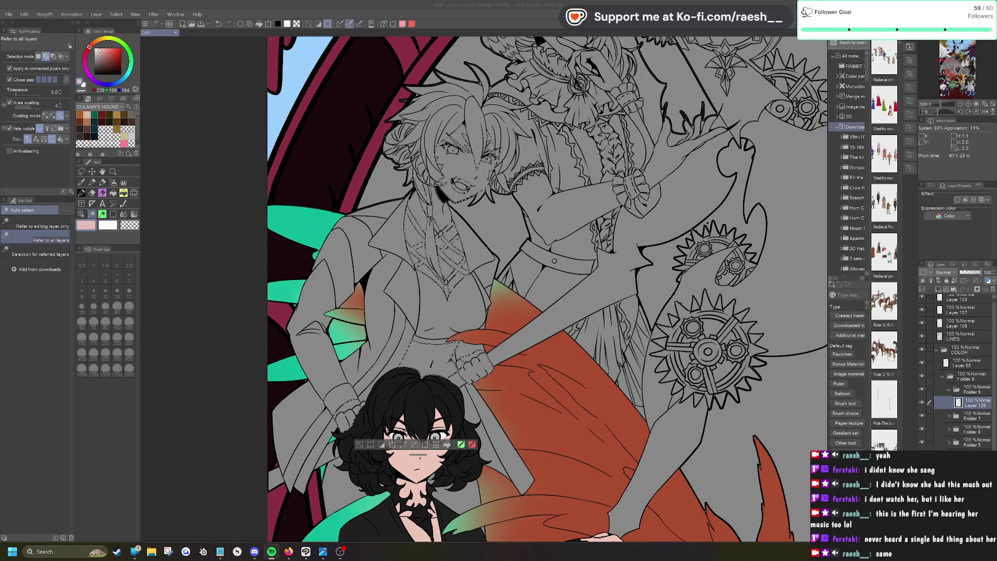
pyautogui.scroll(-2, 574, 184)
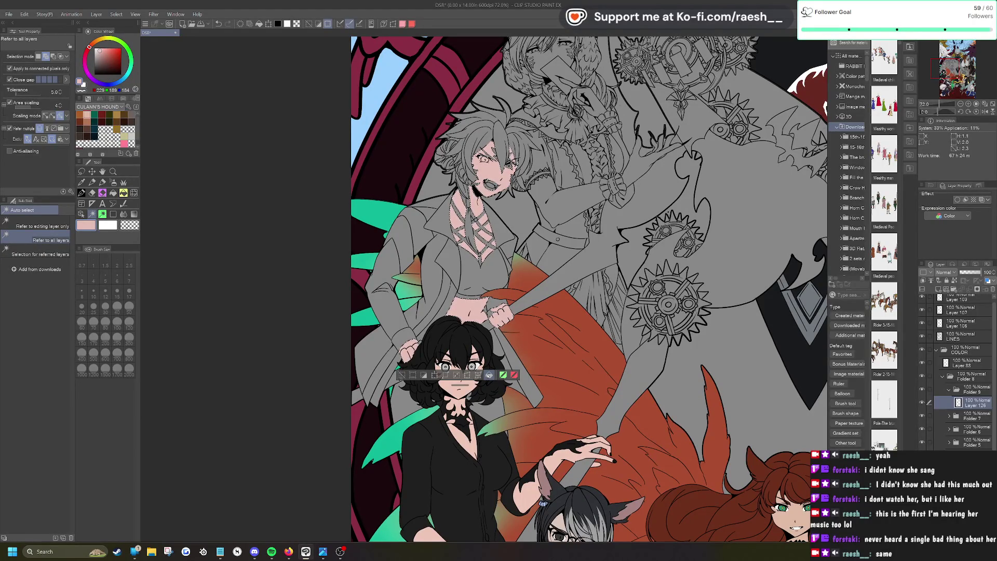
pyautogui.click(97, 50)
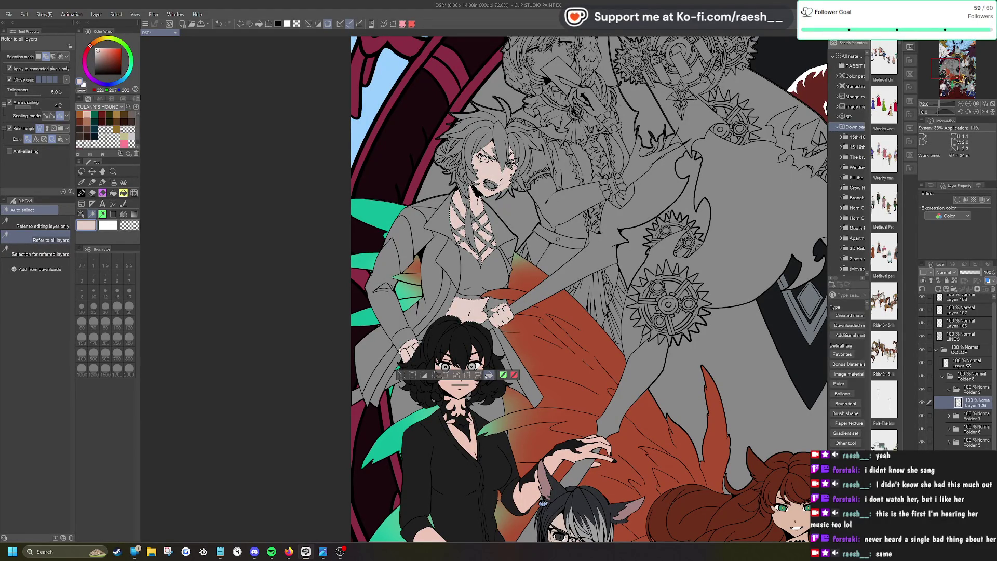
pyautogui.click(98, 52)
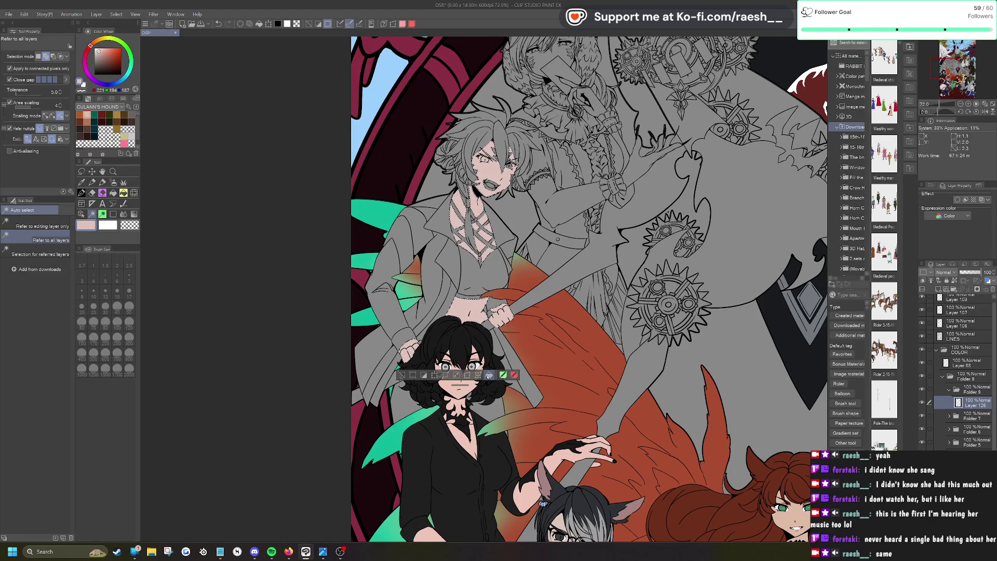
pyautogui.click(488, 374)
pyautogui.scroll(5, 488, 375)
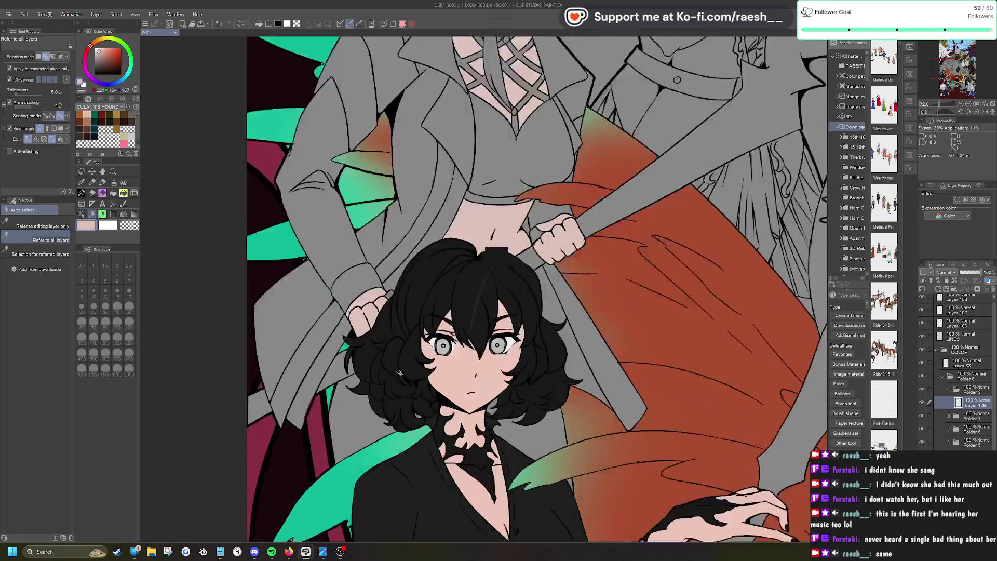
pyautogui.press('p')
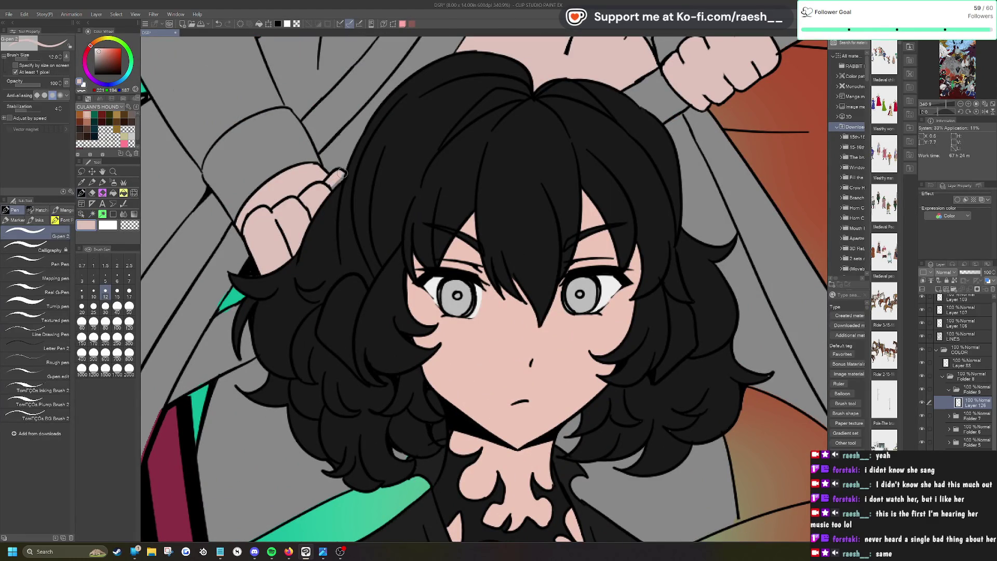
# Step: Paint a light fill into the fierce-faced figure's right eye
pyautogui.scroll(-3, 471, 221)
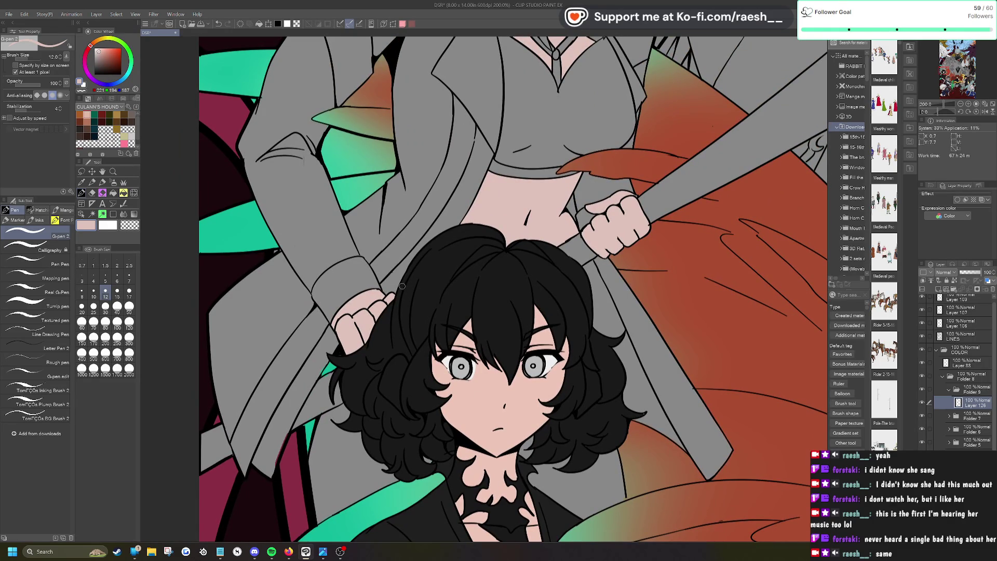
pyautogui.scroll(-1, 472, 220)
pyautogui.scroll(1, 472, 221)
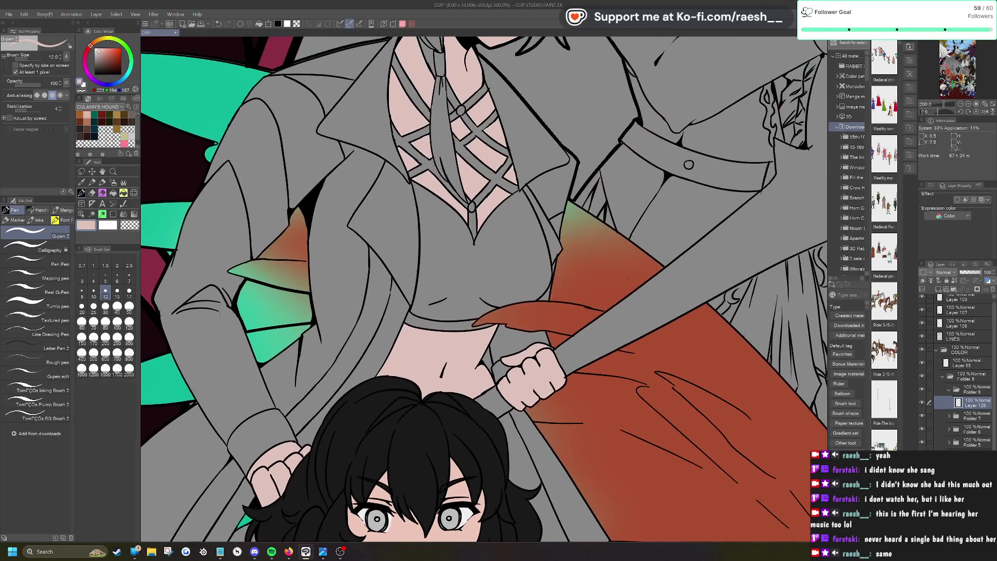
pyautogui.scroll(3, 471, 220)
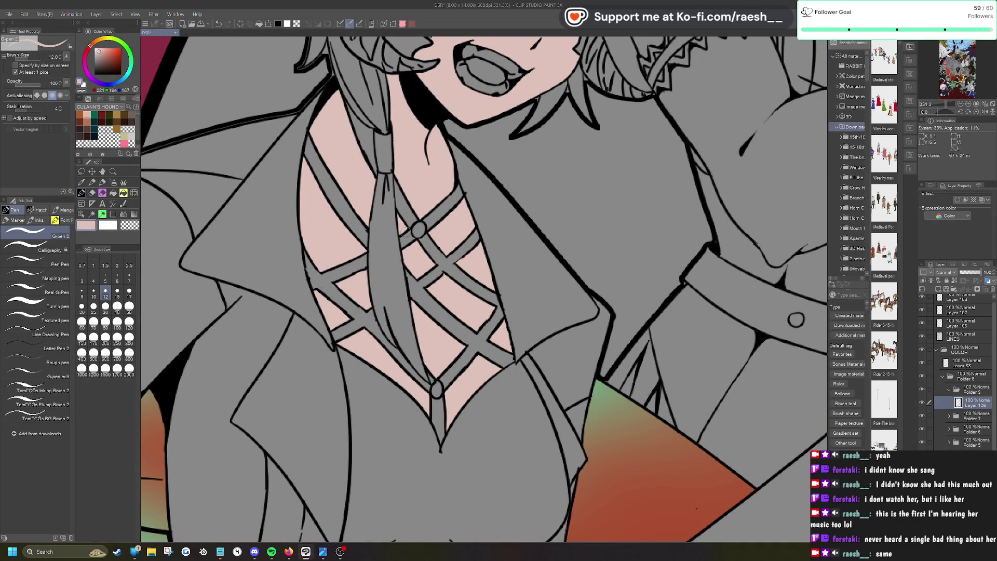
pyautogui.scroll(-2, 472, 221)
pyautogui.scroll(3, 472, 220)
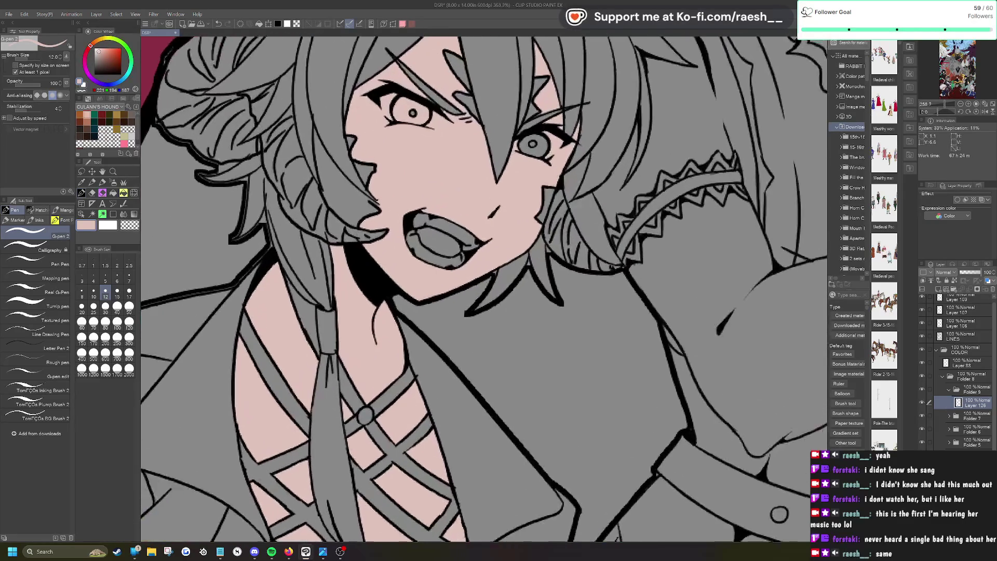
pyautogui.moveTo(532, 155)
pyautogui.mouseDown()
pyautogui.moveTo(522, 150)
pyautogui.moveTo(533, 144)
pyautogui.mouseUp()
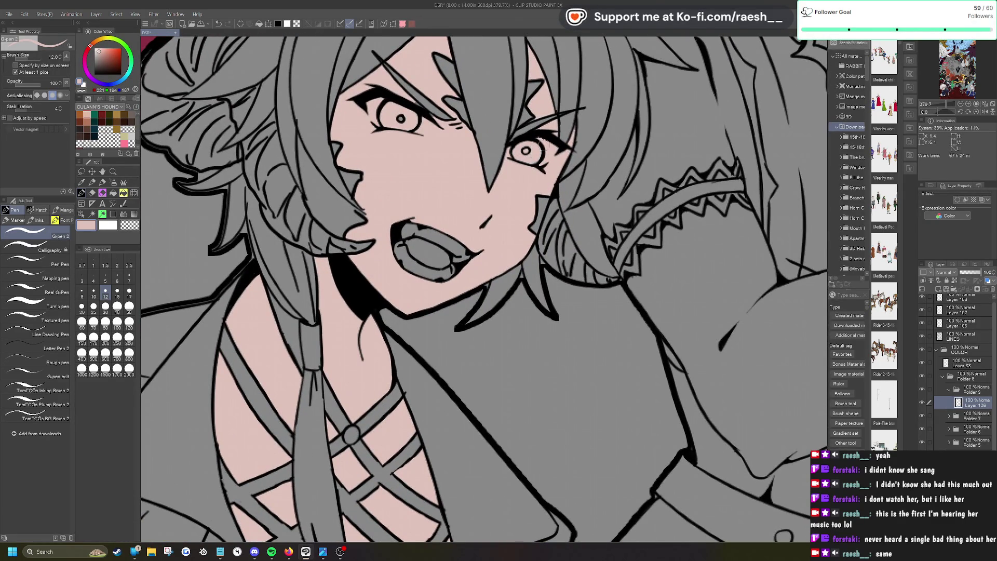
# Step: Check and touch up the pale skin fill around the face and chest
pyautogui.press('e')
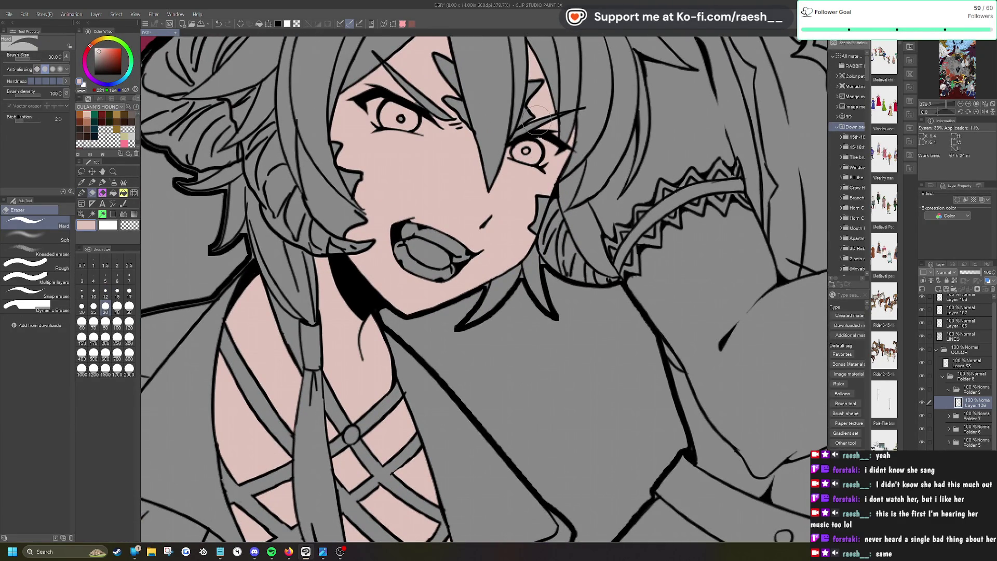
pyautogui.press('p')
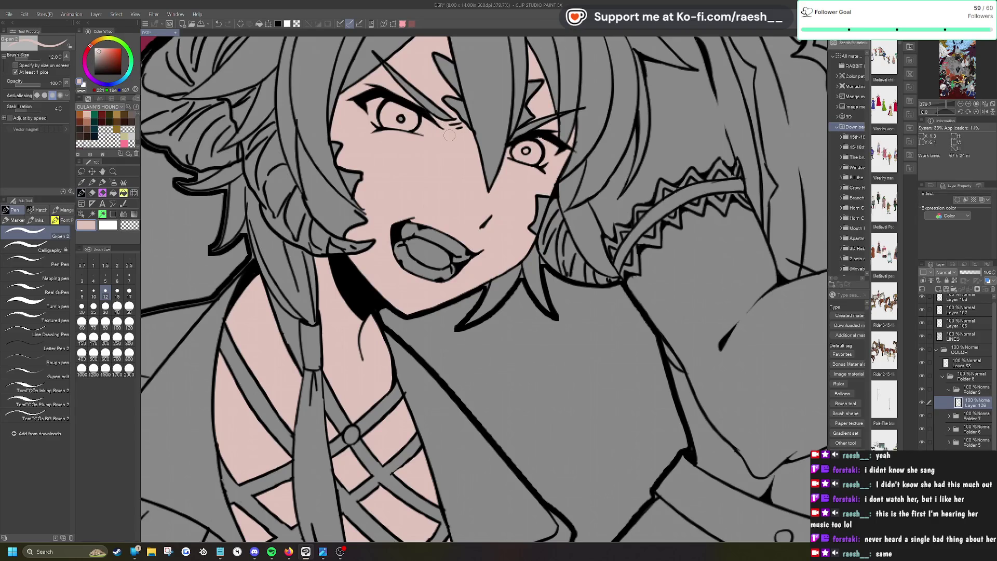
pyautogui.scroll(-3, 450, 135)
pyautogui.scroll(4, 318, 205)
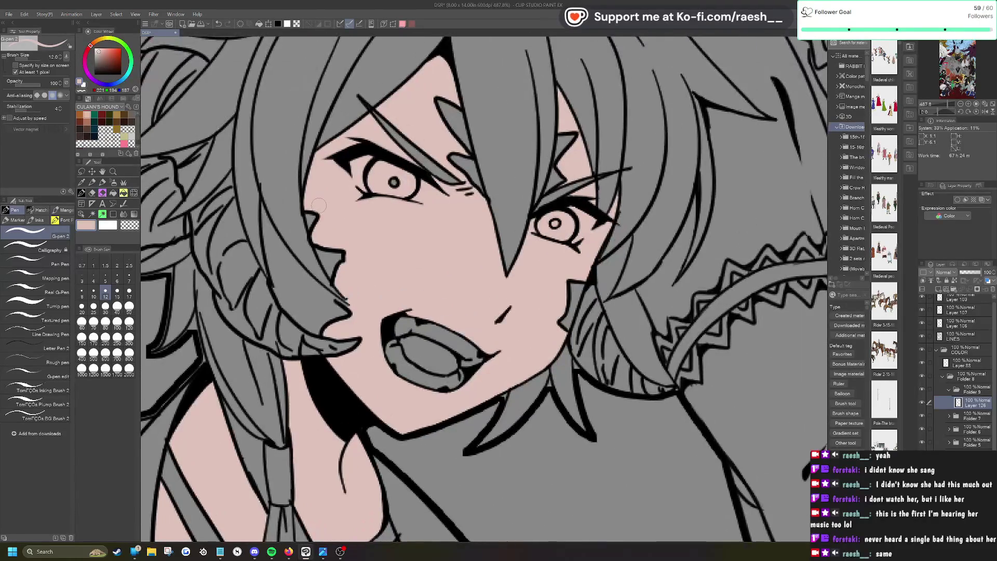
pyautogui.scroll(-3, 318, 205)
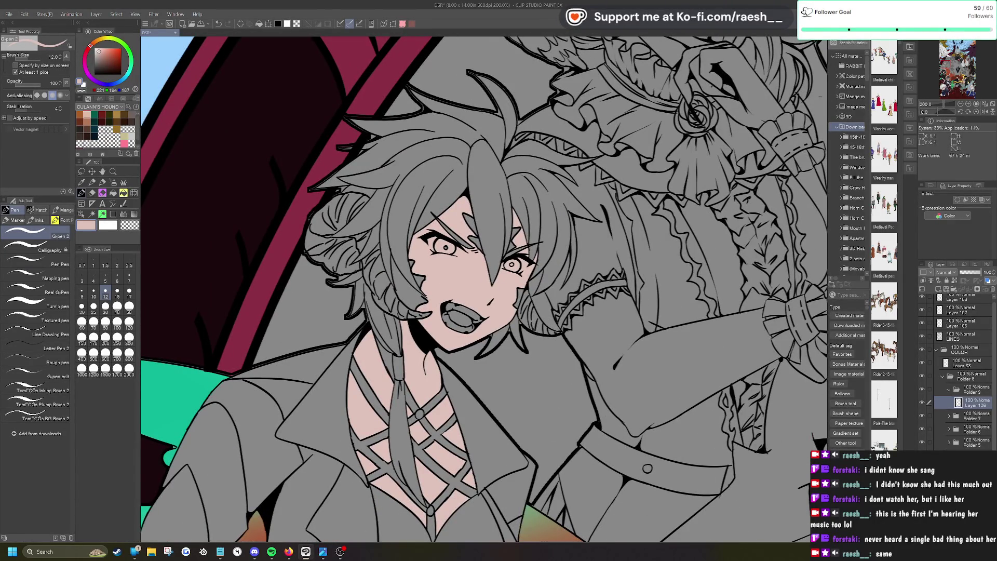
pyautogui.scroll(-2, 485, 289)
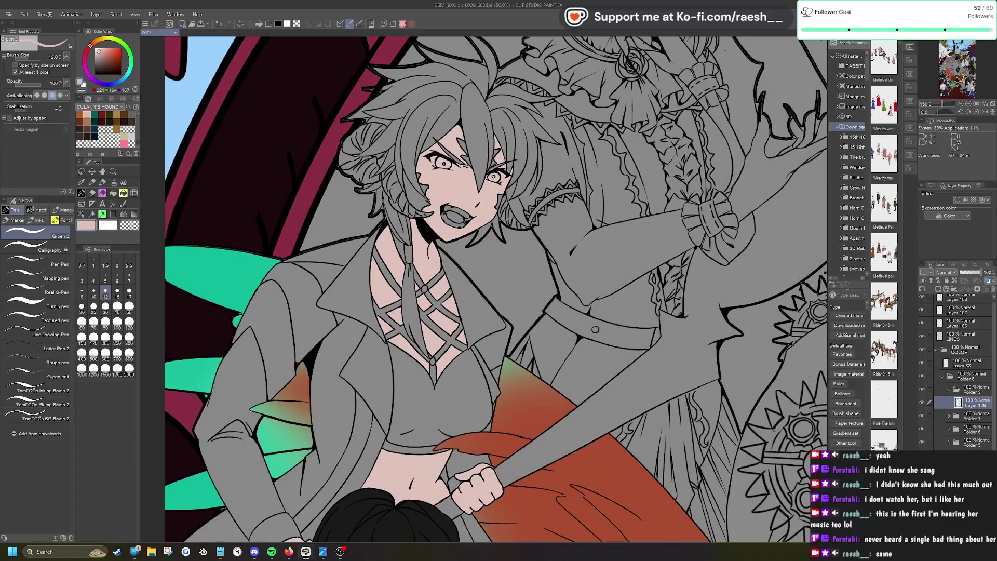
pyautogui.scroll(5, 488, 468)
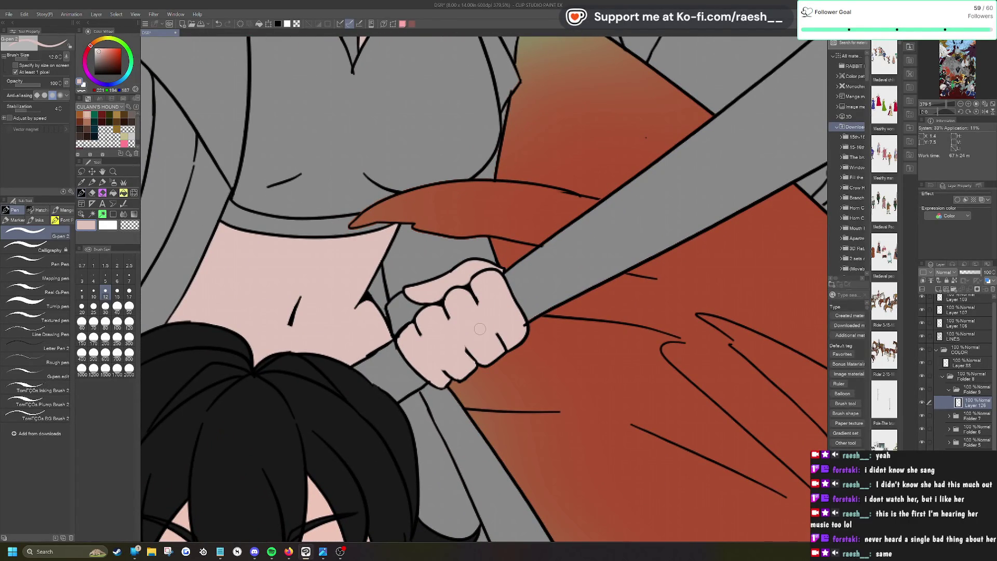
pyautogui.scroll(-4, 480, 329)
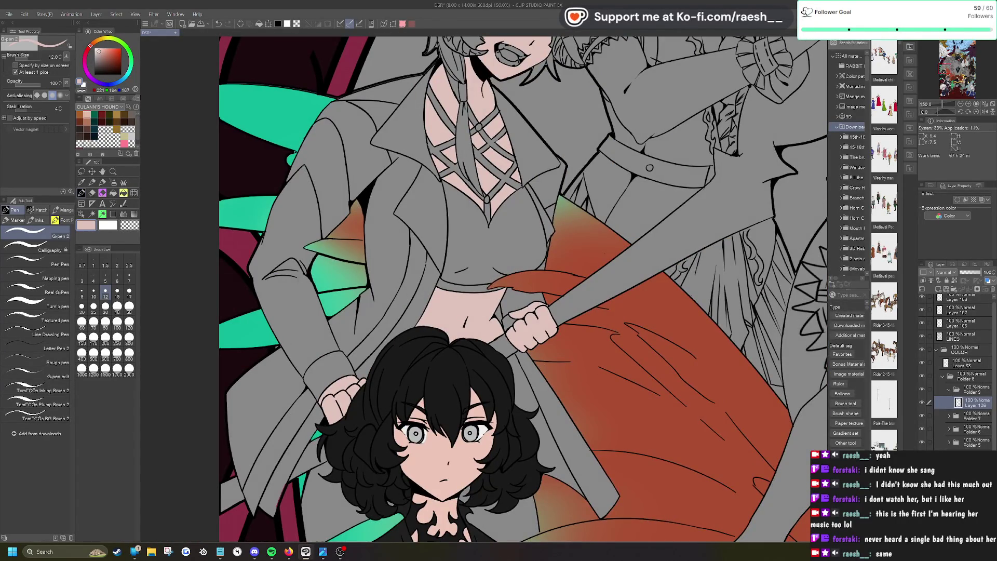
pyautogui.scroll(-2, 524, 381)
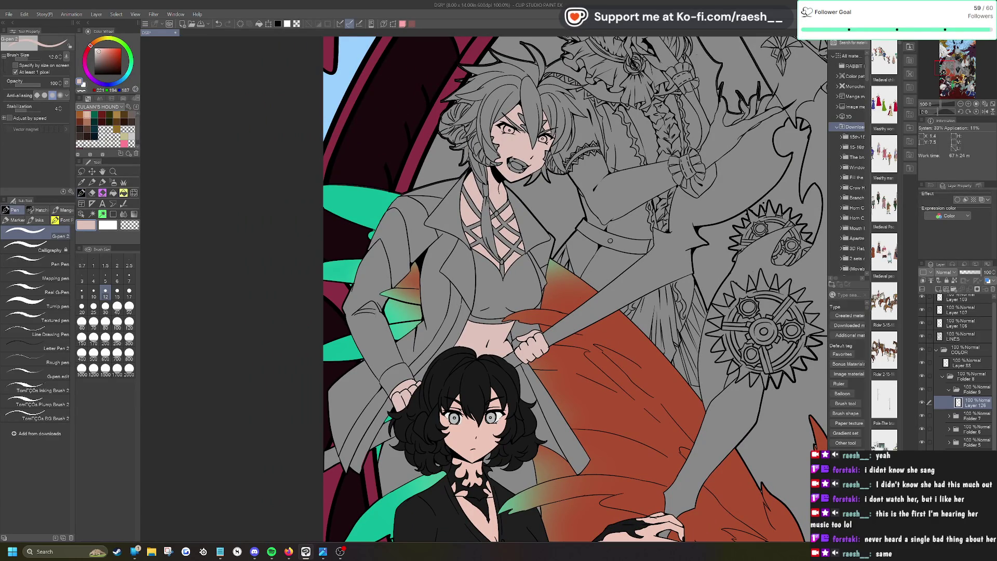
pyautogui.scroll(5, 467, 41)
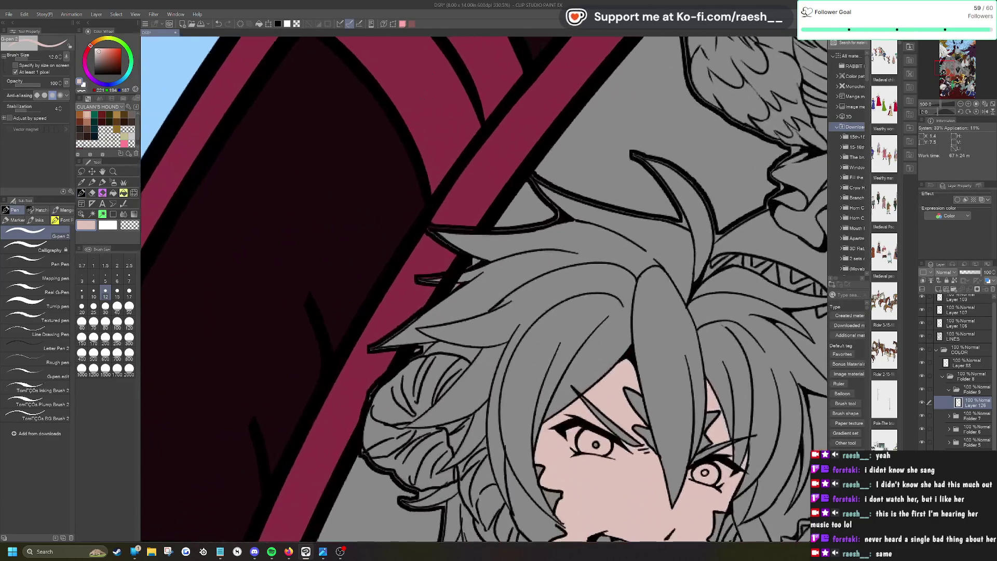
pyautogui.click(81, 214)
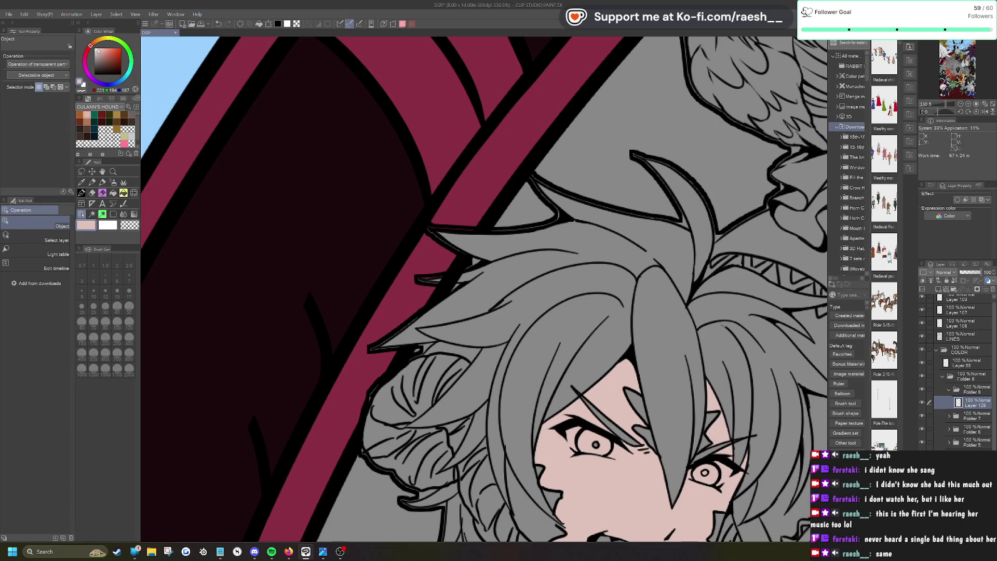
# Step: On the LINES layer, erase stray line strokes beside the fierce-faced figure's hair tip
pyautogui.click(452, 280)
pyautogui.press('e')
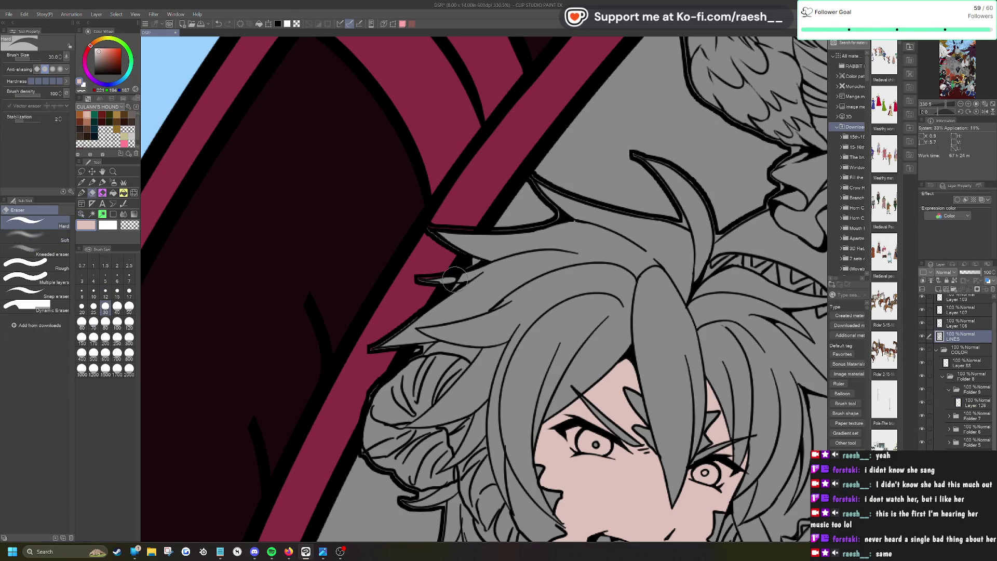
pyautogui.moveTo(438, 281); pyautogui.dragTo(470, 261)
pyautogui.scroll(3, 357, 212)
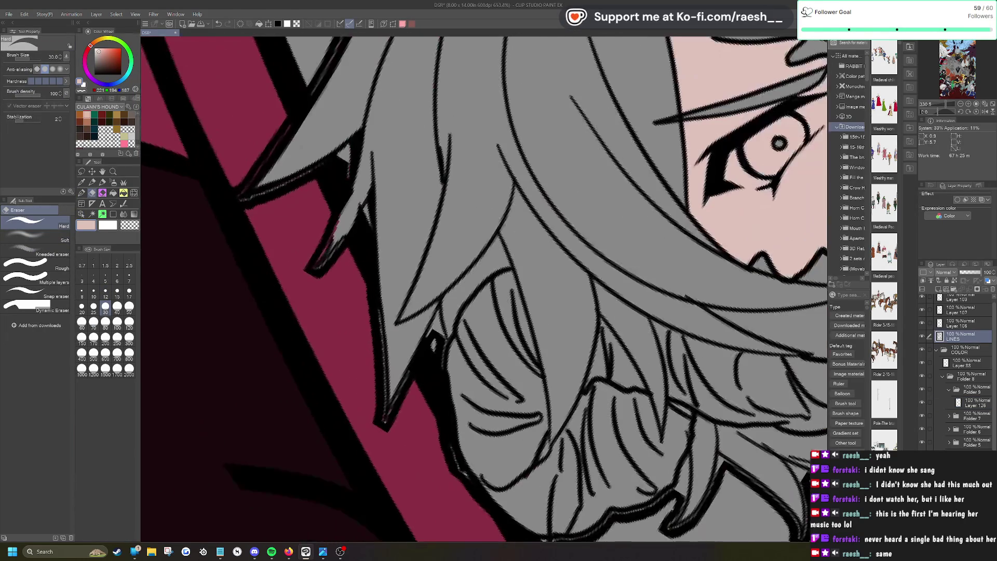
pyautogui.moveTo(356, 212)
pyautogui.mouseDown()
pyautogui.moveTo(347, 182)
pyautogui.moveTo(358, 229)
pyautogui.moveTo(338, 246)
pyautogui.moveTo(367, 176)
pyautogui.mouseUp()
pyautogui.hotkey('ctrl', '0')
pyautogui.scroll(-5, 457, 195)
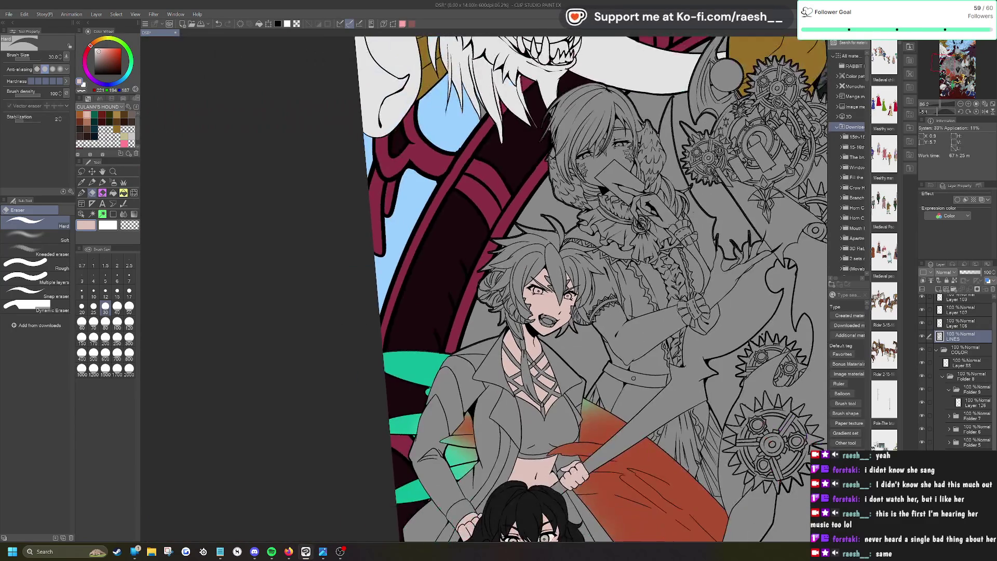
pyautogui.scroll(3, 457, 194)
pyautogui.scroll(1, 450, 378)
# Step: Add a new empty layer above Layer 126 in Folder 9
pyautogui.press('o')
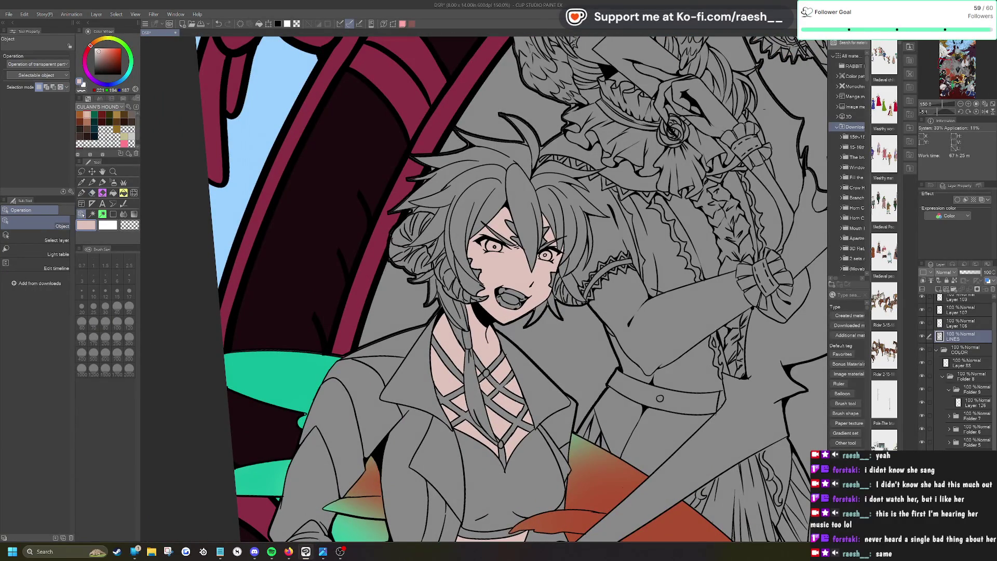
pyautogui.click(450, 378)
pyautogui.hotkey('ctrl', 'shift', 'n')
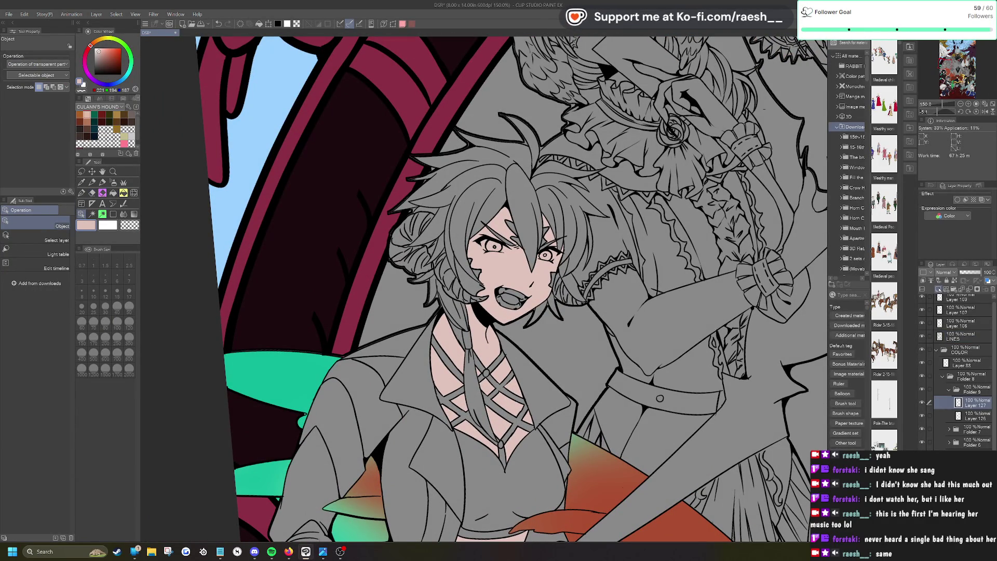
# Step: Auto-select the hair regions: both sides, the left bun, by the neck and the chest strand
pyautogui.click(92, 214)
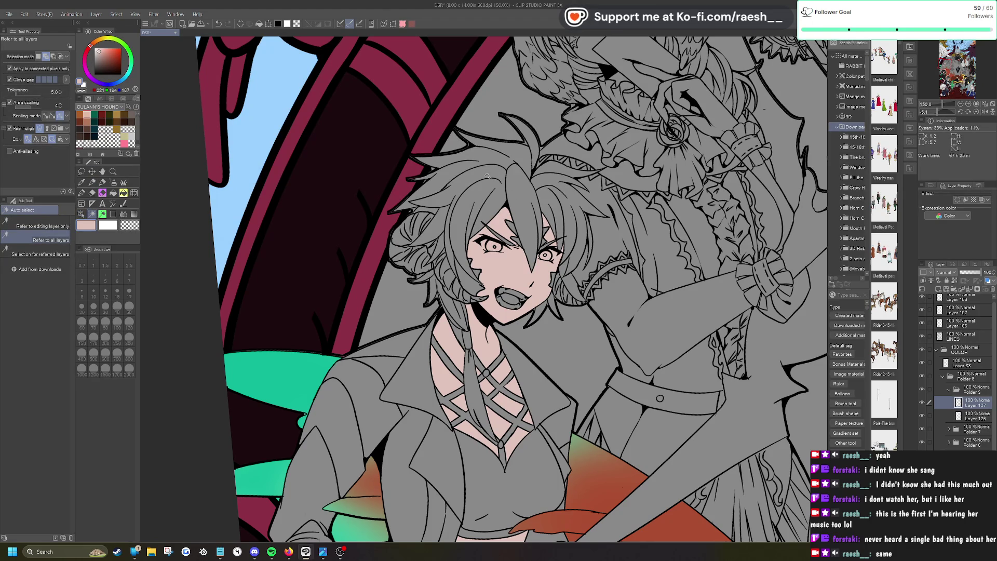
pyautogui.click(535, 154)
pyautogui.click(559, 220)
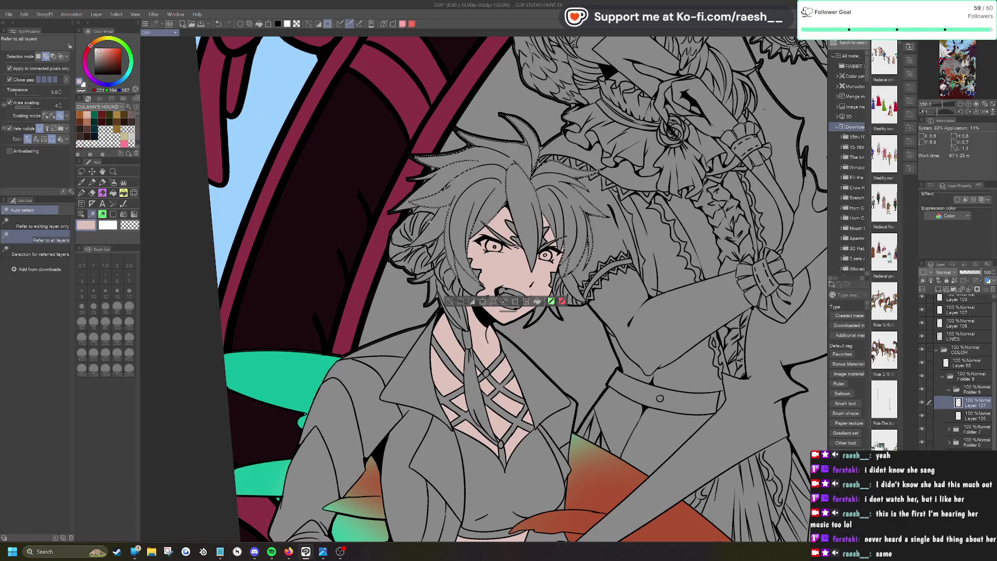
pyautogui.click(417, 226)
pyautogui.click(435, 222)
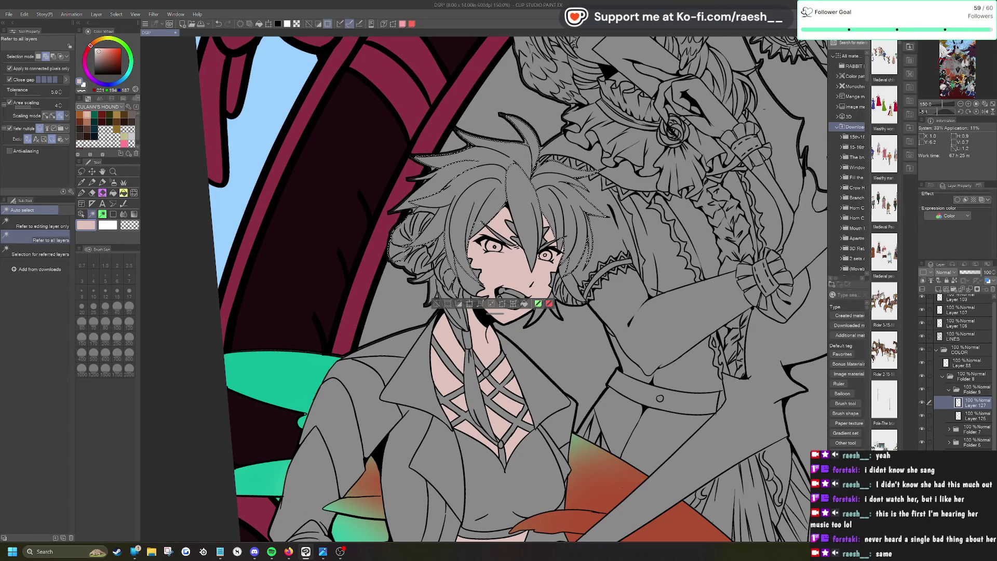
pyautogui.click(504, 297)
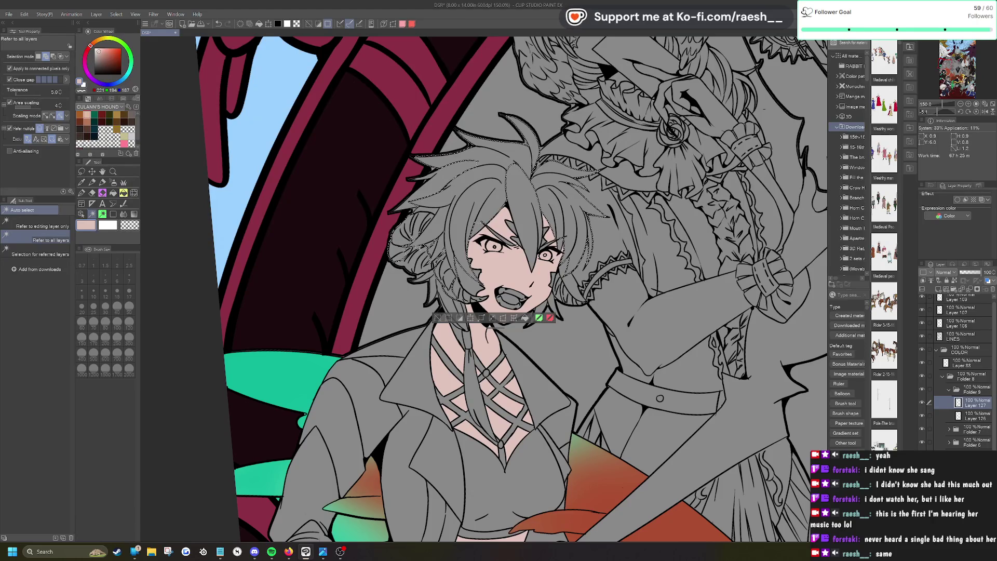
pyautogui.click(491, 326)
pyautogui.click(462, 314)
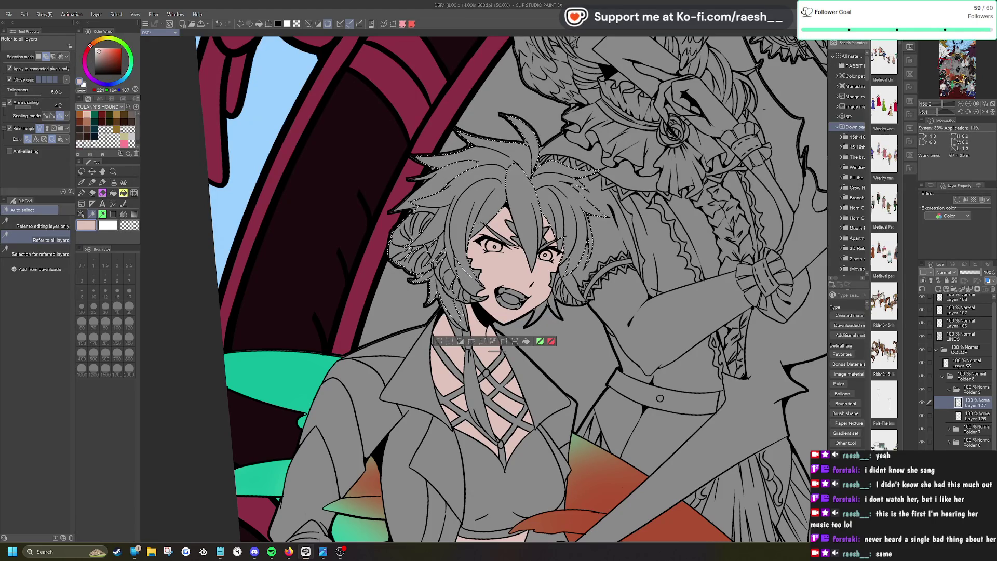
pyautogui.click(473, 390)
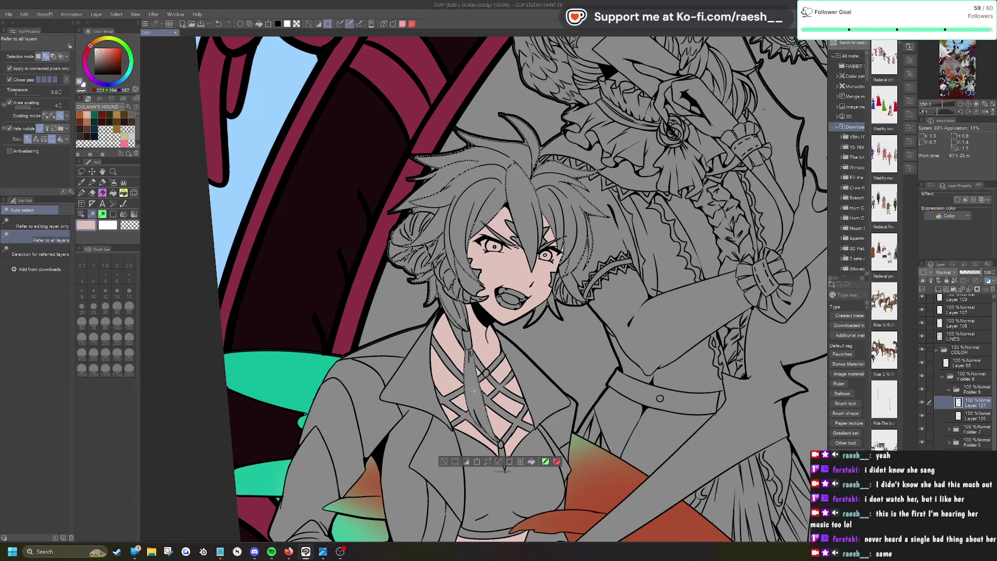
# Step: Lower the Close gap strength for the region selection
pyautogui.click(46, 81)
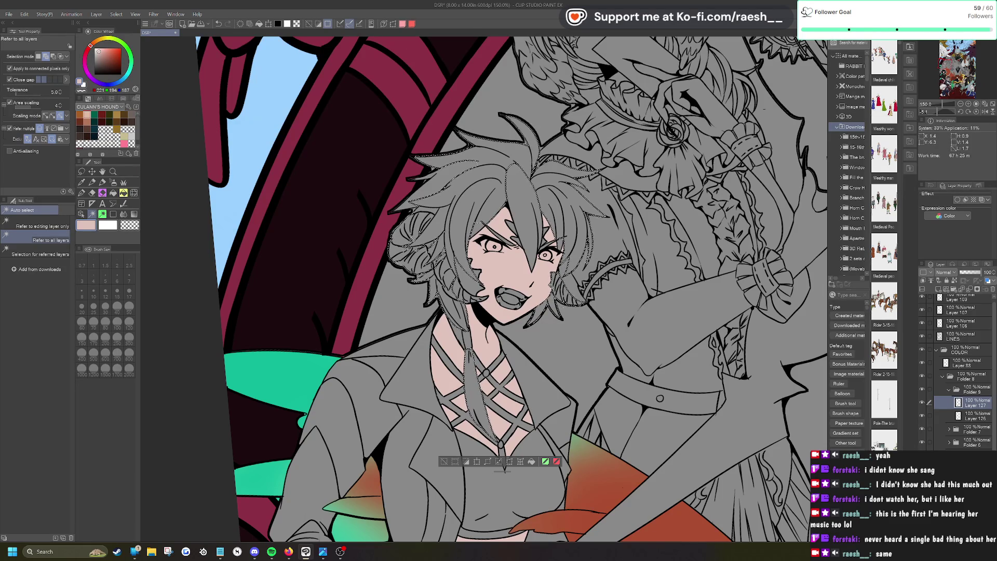
pyautogui.scroll(4, 548, 192)
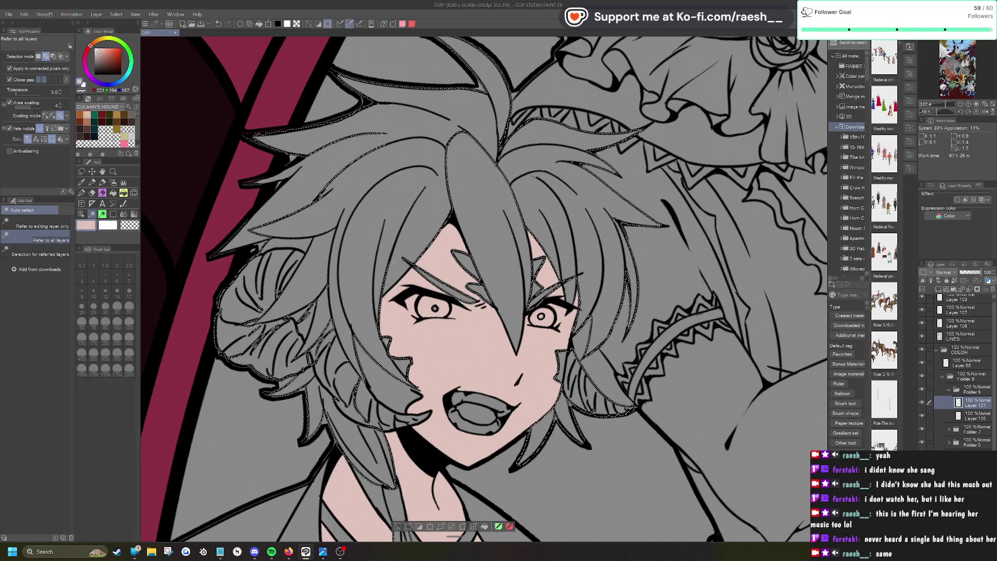
pyautogui.scroll(-2, 484, 288)
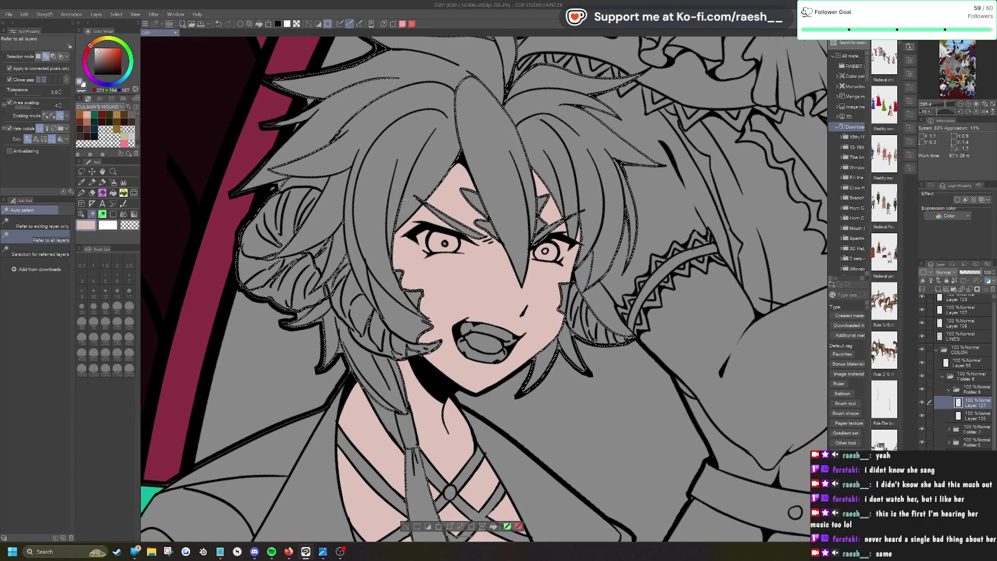
pyautogui.scroll(-5, 484, 288)
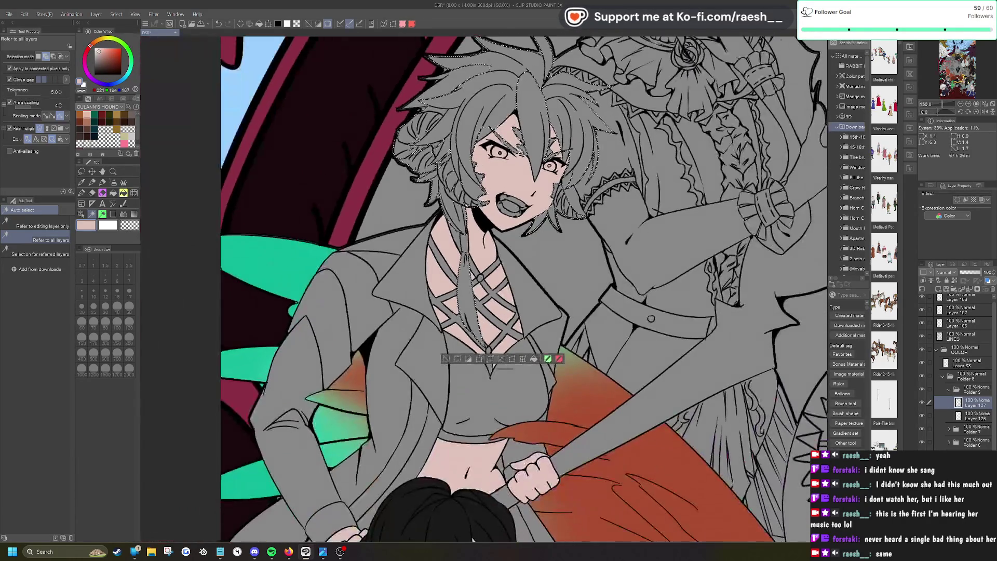
pyautogui.scroll(-2, 484, 288)
pyautogui.scroll(5, 484, 288)
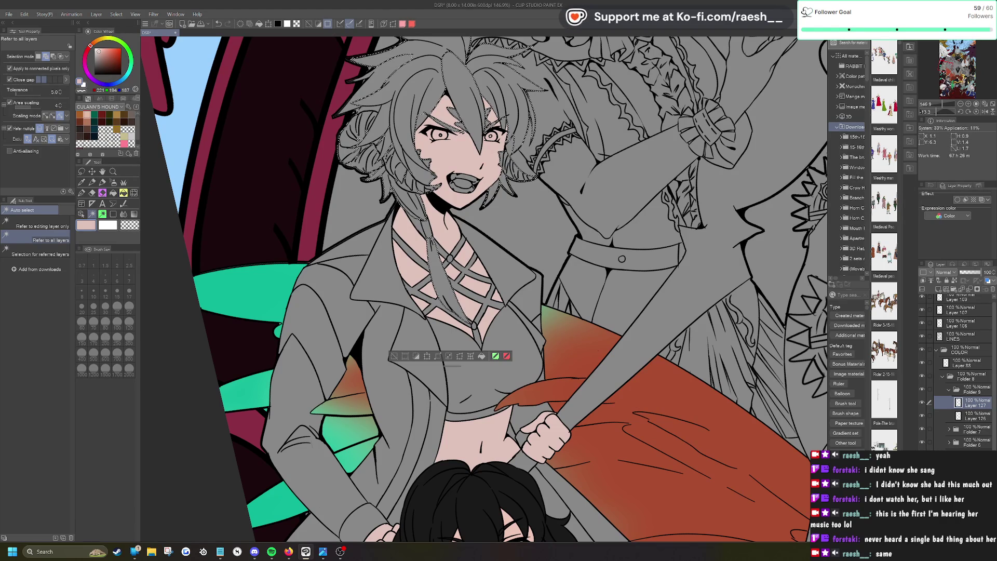
# Step: Fill the selected hair with near-black and clear the selection
pyautogui.click(99, 69)
pyautogui.click(96, 71)
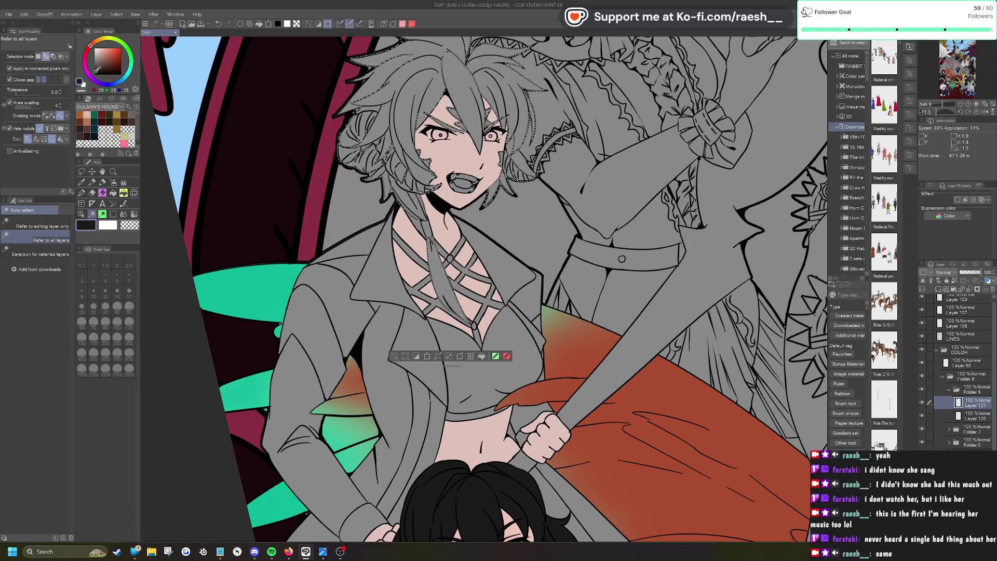
pyautogui.click(481, 356)
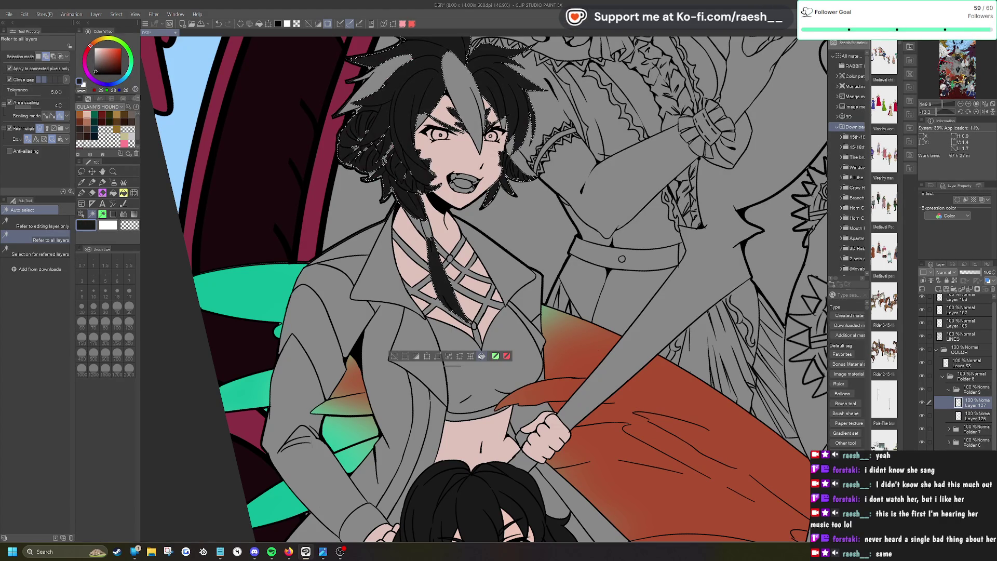
pyautogui.click(394, 356)
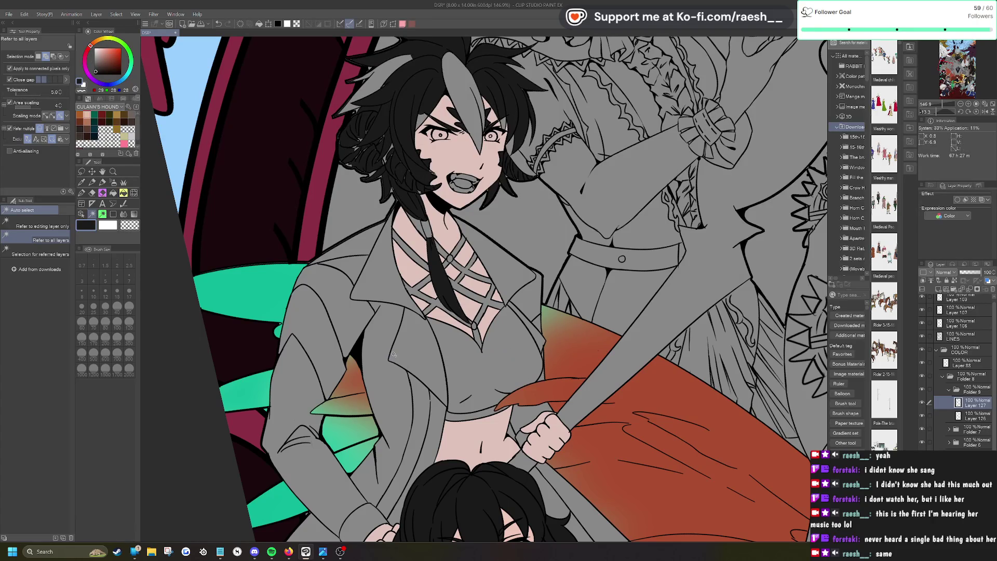
pyautogui.press('p')
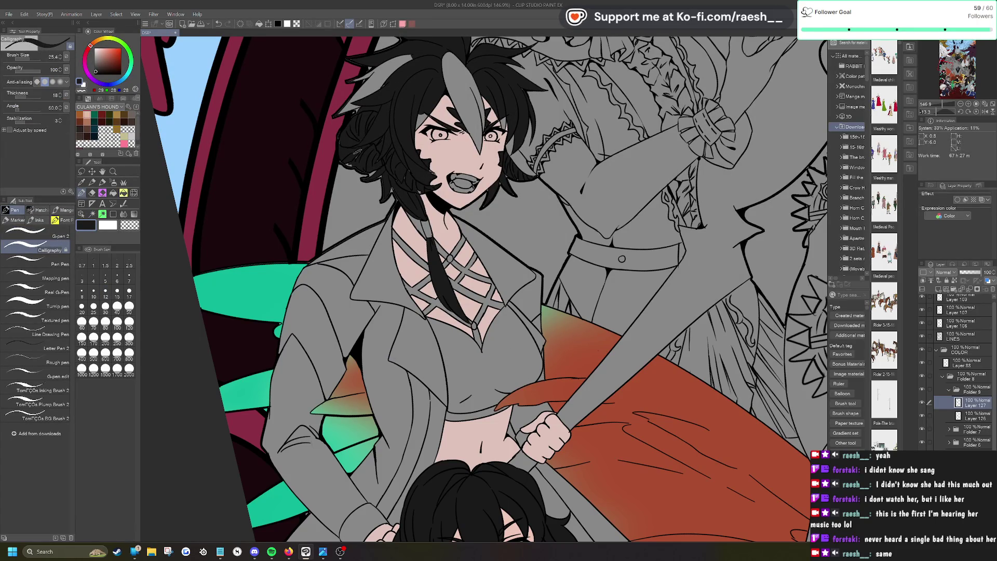
# Step: With a size-12 pen, darken the lower-left hair edge and the grey strand
pyautogui.scroll(4, 343, 156)
pyautogui.press(',')
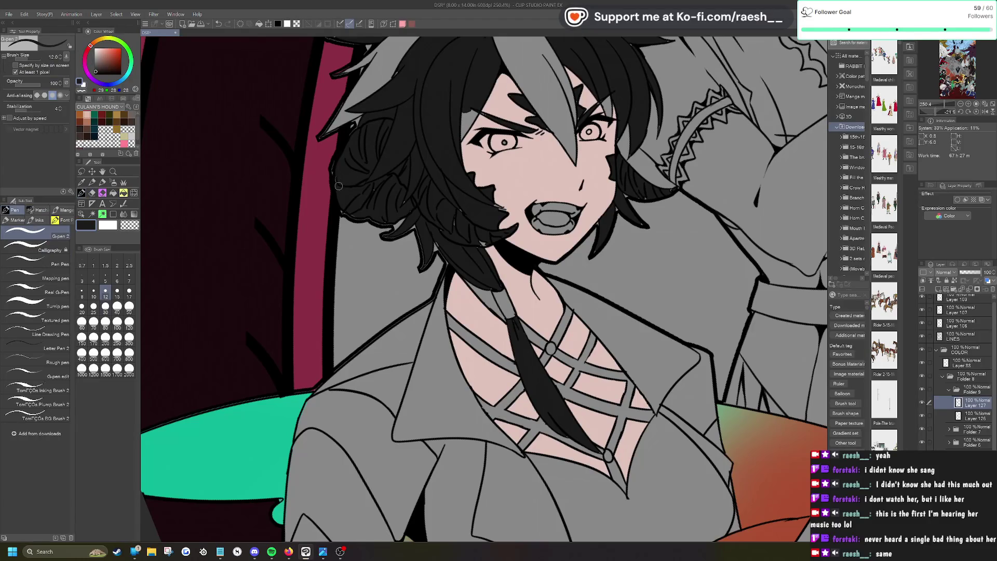
pyautogui.moveTo(343, 165); pyautogui.dragTo(335, 173)
pyautogui.moveTo(355, 208)
pyautogui.mouseDown()
pyautogui.moveTo(343, 216)
pyautogui.moveTo(362, 213)
pyautogui.mouseUp()
pyautogui.scroll(2, 379, 134)
pyautogui.moveTo(457, 89); pyautogui.dragTo(396, 130)
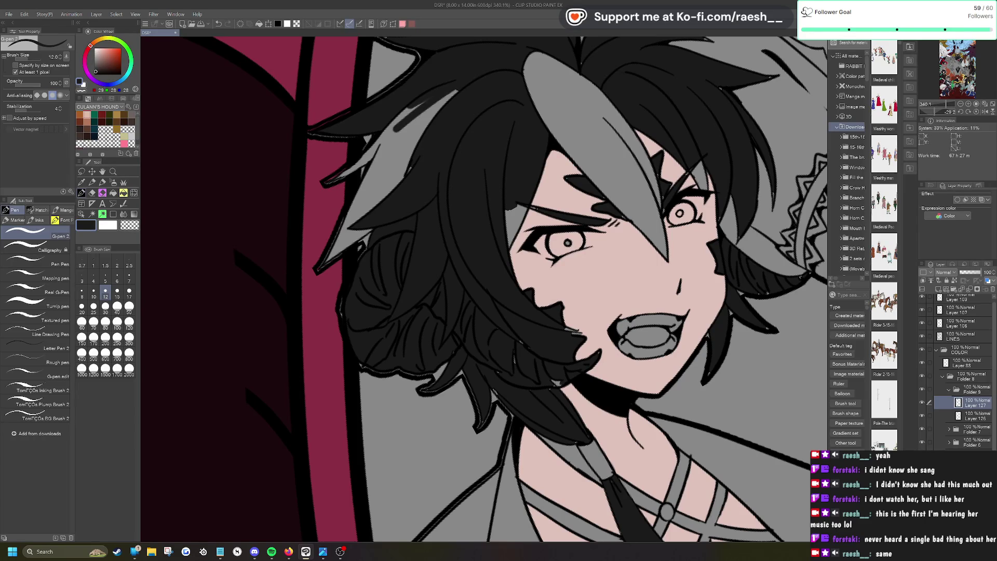
pyautogui.moveTo(456, 90)
pyautogui.mouseDown()
pyautogui.moveTo(395, 176)
pyautogui.moveTo(383, 175)
pyautogui.mouseUp()
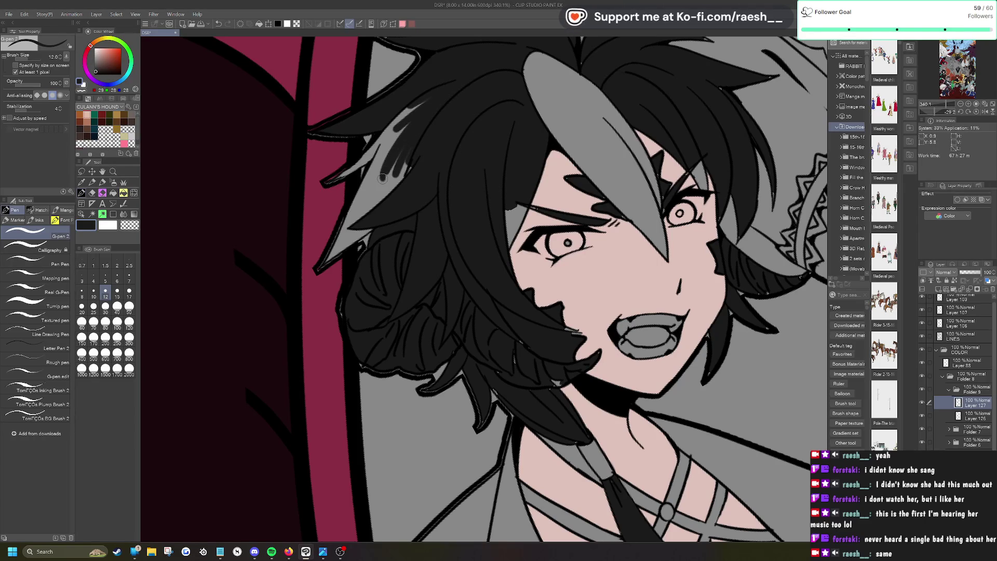
# Step: Cover the grey hair strand in black, using pen sizes 30 and then 10
pyautogui.click(105, 306)
pyautogui.moveTo(426, 104); pyautogui.dragTo(369, 158)
pyautogui.moveTo(405, 117)
pyautogui.mouseDown()
pyautogui.moveTo(360, 162)
pyautogui.moveTo(364, 213)
pyautogui.mouseUp()
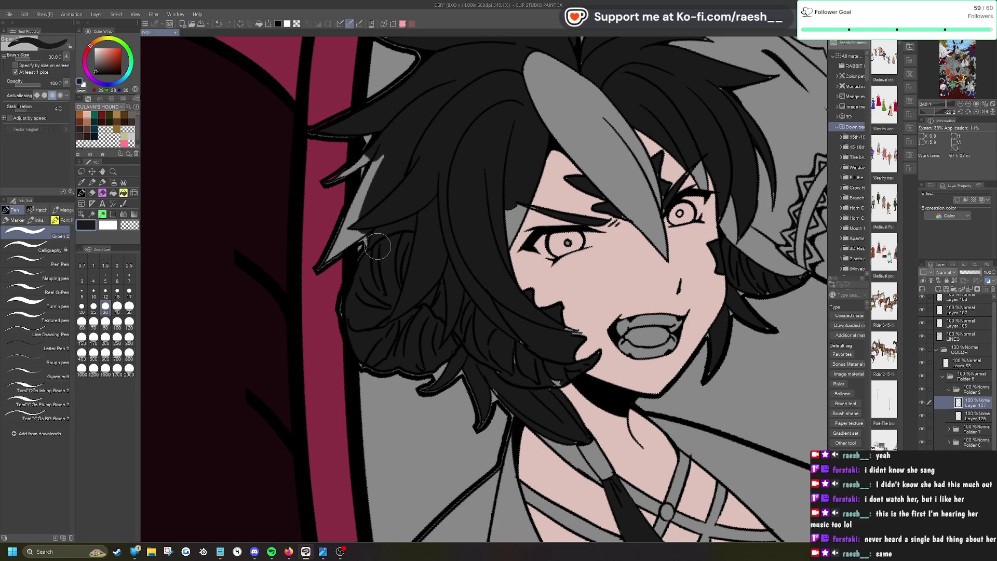
pyautogui.click(93, 293)
pyautogui.moveTo(367, 157)
pyautogui.mouseDown()
pyautogui.moveTo(347, 172)
pyautogui.moveTo(369, 157)
pyautogui.moveTo(344, 220)
pyautogui.moveTo(373, 173)
pyautogui.moveTo(321, 267)
pyautogui.mouseUp()
pyautogui.moveTo(363, 232)
pyautogui.mouseDown()
pyautogui.moveTo(321, 266)
pyautogui.moveTo(376, 173)
pyautogui.mouseUp()
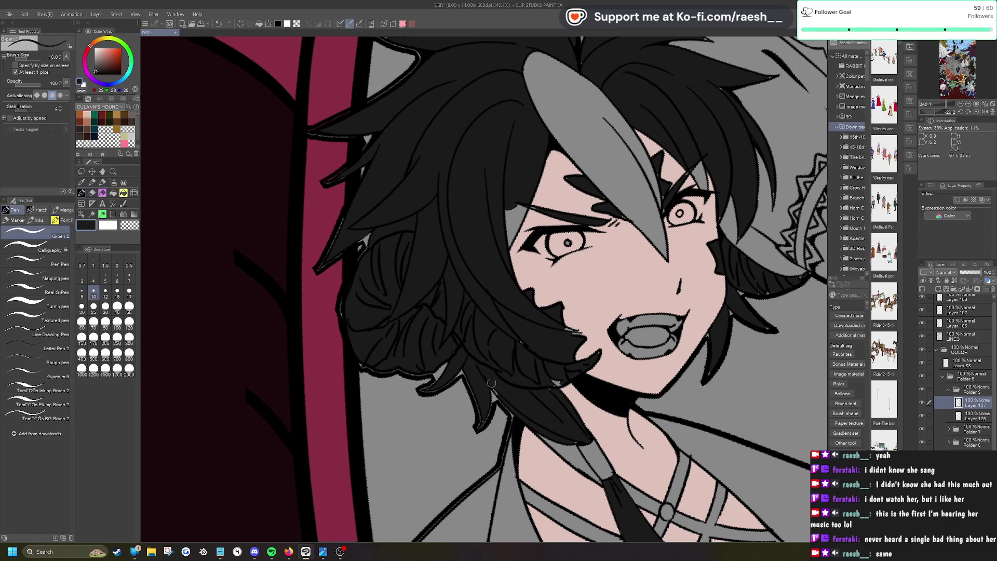
pyautogui.scroll(3, 521, 410)
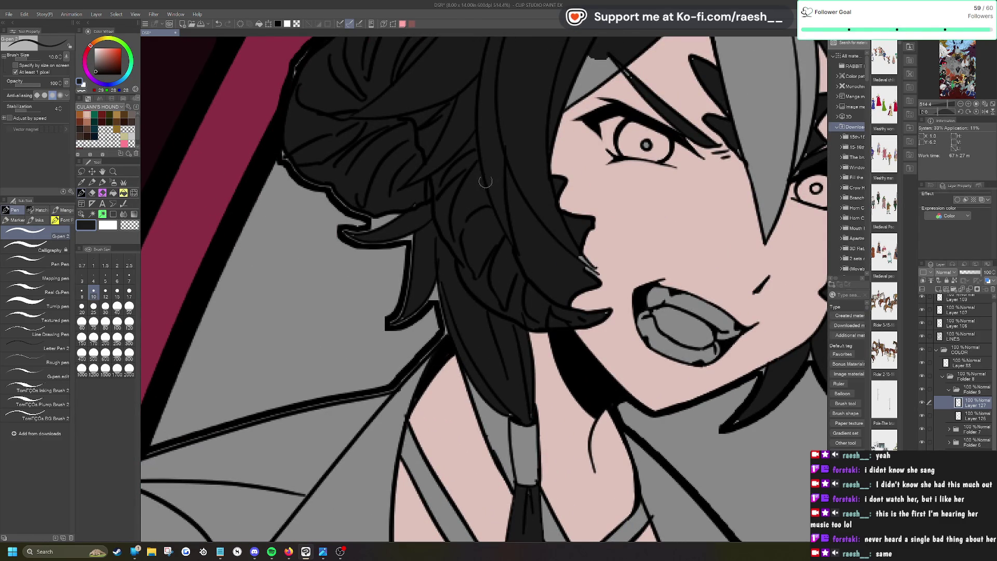
# Step: Blacken the remaining grey gaps by the brow and right eye, undoing a stray neck stroke
pyautogui.moveTo(580, 256); pyautogui.dragTo(582, 259)
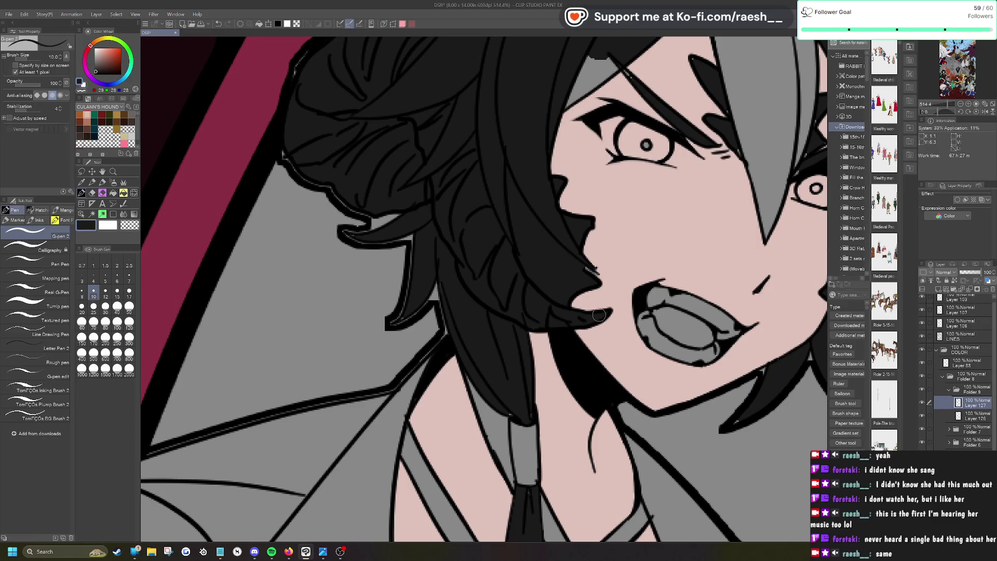
pyautogui.scroll(-3, 523, 365)
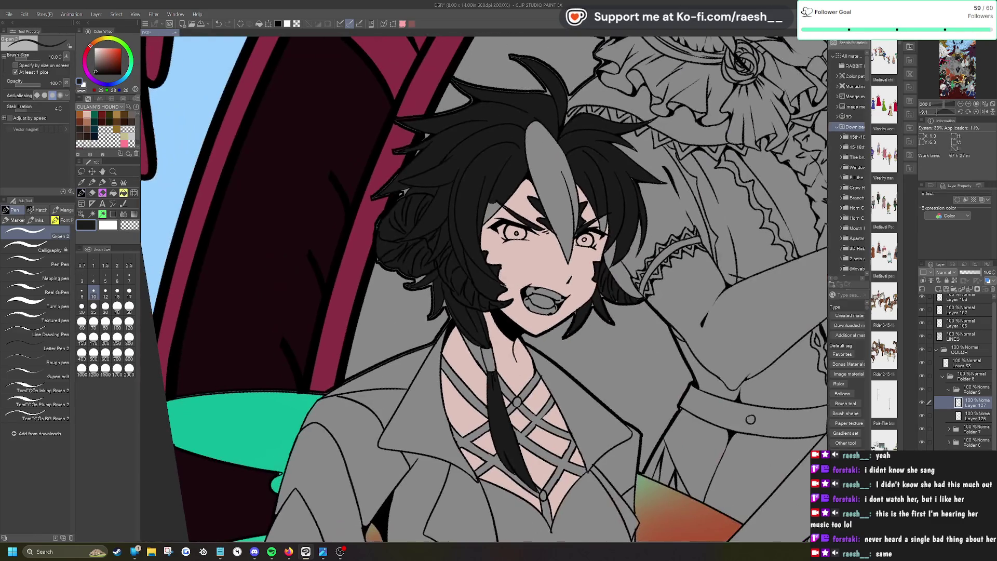
pyautogui.scroll(2, 554, 325)
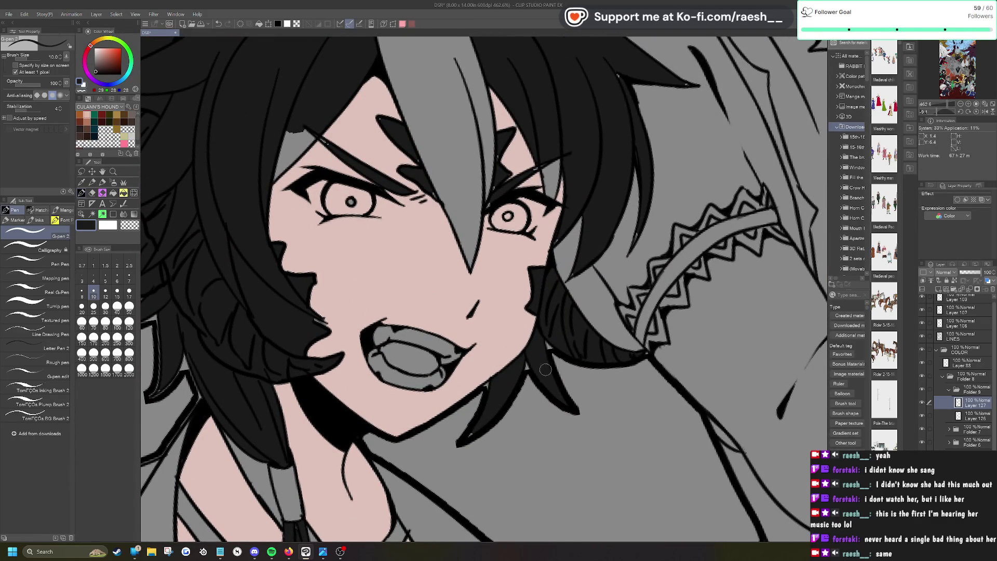
pyautogui.hotkey('ctrl', 'z')
pyautogui.scroll(5, 325, 325)
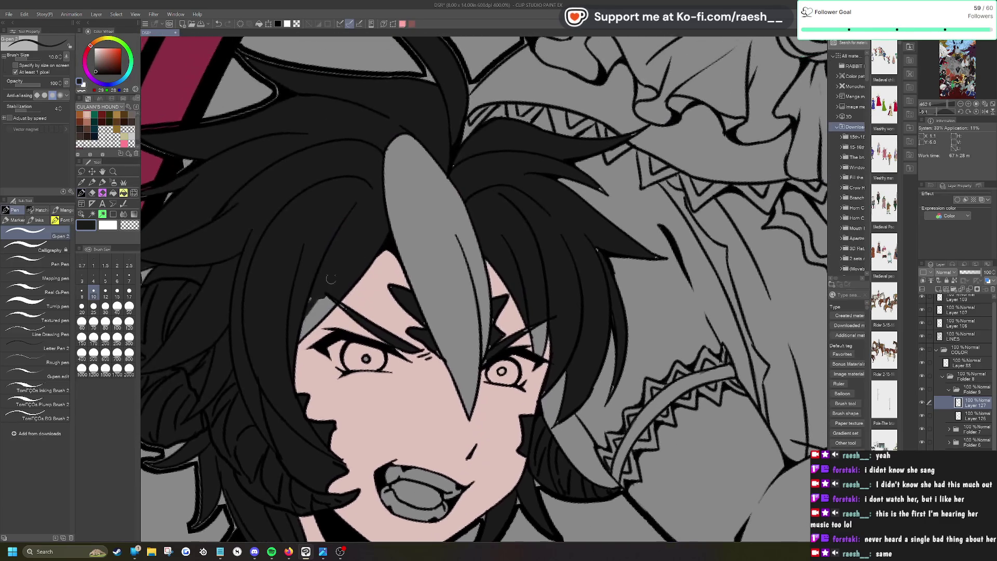
pyautogui.moveTo(333, 266)
pyautogui.mouseDown()
pyautogui.moveTo(317, 317)
pyautogui.moveTo(348, 273)
pyautogui.moveTo(345, 284)
pyautogui.mouseUp()
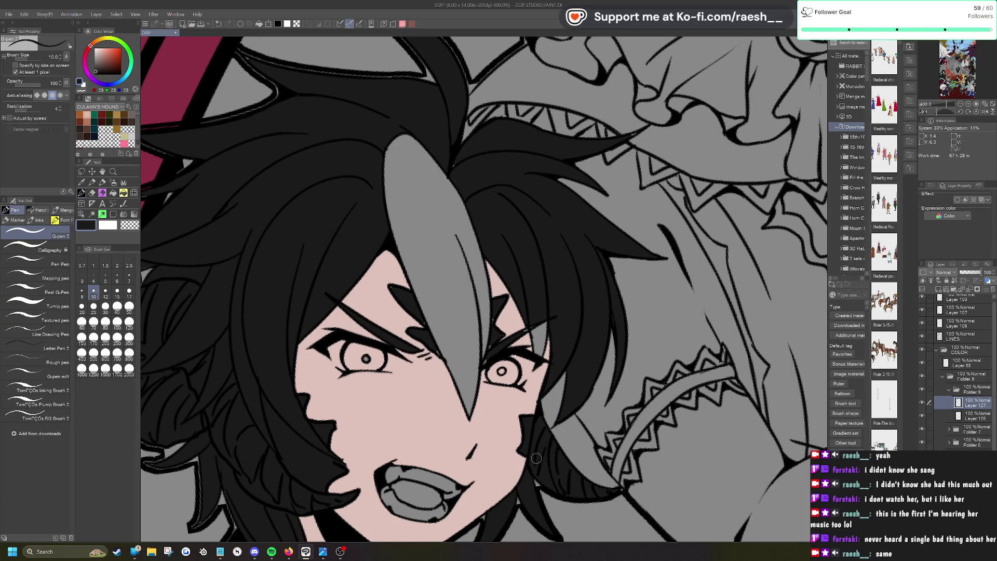
pyautogui.moveTo(529, 330)
pyautogui.mouseDown()
pyautogui.moveTo(535, 363)
pyautogui.moveTo(544, 326)
pyautogui.mouseUp()
pyautogui.moveTo(485, 363); pyautogui.dragTo(492, 330)
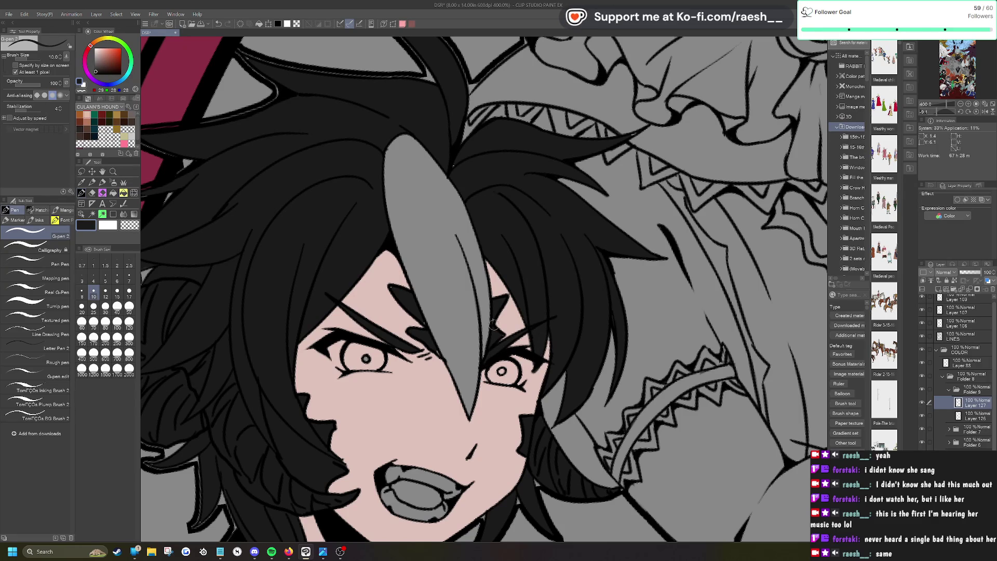
pyautogui.moveTo(419, 318); pyautogui.dragTo(434, 346)
pyautogui.moveTo(626, 137); pyautogui.dragTo(639, 130)
# Step: Auto-select the remaining grey front hair lock, fill it black and deselect
pyautogui.click(92, 214)
pyautogui.click(436, 213)
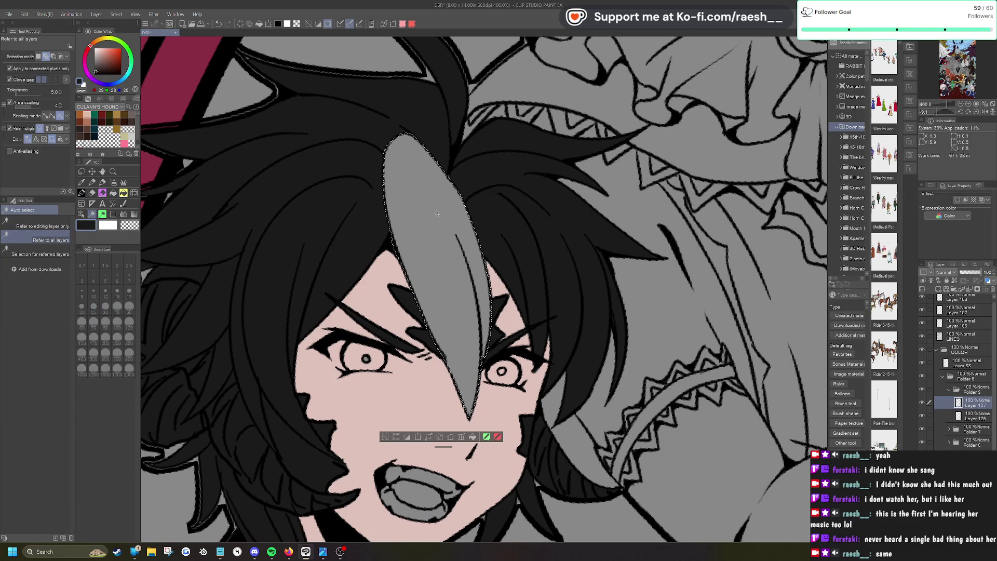
pyautogui.hotkey('alt', 'Delete')
pyautogui.hotkey('ctrl', 'd')
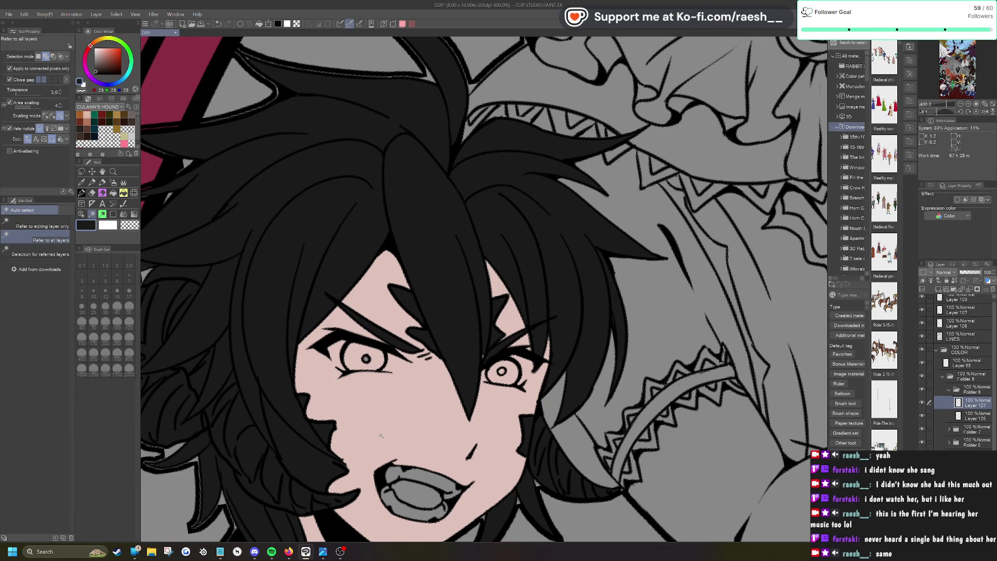
pyautogui.press('p')
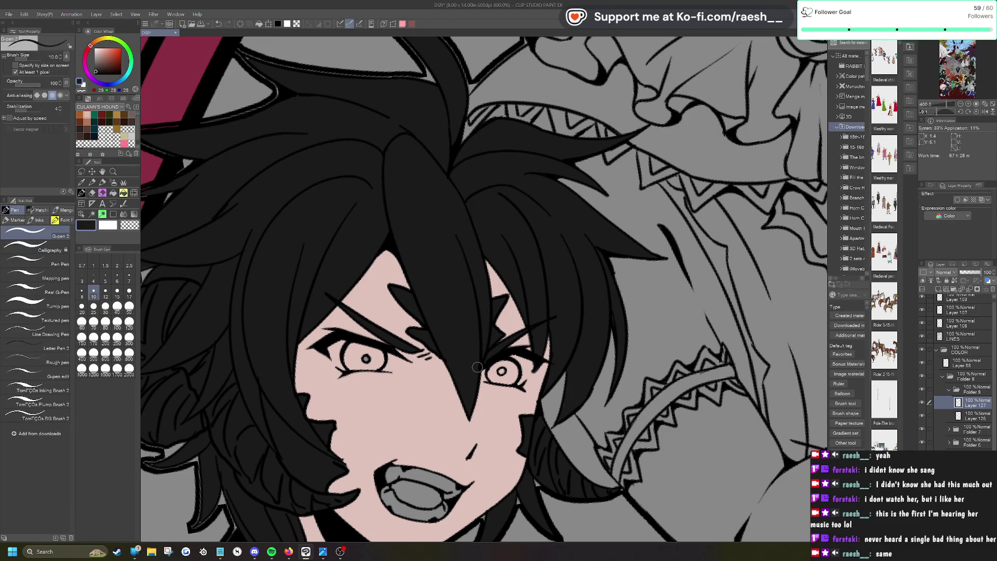
# Step: Zoom around and out to check the finished solid black hair
pyautogui.scroll(-5, 642, 396)
pyautogui.scroll(5, 618, 358)
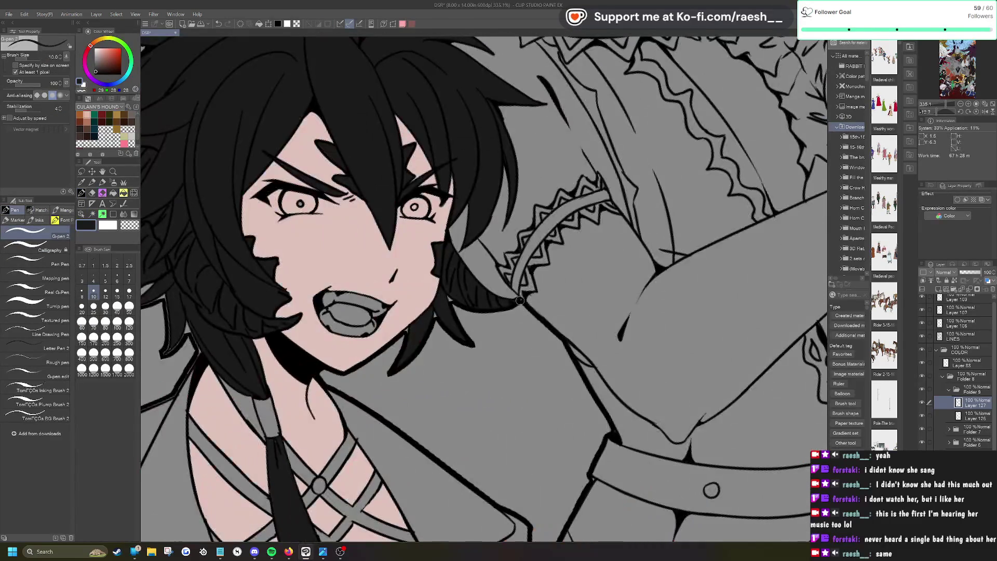
pyautogui.scroll(-3, 506, 306)
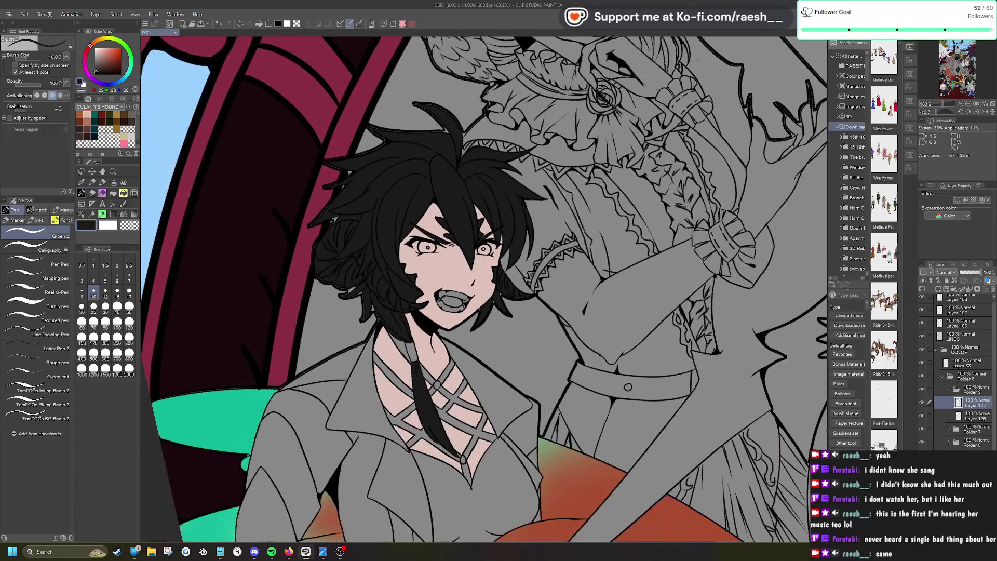
pyautogui.scroll(5, 507, 306)
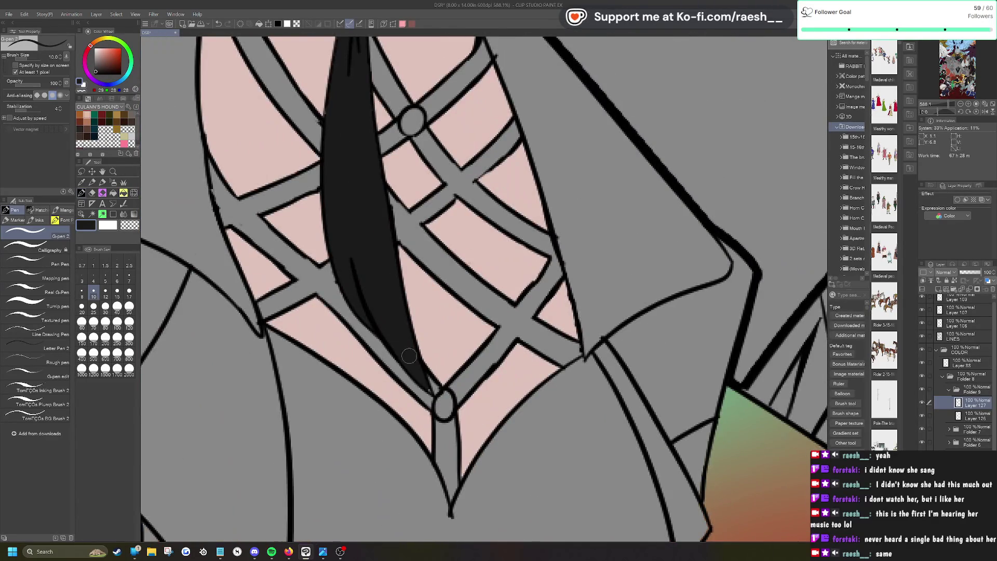
pyautogui.scroll(-4, 411, 360)
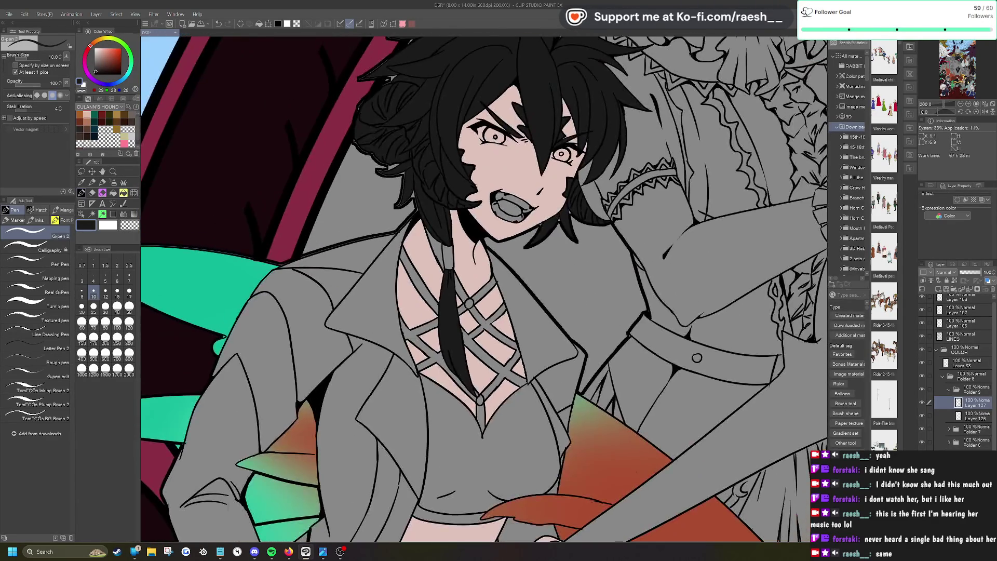
pyautogui.scroll(3, 493, 234)
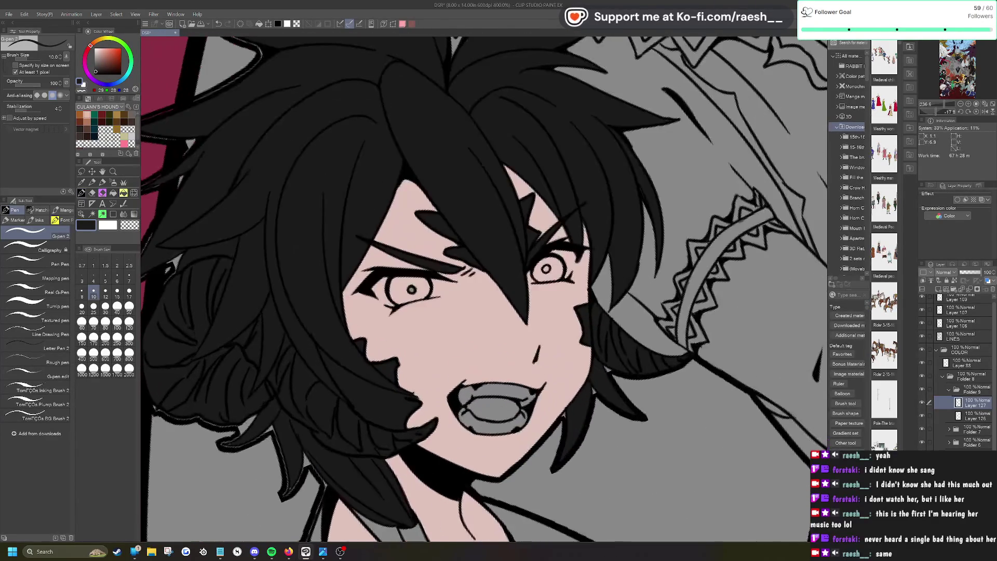
pyautogui.press('e')
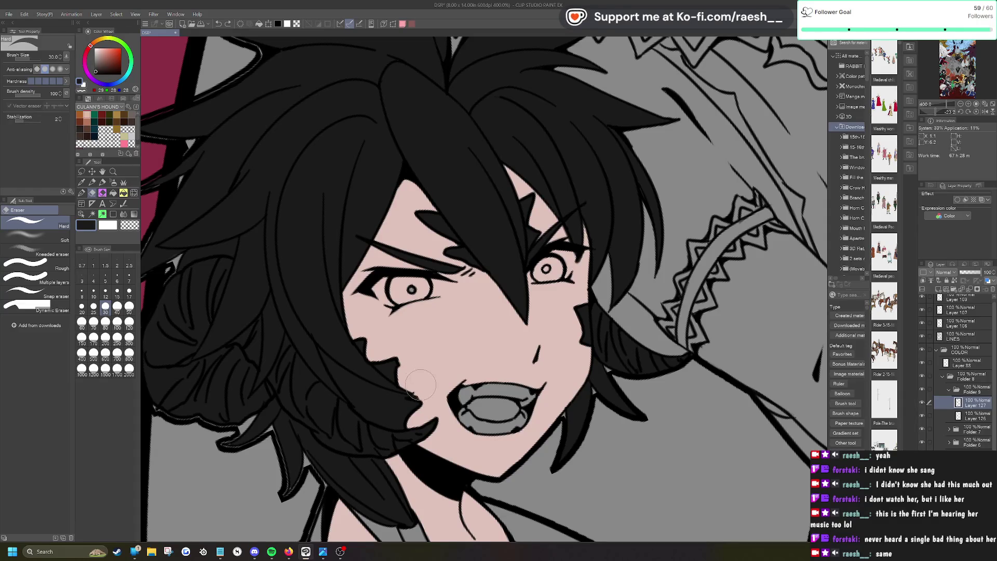
pyautogui.press('p')
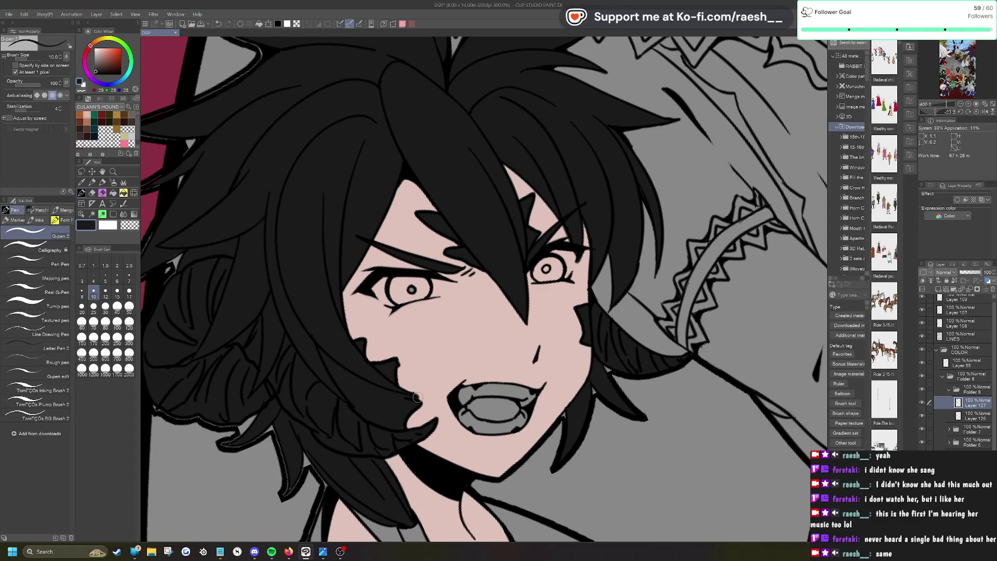
pyautogui.hotkey('ctrl', '-')
pyautogui.hotkey('ctrl', '-')
pyautogui.hotkey('ctrl', '-')
pyautogui.hotkey('ctrl', '-')
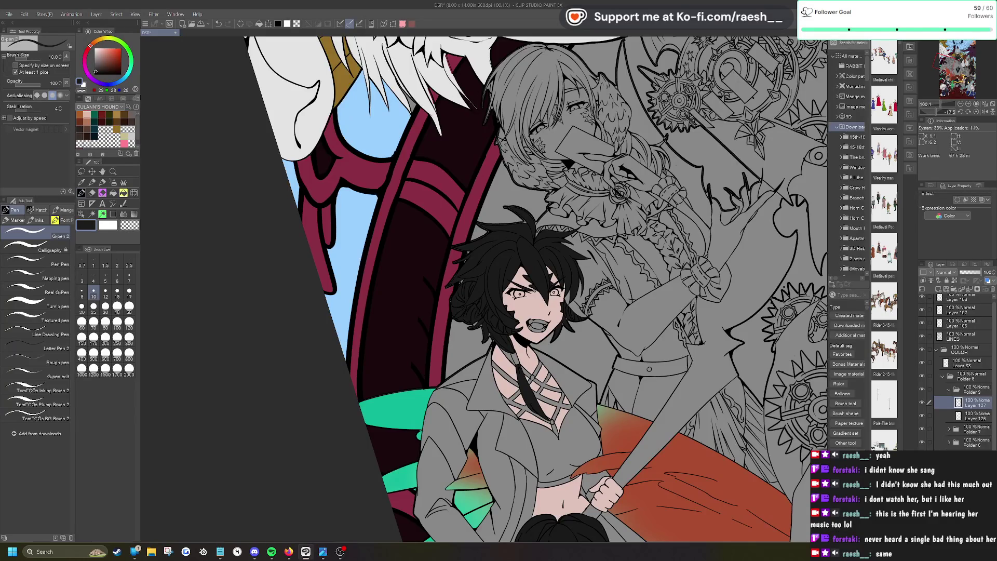
pyautogui.scroll(5, 548, 198)
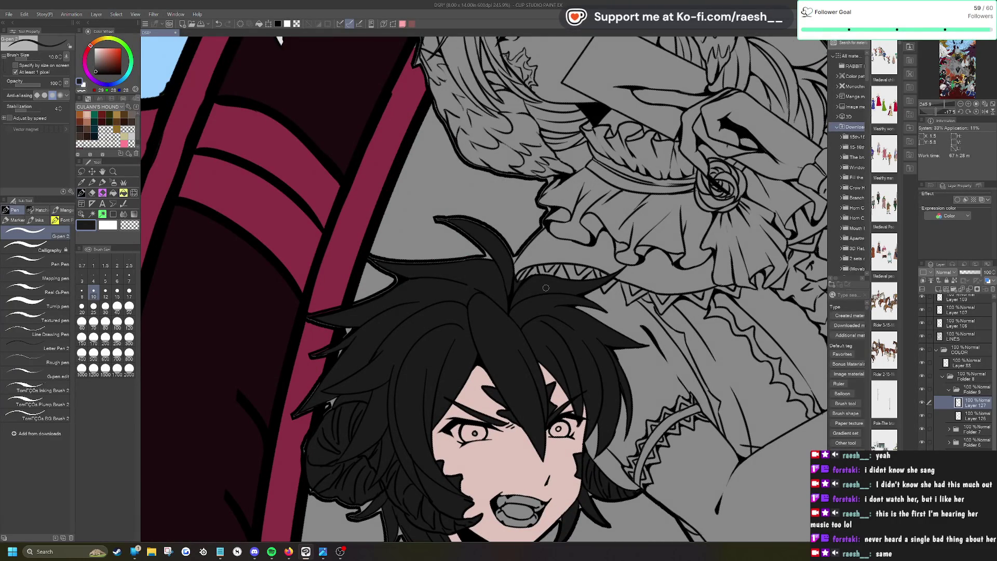
pyautogui.scroll(-10, 545, 288)
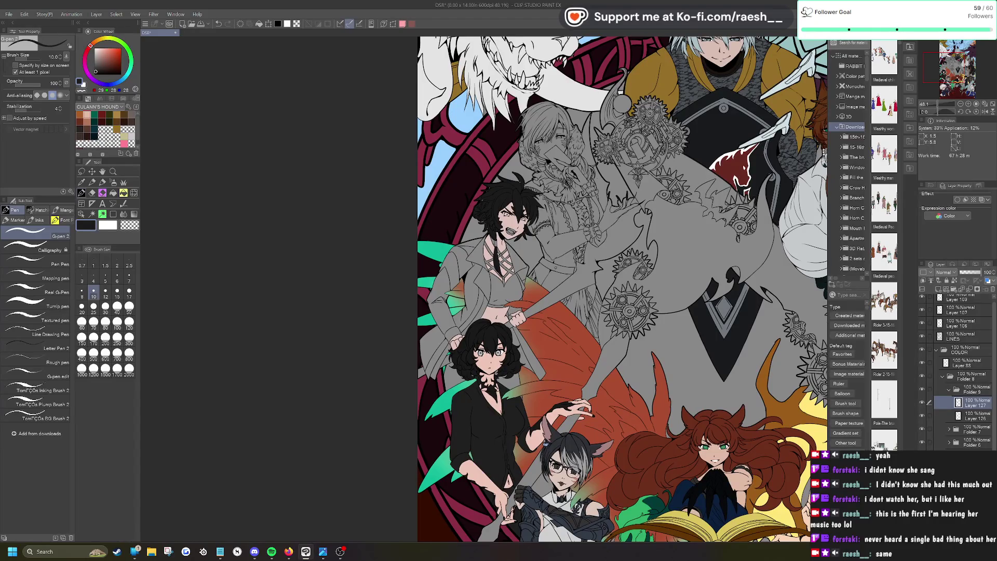
# Step: Add a new layer beneath Layer 127 and choose a slightly off-white colour
pyautogui.click(938, 290)
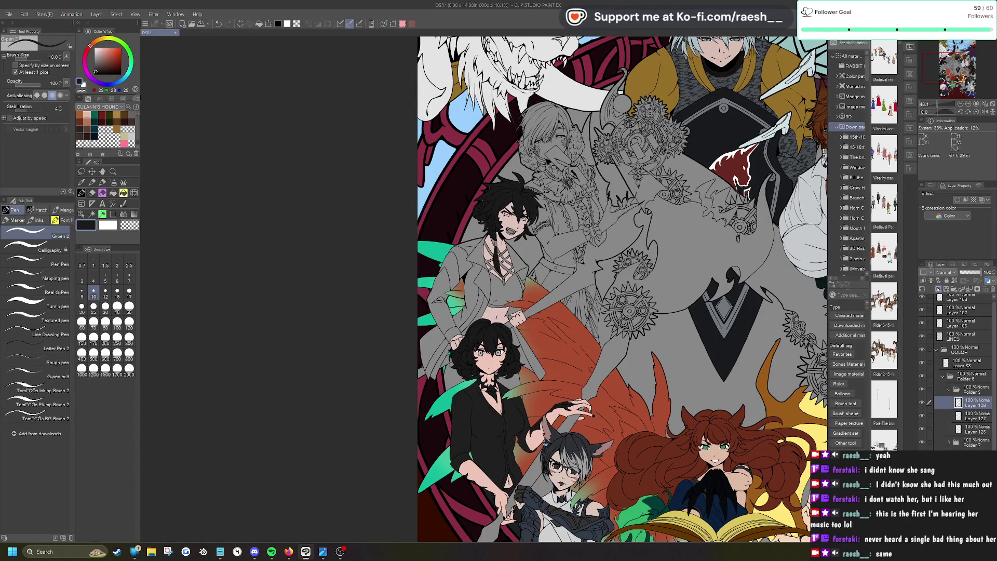
pyautogui.click(92, 48)
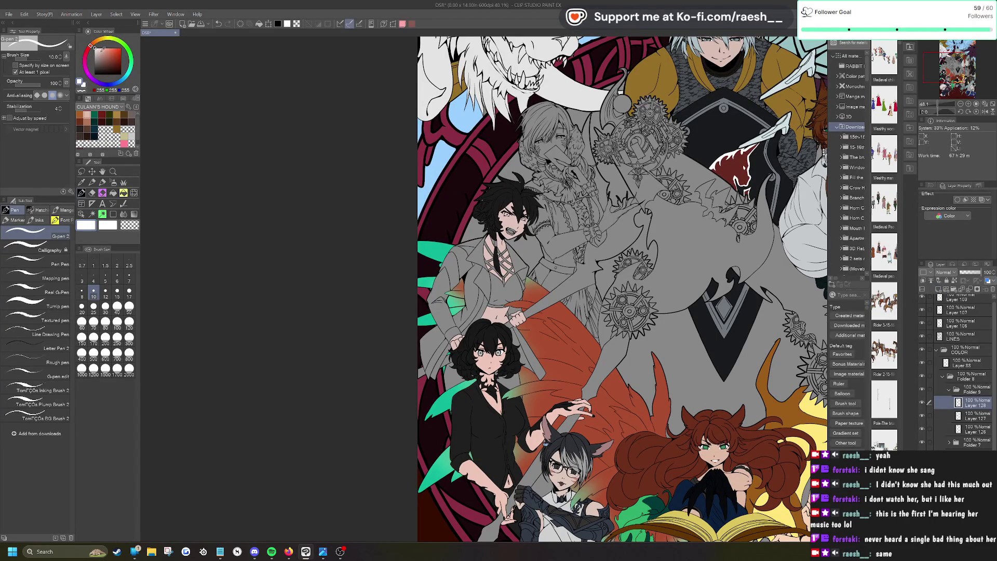
pyautogui.click(92, 48)
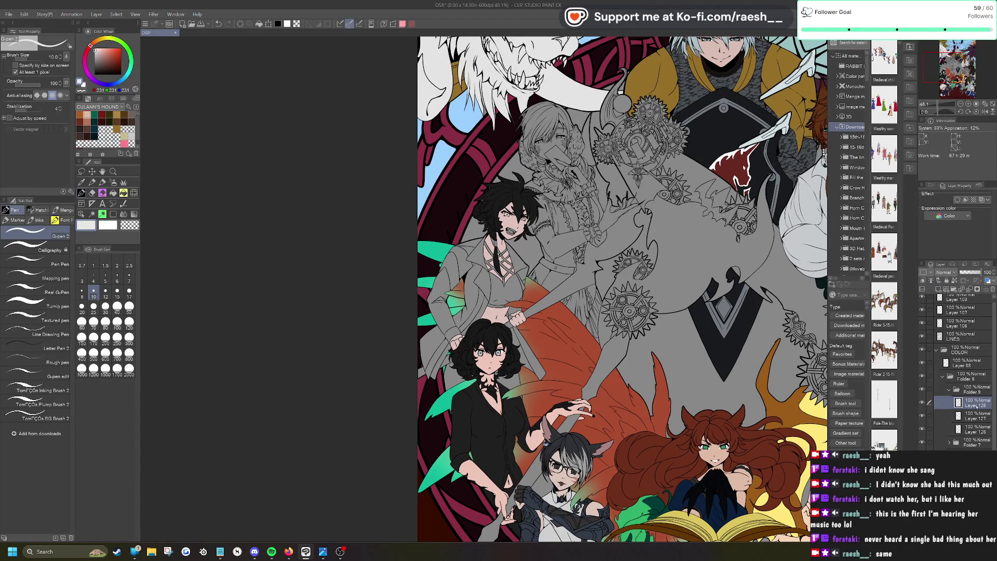
pyautogui.moveTo(974, 403); pyautogui.dragTo(976, 419)
# Step: Paint both eye whites off-white, erasing a stray bit at one eye's edge
pyautogui.scroll(7, 515, 204)
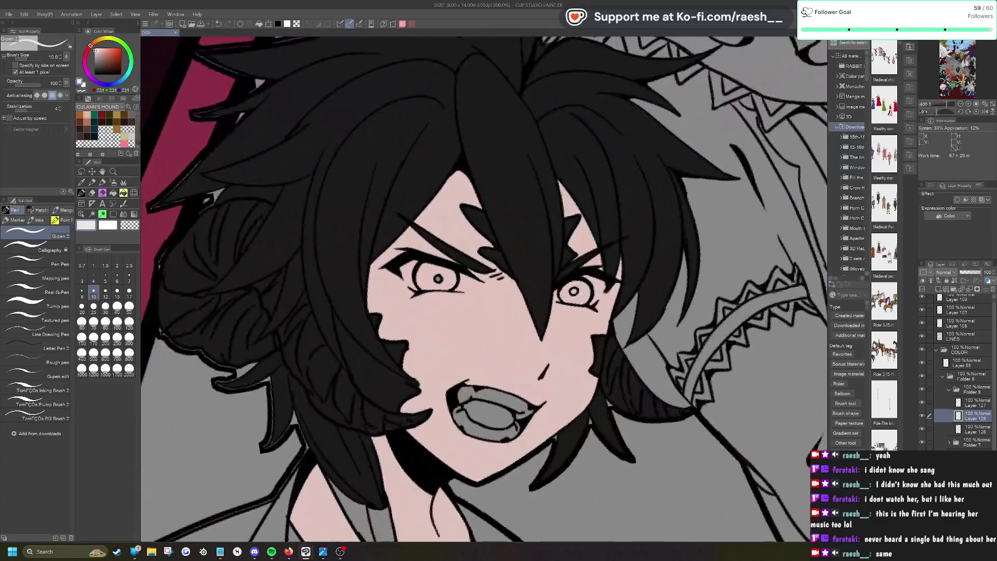
pyautogui.moveTo(415, 261)
pyautogui.mouseDown()
pyautogui.moveTo(413, 285)
pyautogui.moveTo(422, 231)
pyautogui.moveTo(458, 213)
pyautogui.moveTo(441, 250)
pyautogui.moveTo(400, 280)
pyautogui.moveTo(418, 242)
pyautogui.moveTo(397, 298)
pyautogui.moveTo(436, 239)
pyautogui.moveTo(428, 268)
pyautogui.mouseUp()
pyautogui.scroll(3, 417, 283)
pyautogui.press('e')
pyautogui.moveTo(452, 232)
pyautogui.mouseDown()
pyautogui.moveTo(460, 208)
pyautogui.moveTo(459, 234)
pyautogui.mouseUp()
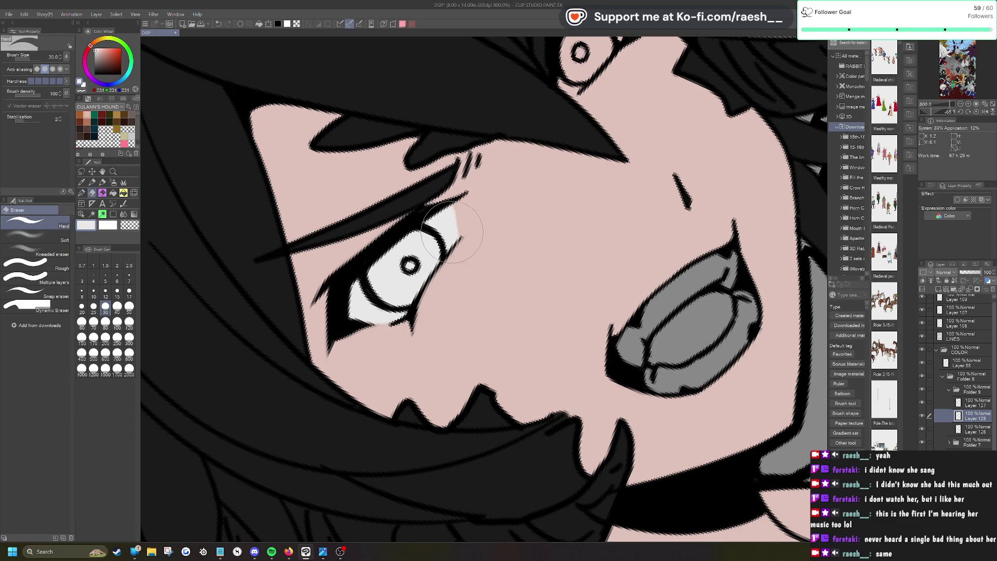
pyautogui.press('p')
pyautogui.scroll(2, 348, 309)
pyautogui.moveTo(523, 119)
pyautogui.mouseDown()
pyautogui.moveTo(529, 219)
pyautogui.moveTo(579, 153)
pyautogui.moveTo(576, 130)
pyautogui.moveTo(519, 151)
pyautogui.mouseUp()
pyautogui.moveTo(568, 127)
pyautogui.mouseDown()
pyautogui.moveTo(525, 202)
pyautogui.moveTo(530, 154)
pyautogui.mouseUp()
pyautogui.scroll(-3, 528, 165)
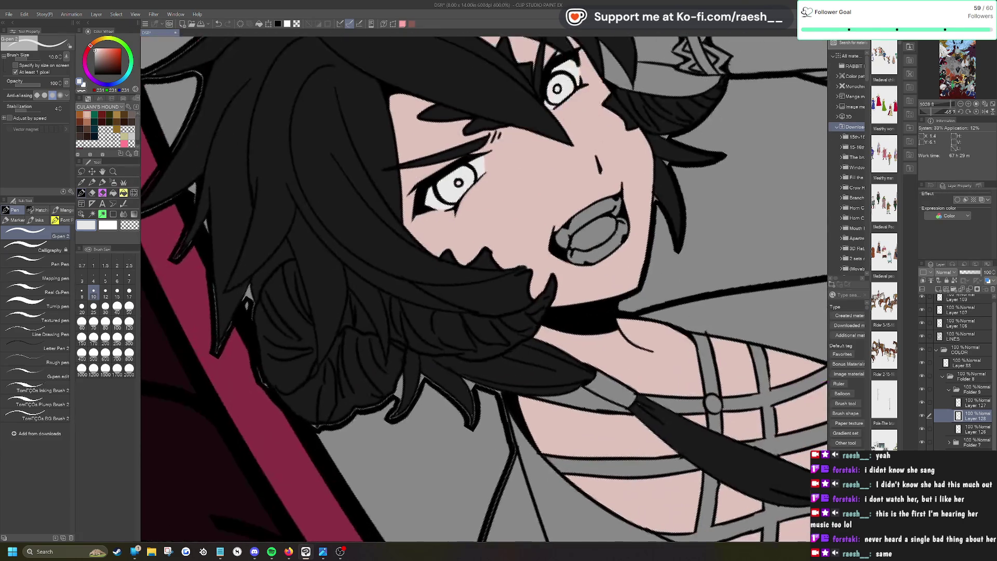
# Step: Auto-select the teeth and mouth interior, fill them white and deselect
pyautogui.click(92, 213)
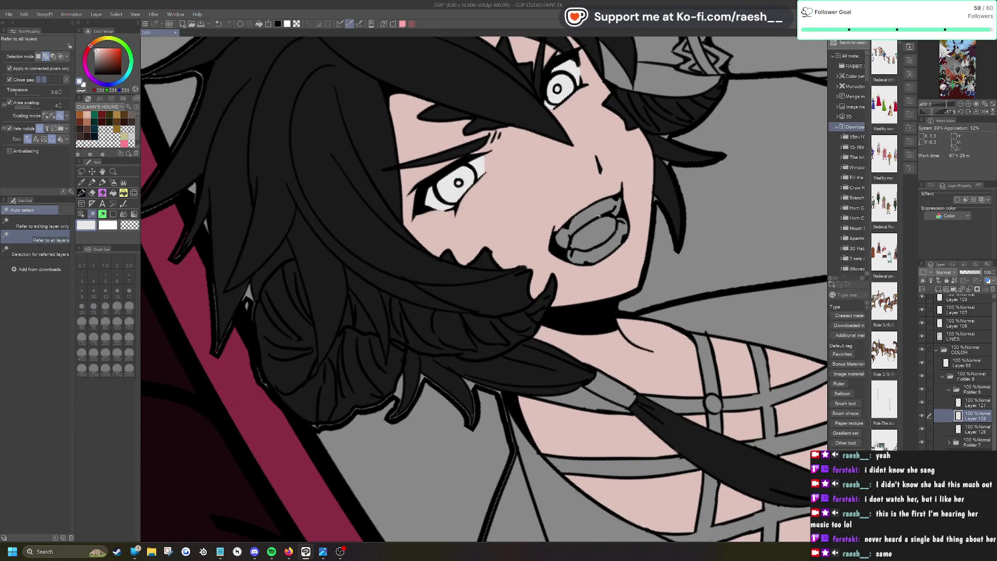
pyautogui.click(618, 214)
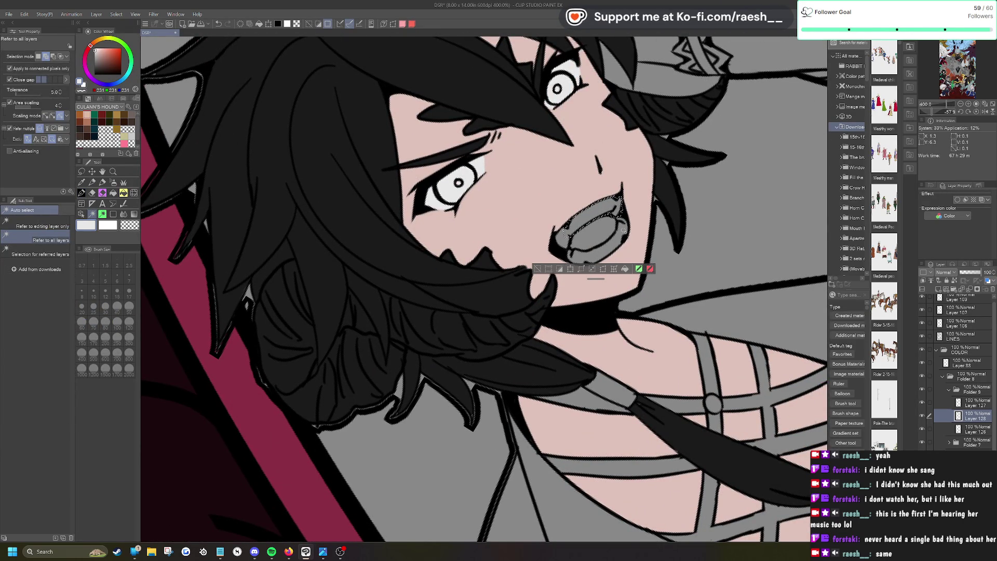
pyautogui.click(623, 232)
pyautogui.click(561, 240)
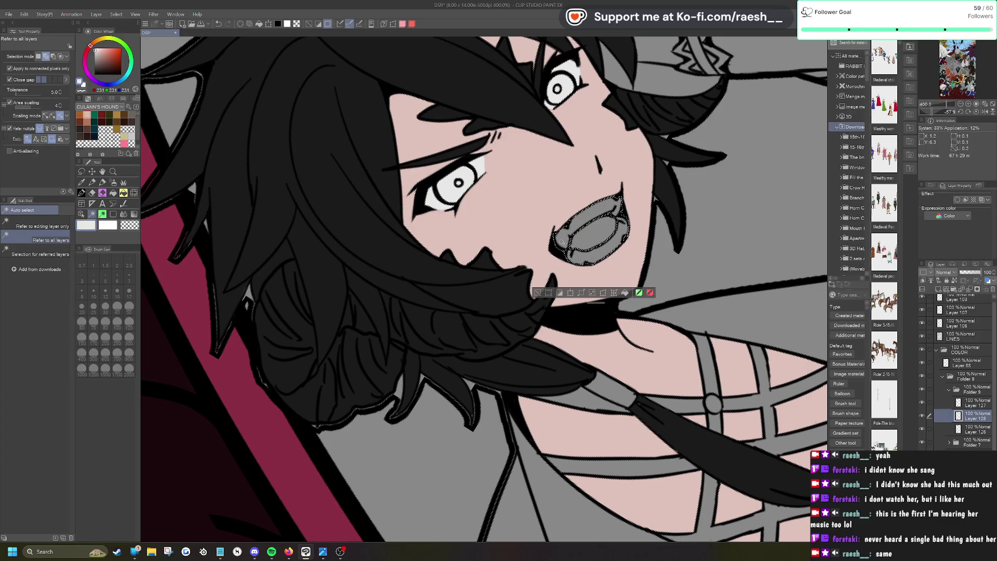
pyautogui.scroll(3, 560, 240)
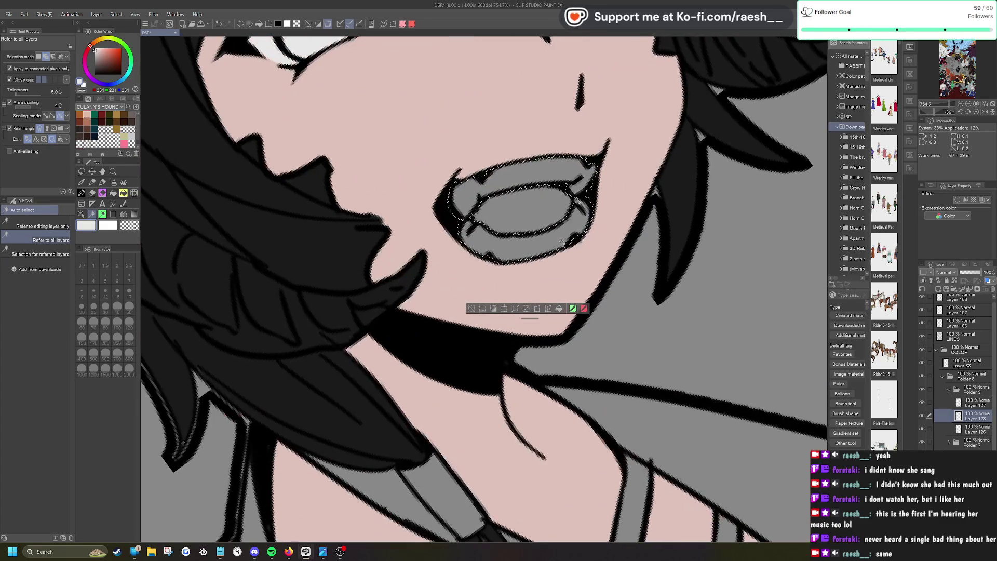
pyautogui.hotkey('alt', 'BackSpace')
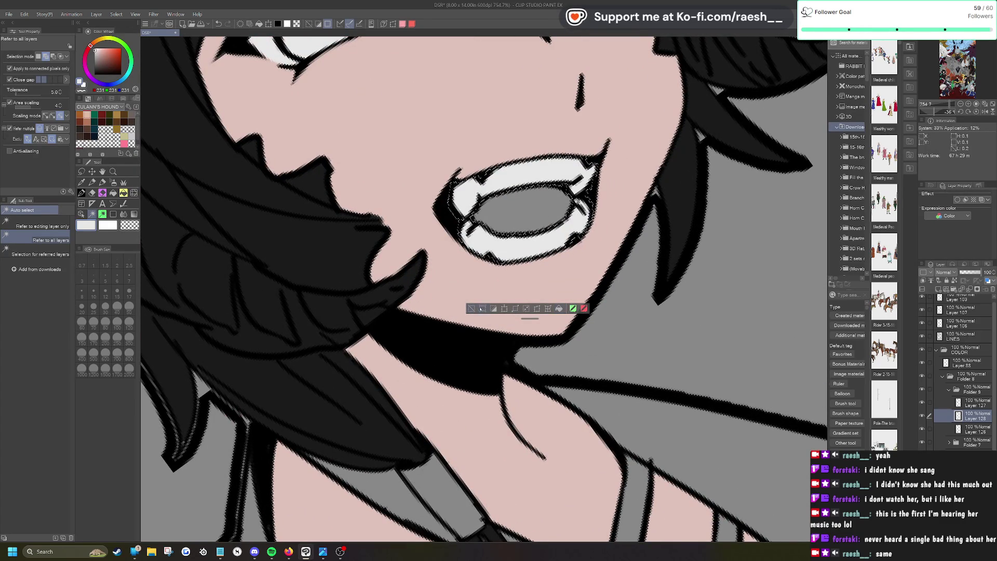
pyautogui.hotkey('ctrl', 'd')
pyautogui.press('p')
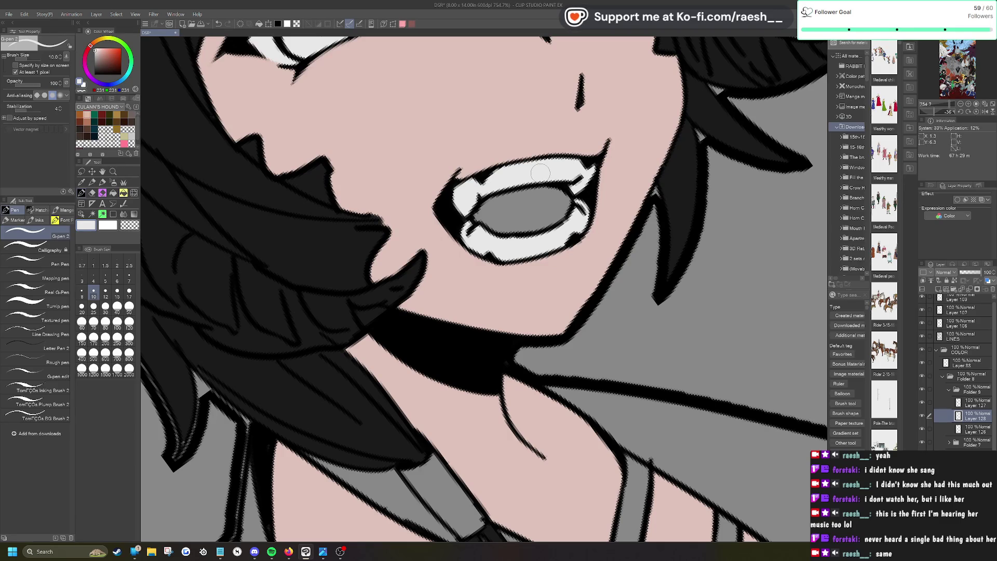
# Step: On a new layer, paint the tongue in a saturated pink
pyautogui.click(939, 290)
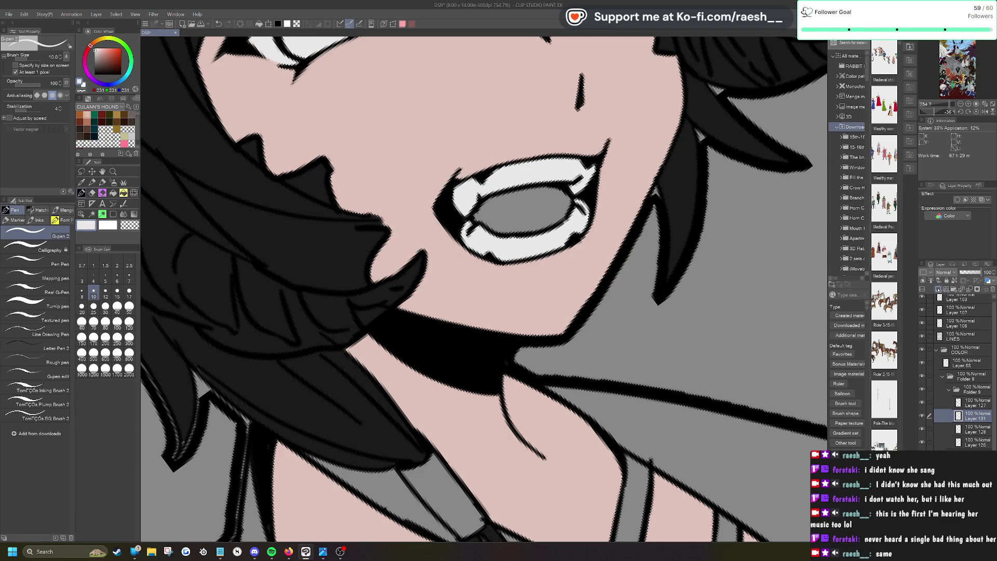
pyautogui.keyDown('alt'); pyautogui.click(519, 291); pyautogui.keyUp('alt')
pyautogui.moveTo(90, 46); pyautogui.dragTo(89, 48)
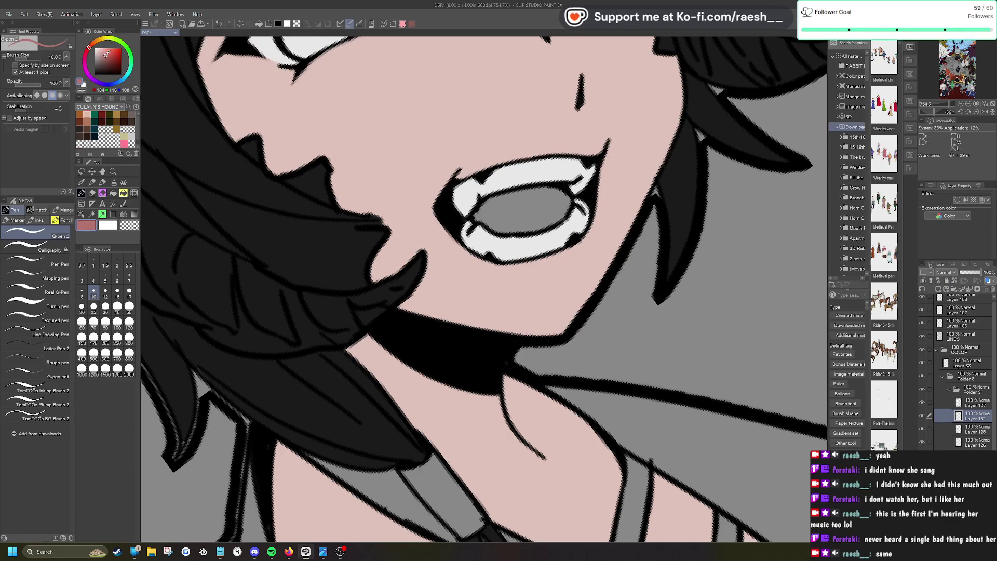
pyautogui.click(105, 48)
pyautogui.click(86, 53)
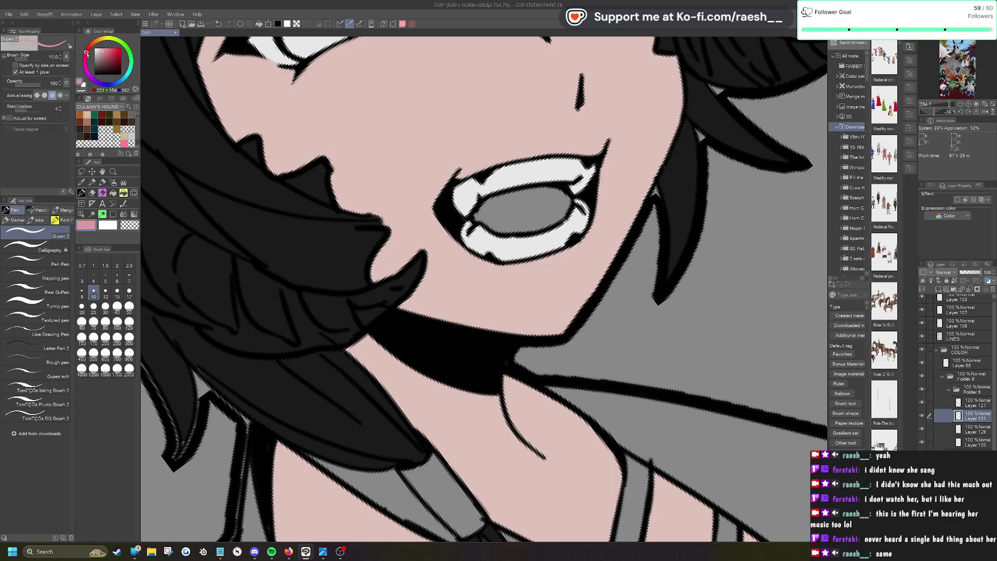
pyautogui.moveTo(499, 219)
pyautogui.mouseDown()
pyautogui.moveTo(508, 208)
pyautogui.moveTo(495, 201)
pyautogui.moveTo(519, 228)
pyautogui.moveTo(498, 230)
pyautogui.moveTo(556, 213)
pyautogui.moveTo(547, 223)
pyautogui.moveTo(515, 193)
pyautogui.moveTo(550, 188)
pyautogui.moveTo(559, 207)
pyautogui.mouseUp()
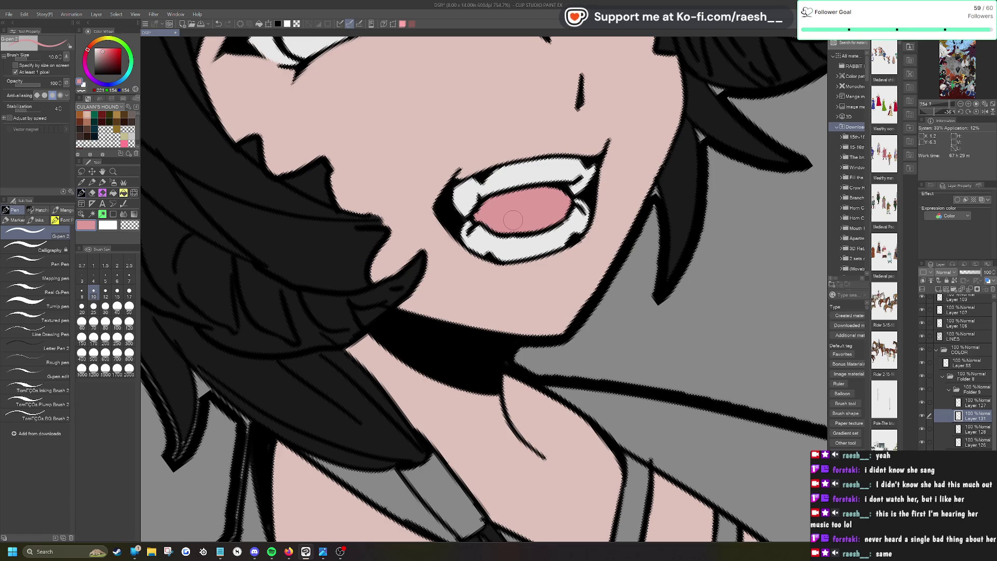
pyautogui.scroll(-5, 512, 220)
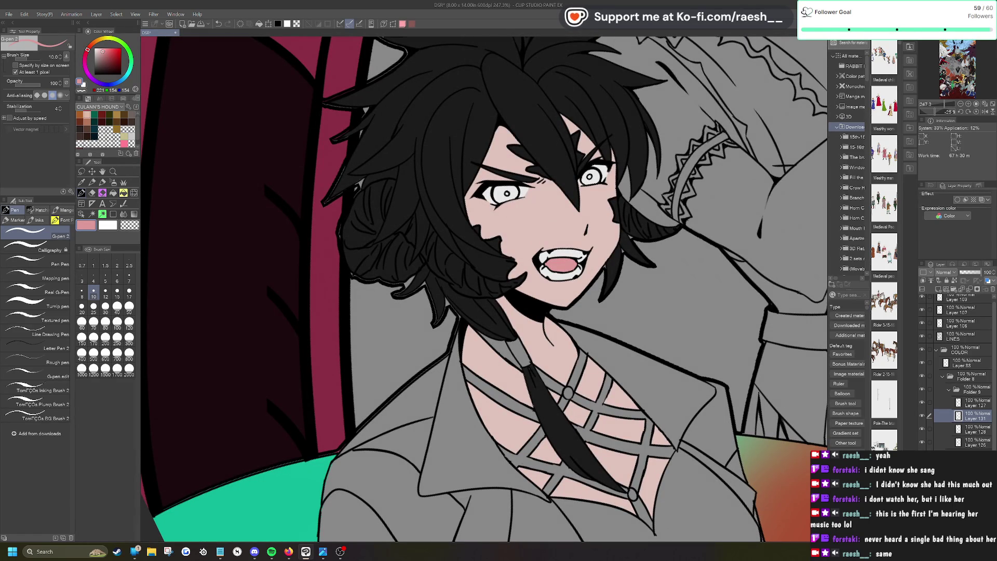
pyautogui.hotkey('alt', 'Tab')
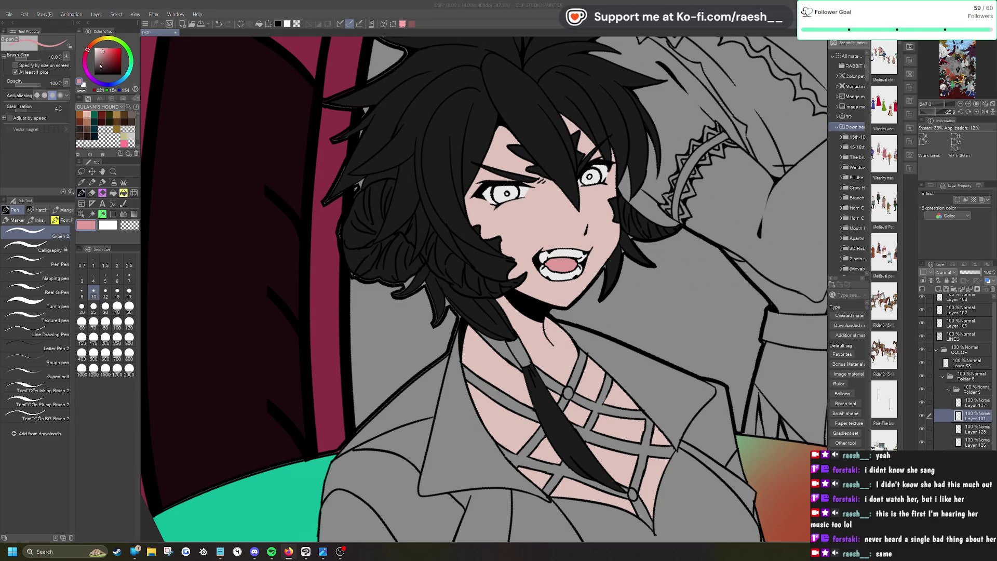
# Step: Pick a pale grey and auto-select both of the spiky-haired girl's eye whites
pyautogui.click(96, 55)
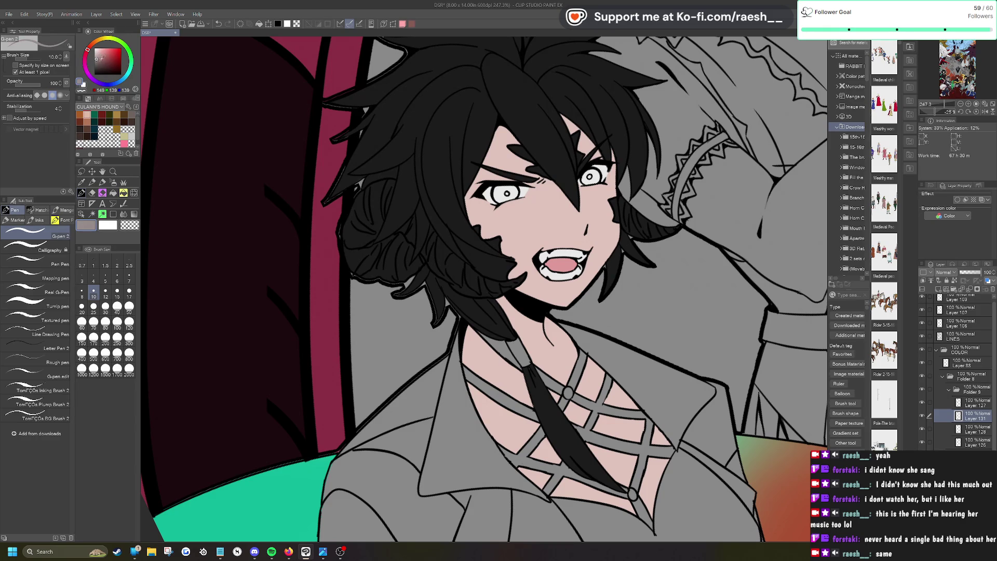
pyautogui.click(96, 57)
pyautogui.moveTo(95, 58); pyautogui.dragTo(97, 50)
pyautogui.click(94, 54)
pyautogui.click(92, 214)
pyautogui.click(513, 192)
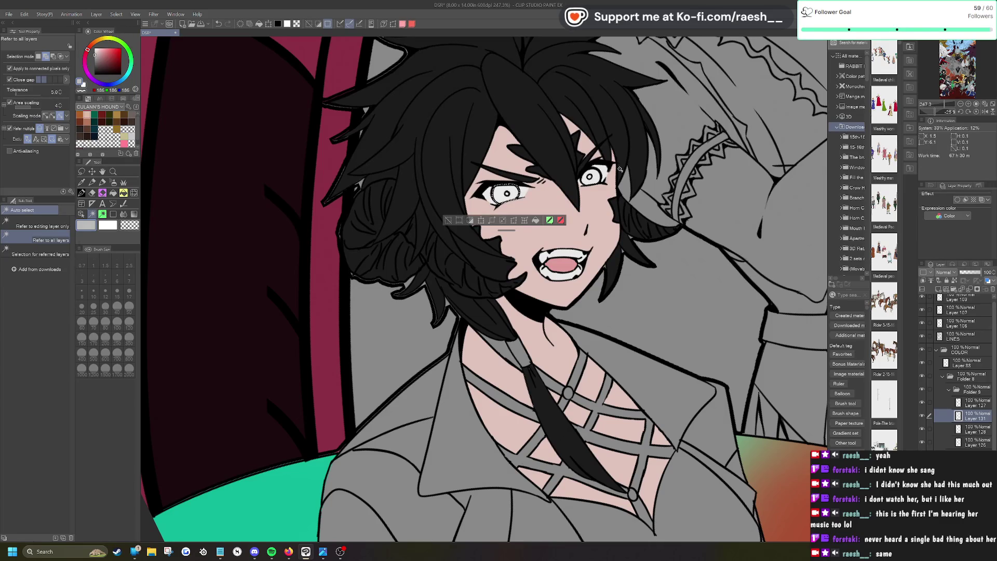
pyautogui.click(598, 186)
# Step: Fill the eye whites with grey, refill them with the lighter grey 206, and deselect
pyautogui.click(577, 241)
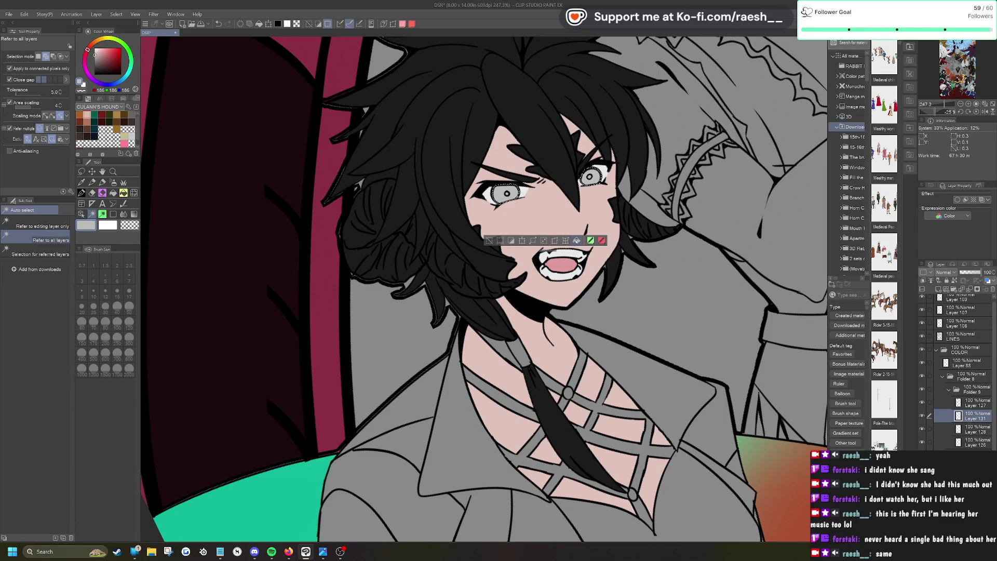
pyautogui.click(94, 52)
pyautogui.hotkey('alt', 'BackSpace')
pyautogui.click(489, 241)
pyautogui.scroll(-5, 486, 244)
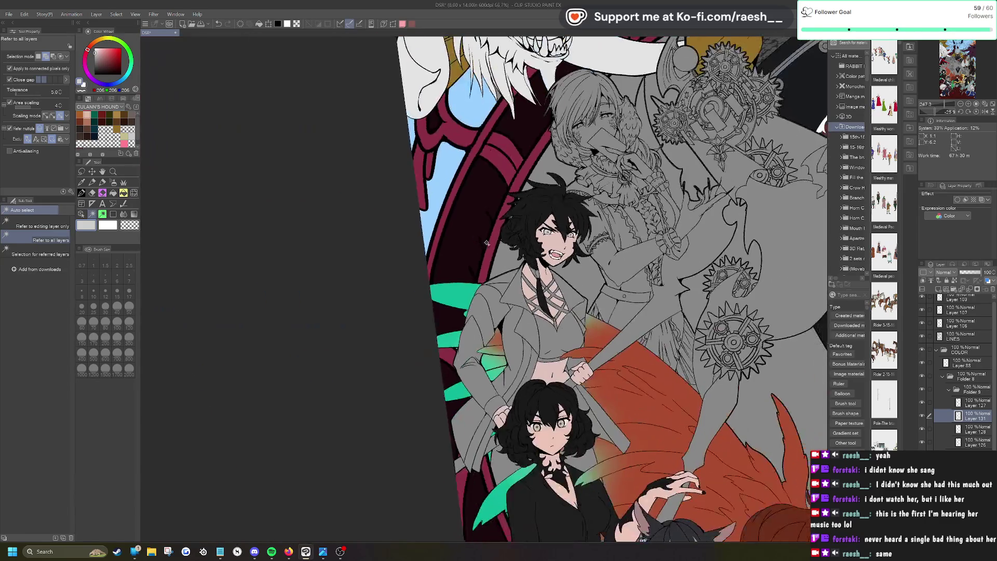
pyautogui.scroll(5, 600, 292)
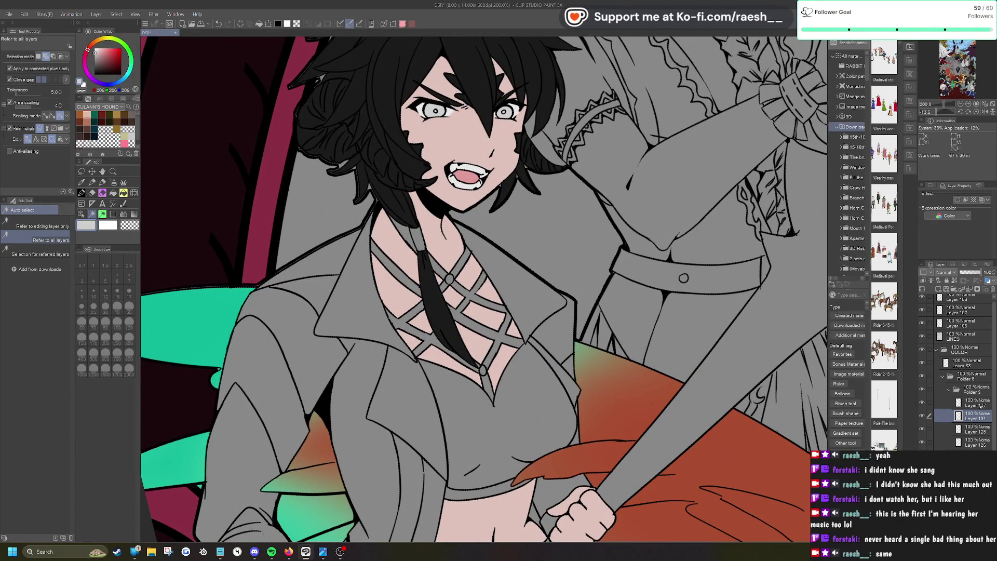
# Step: Toggle the hair fill layer's visibility to confirm which layer holds the black hair
pyautogui.click(971, 403)
pyautogui.click(922, 403)
pyautogui.click(922, 404)
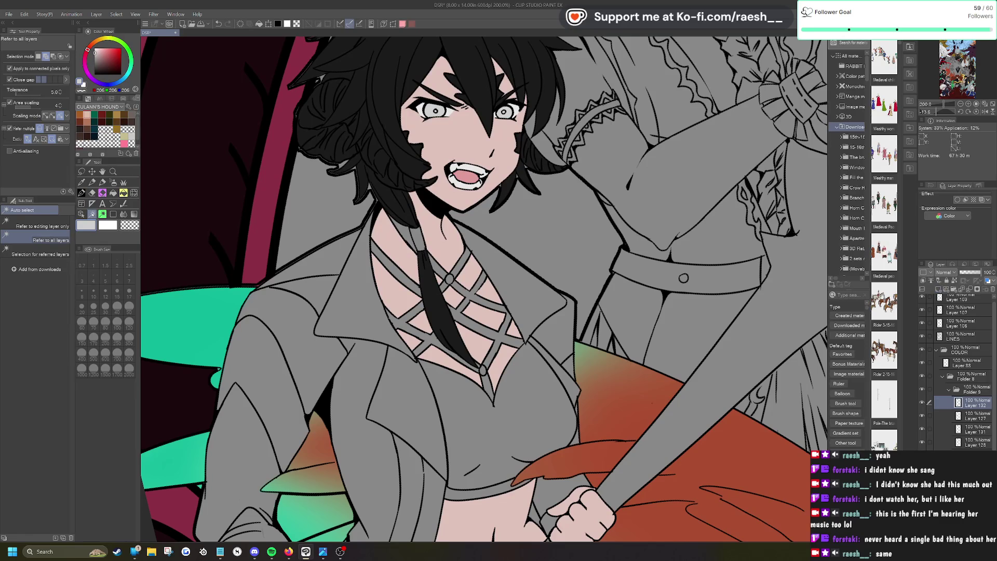
# Step: Auto-select the chest strand, collar lapel and edges, shirt torso, chest straps and left jacket panels
pyautogui.click(419, 235)
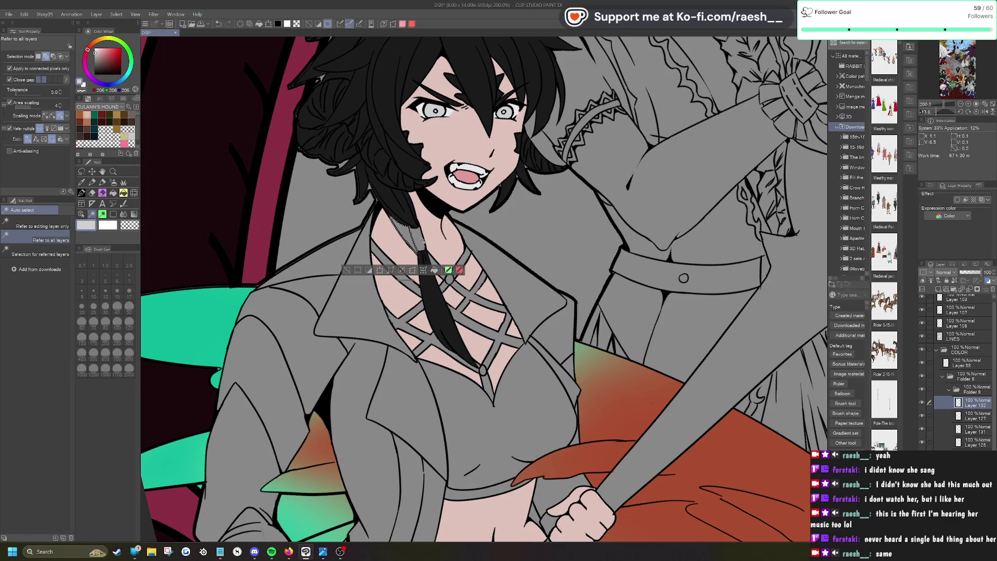
pyautogui.click(513, 272)
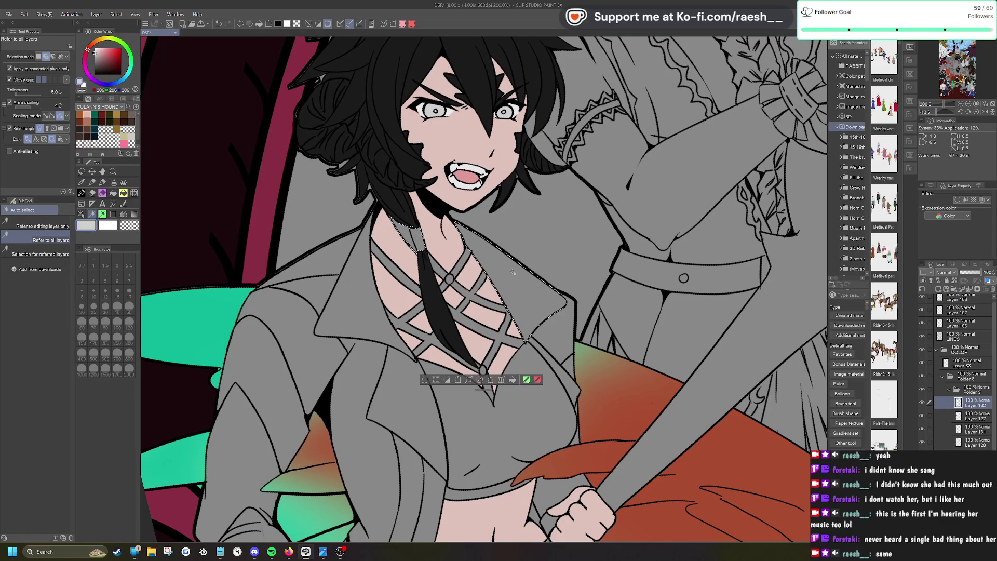
pyautogui.click(568, 347)
pyautogui.click(570, 366)
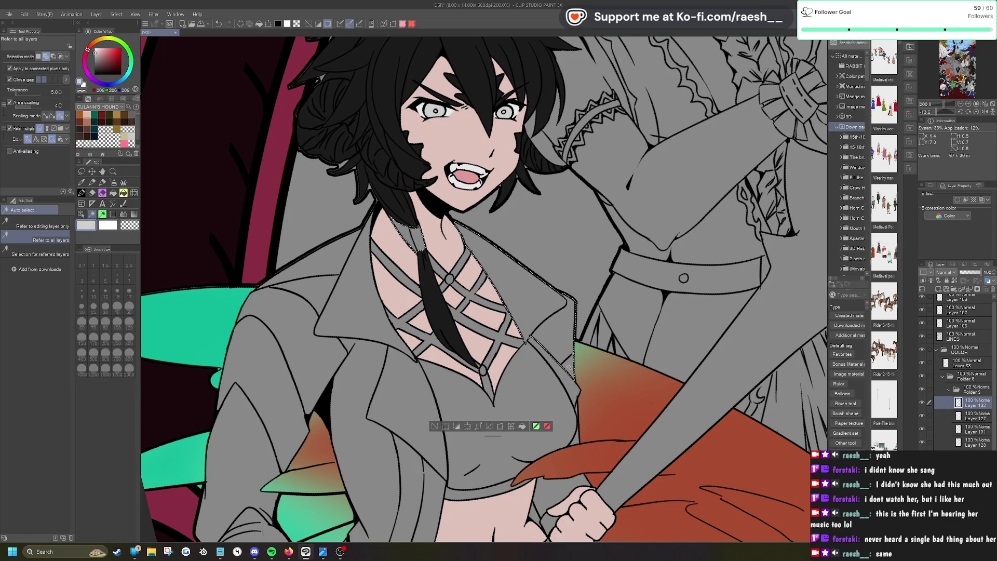
pyautogui.click(569, 388)
pyautogui.click(519, 416)
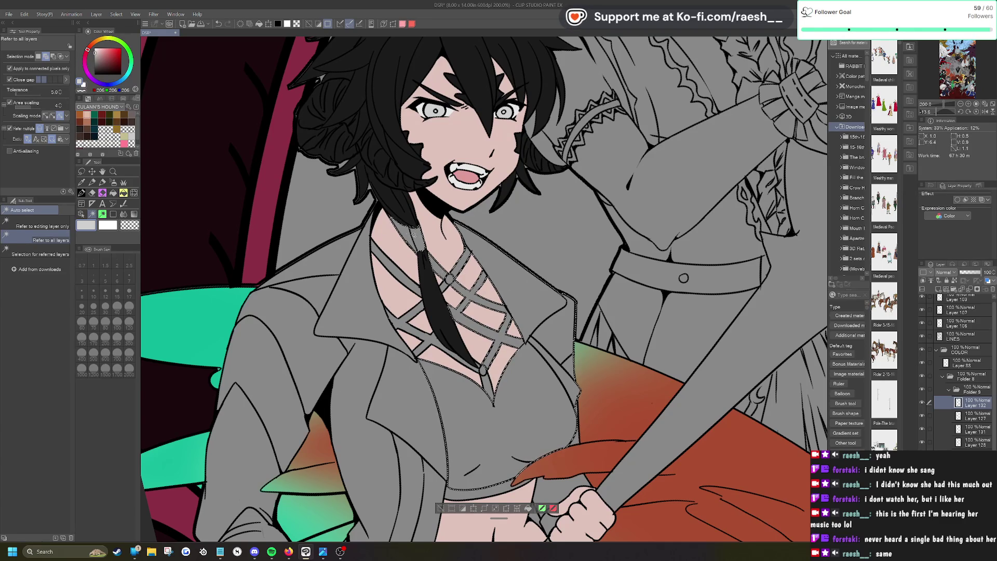
pyautogui.click(413, 288)
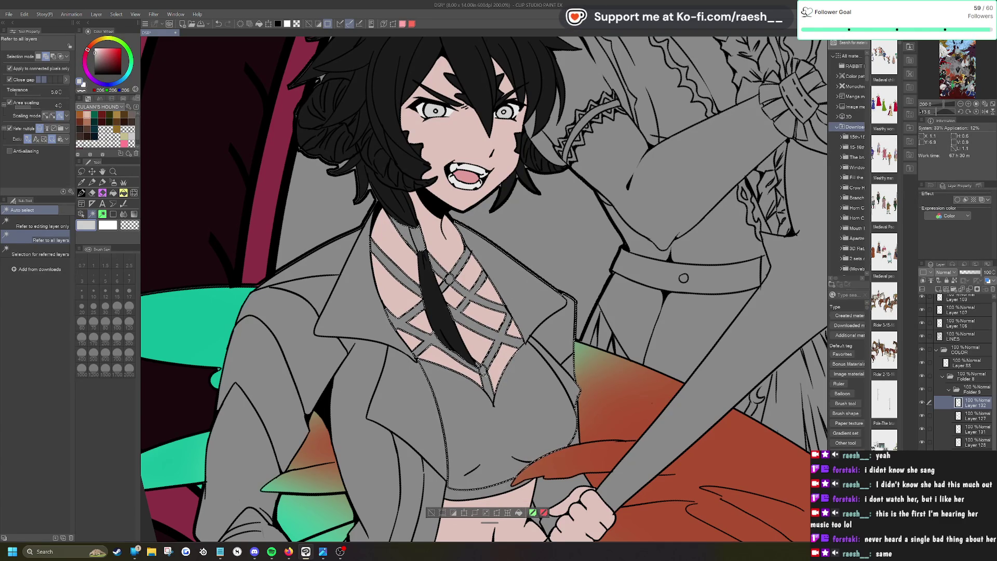
pyautogui.click(384, 416)
pyautogui.click(343, 394)
pyautogui.click(295, 315)
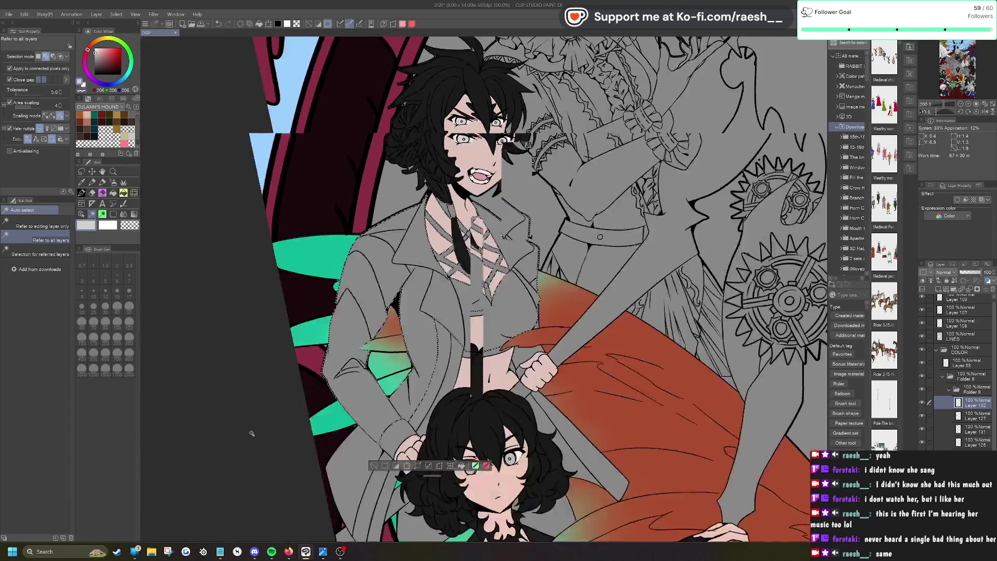
# Step: Add the jacket sleeve, lower-left panel, area around the lower hair and long grey strip
pyautogui.scroll(-5, 294, 315)
pyautogui.click(404, 231)
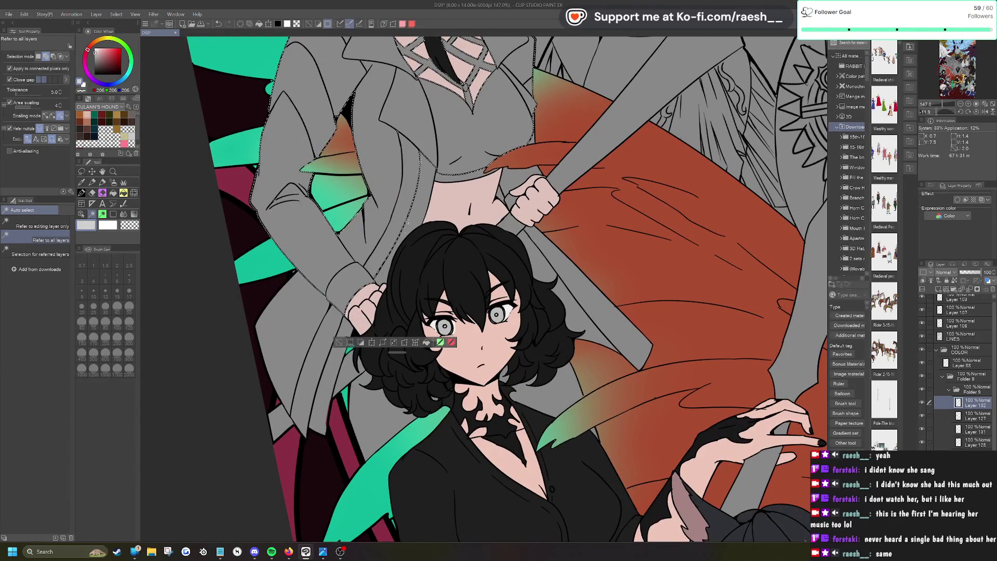
pyautogui.click(298, 343)
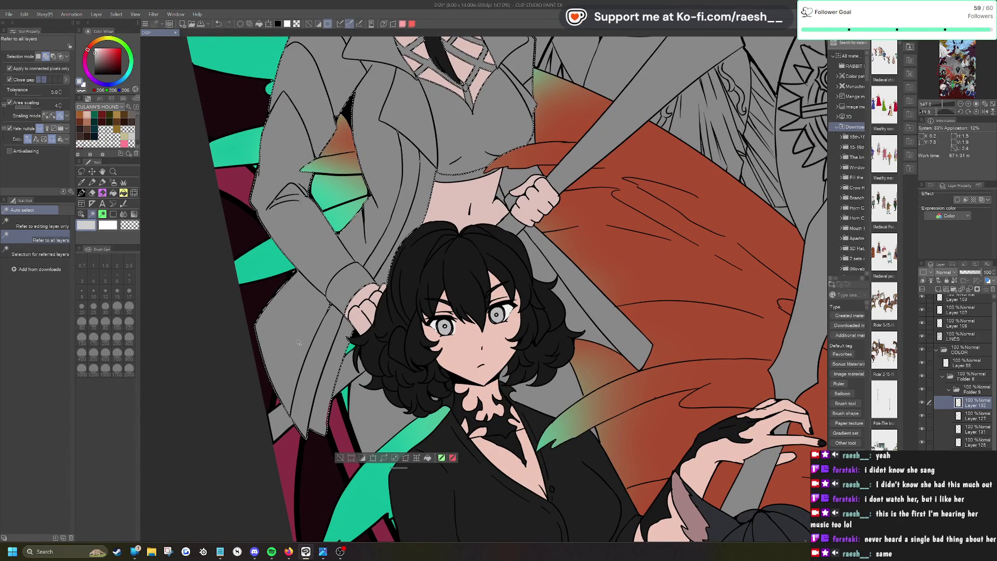
pyautogui.click(385, 412)
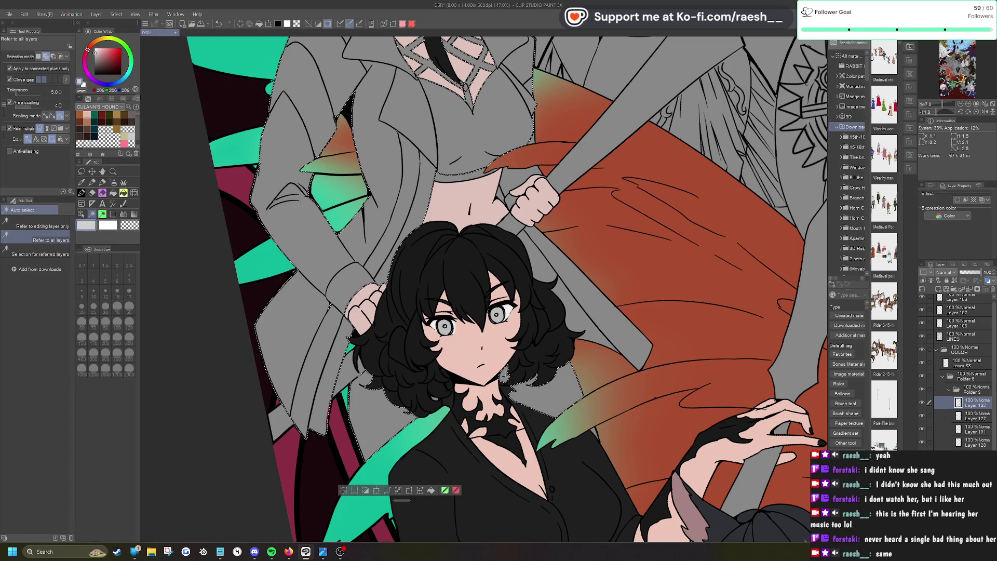
pyautogui.click(535, 263)
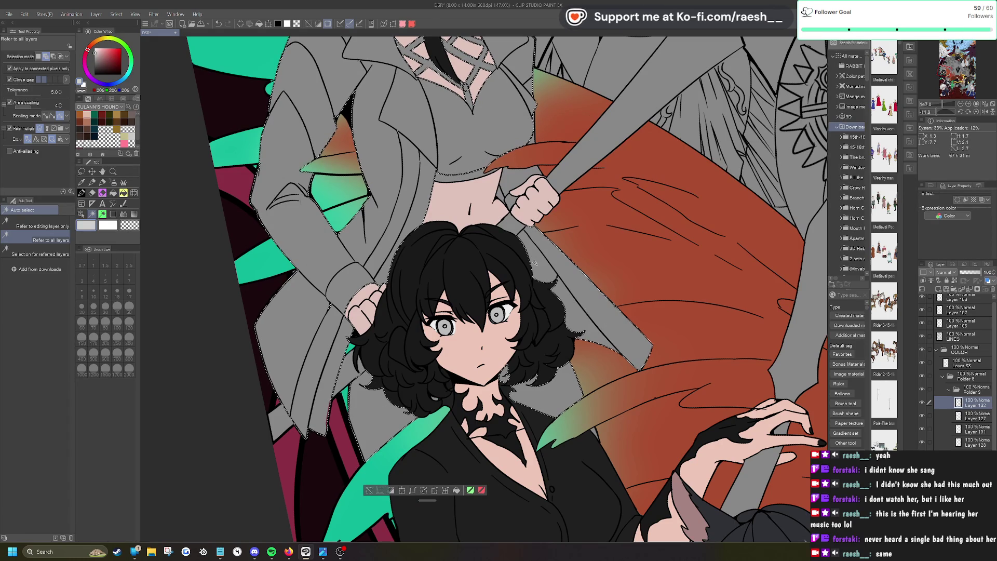
pyautogui.click(510, 183)
pyautogui.scroll(3, 326, 304)
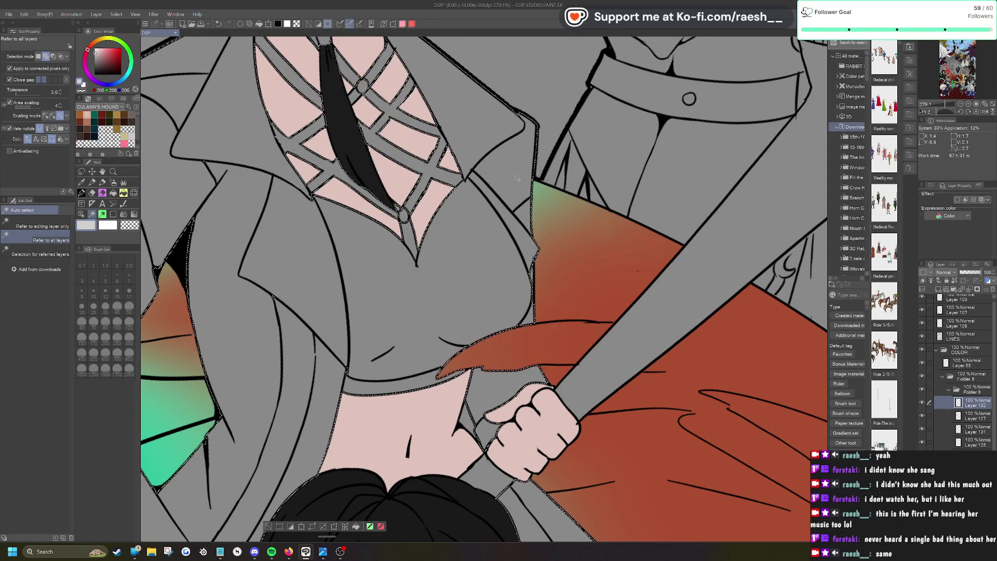
pyautogui.scroll(-6, 525, 219)
# Step: Try a light grey fill on the clothing, undo it, and pick a dark grey instead
pyautogui.click(541, 458)
pyautogui.hotkey('ctrl', 'z')
pyautogui.click(96, 67)
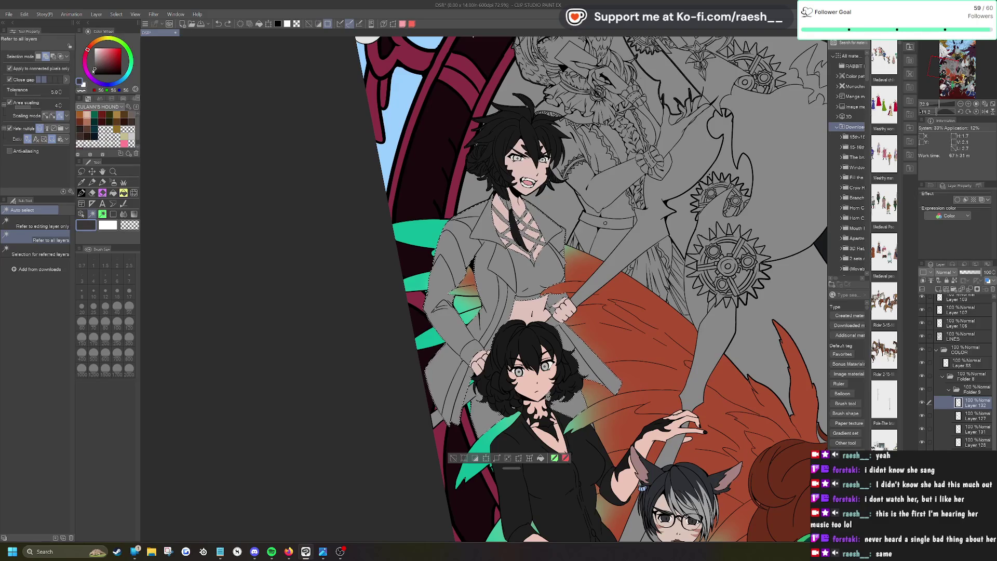
# Step: Fill the selected jacket, top and chest straps with near-black grey 44, then deselect
pyautogui.click(95, 69)
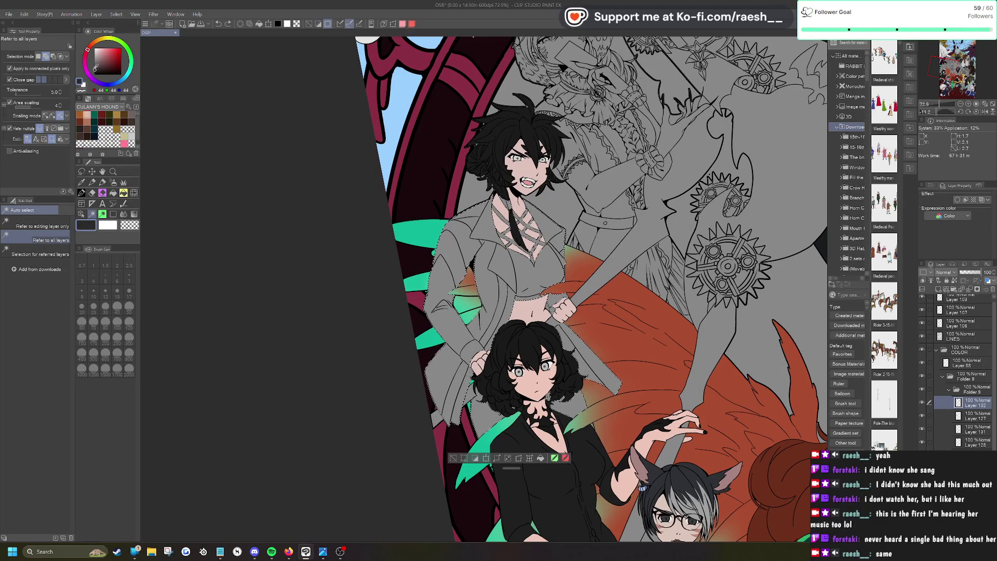
pyautogui.click(541, 457)
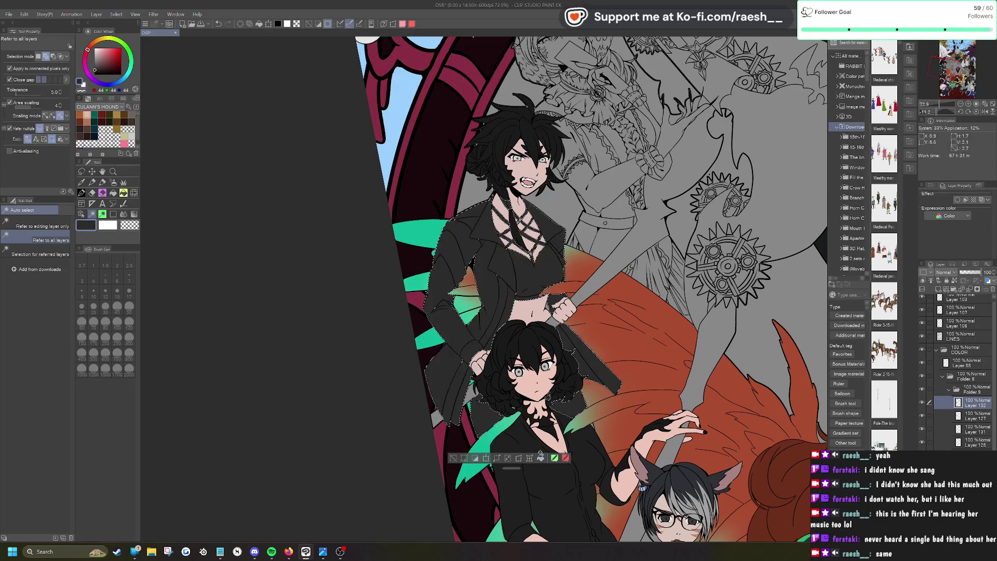
pyautogui.click(453, 457)
pyautogui.scroll(-4, 452, 458)
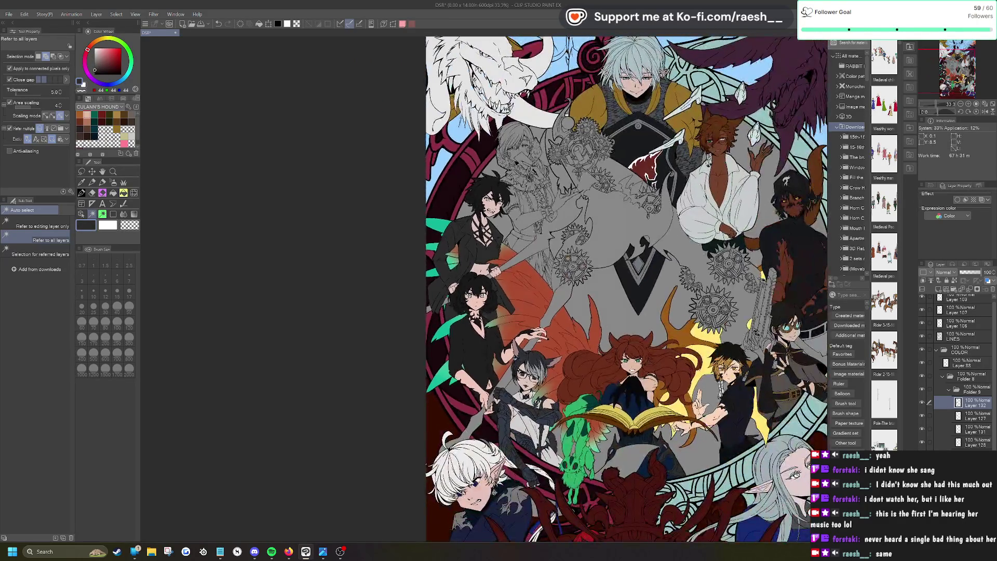
pyautogui.scroll(6, 505, 258)
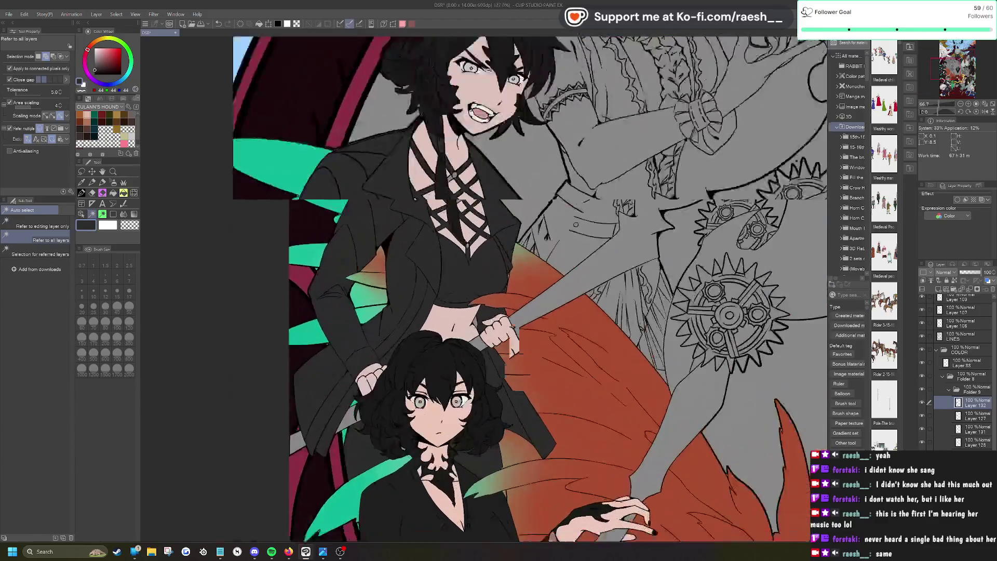
pyautogui.press('p')
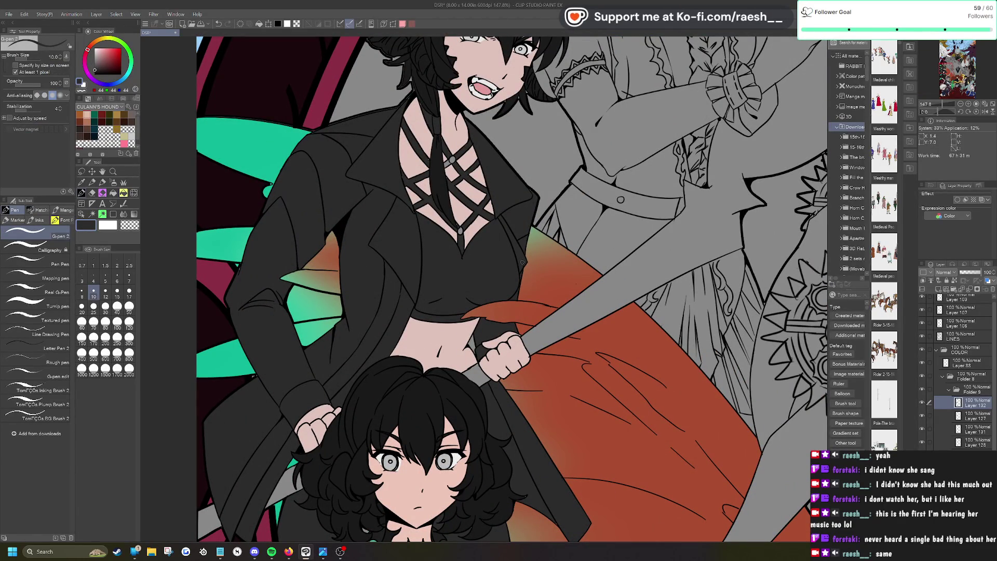
# Step: Paint dark colour over the grey gaps in the chest strap and beside the leaf
pyautogui.scroll(3, 381, 166)
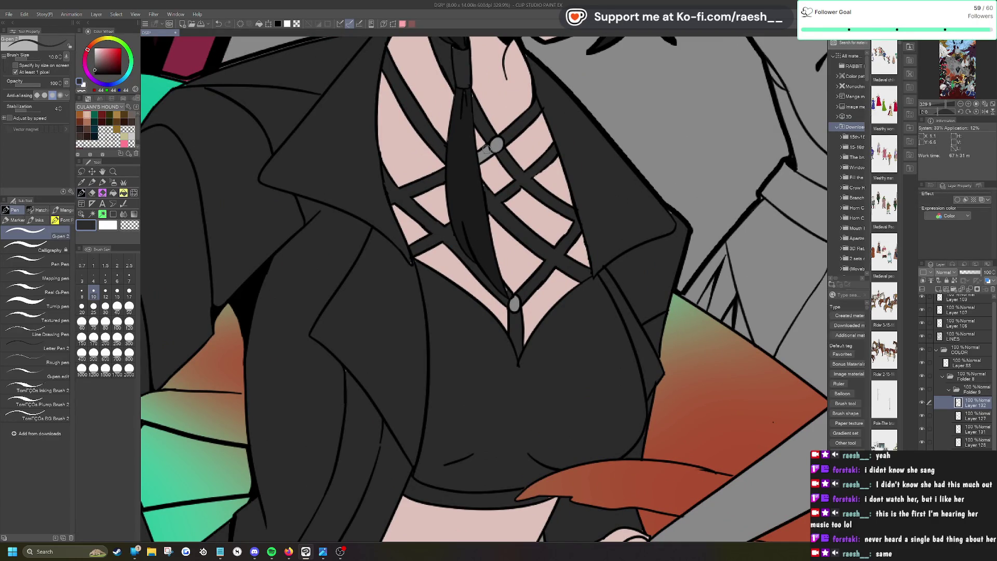
pyautogui.moveTo(489, 153); pyautogui.dragTo(482, 156)
pyautogui.scroll(-5, 555, 363)
pyautogui.scroll(5, 554, 363)
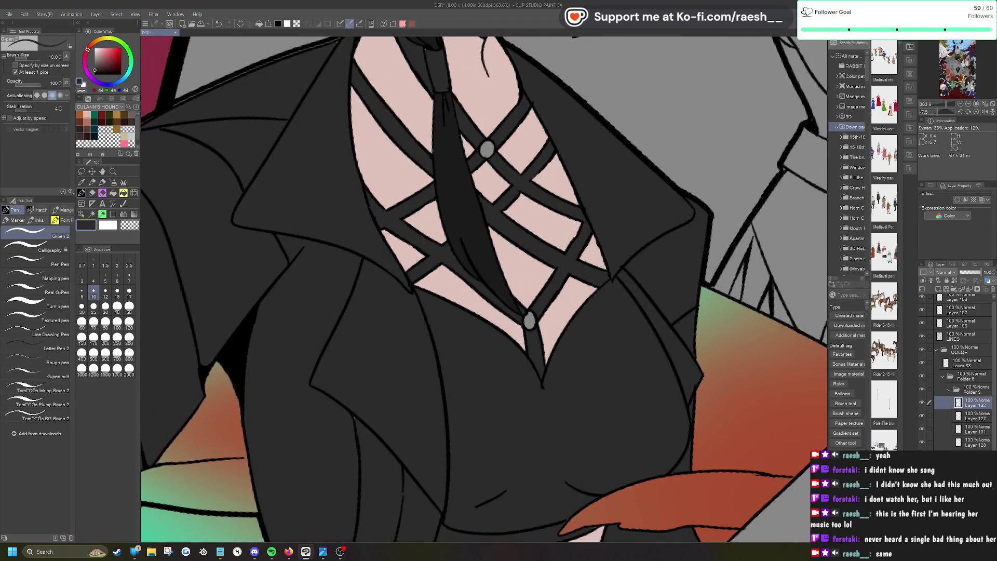
pyautogui.scroll(-2, 543, 285)
pyautogui.scroll(-1, 542, 285)
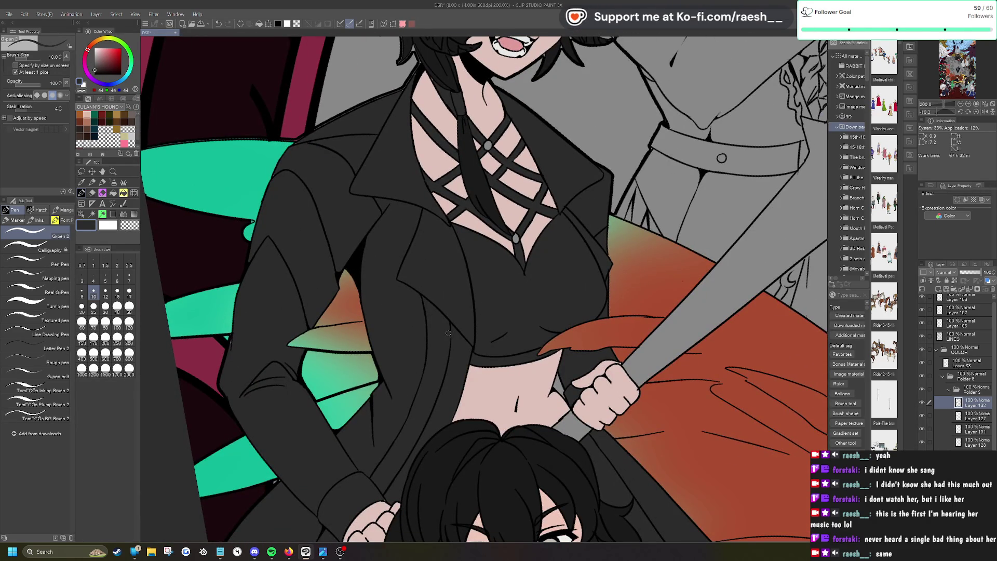
pyautogui.scroll(2, 301, 425)
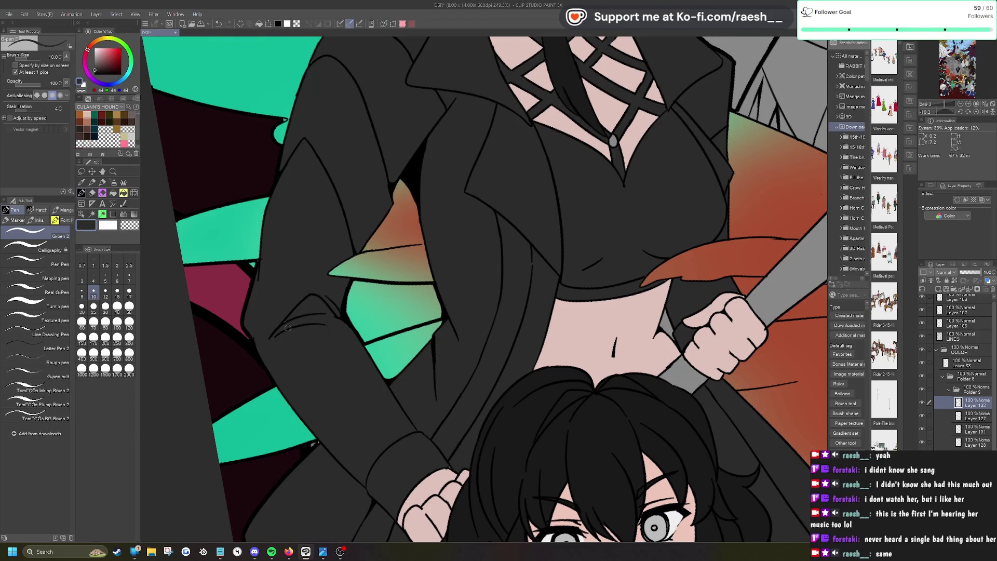
pyautogui.scroll(-4, 282, 304)
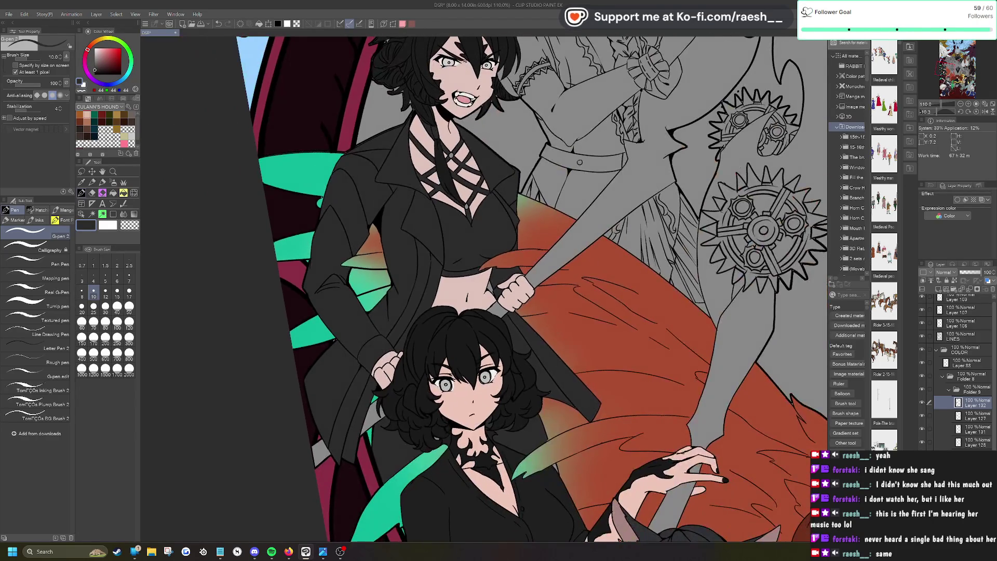
pyautogui.scroll(5, 483, 268)
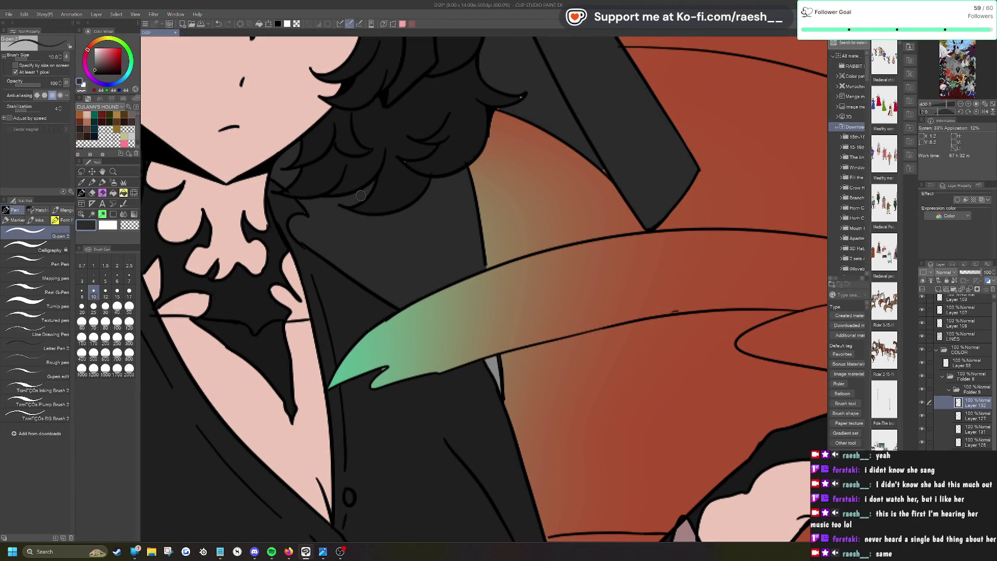
pyautogui.moveTo(485, 361)
pyautogui.mouseDown()
pyautogui.moveTo(499, 387)
pyautogui.moveTo(491, 366)
pyautogui.mouseUp()
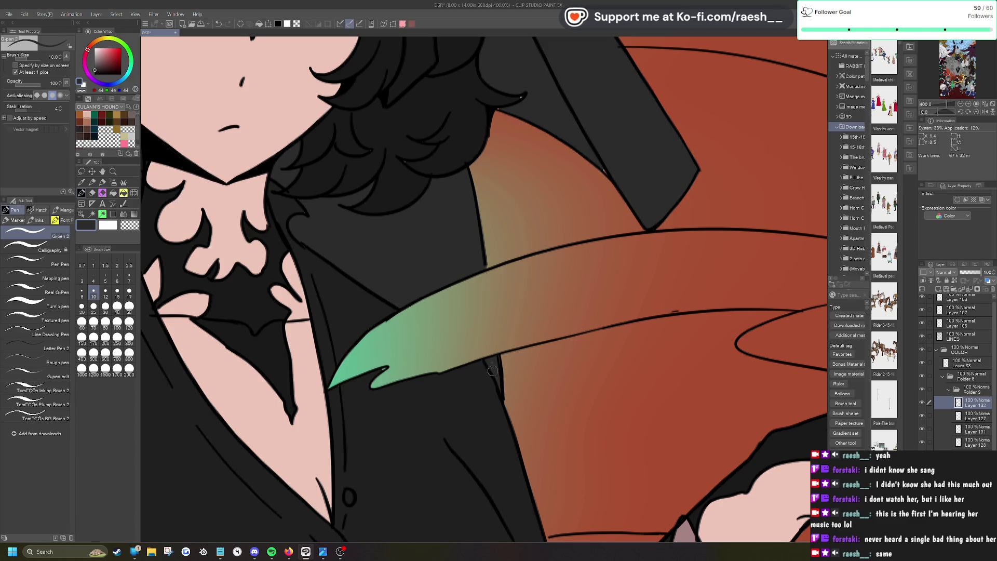
# Step: Paint black over the remaining grey gaps in the hair and beside the pole
pyautogui.hotkey('ctrl', 'alt', '0')
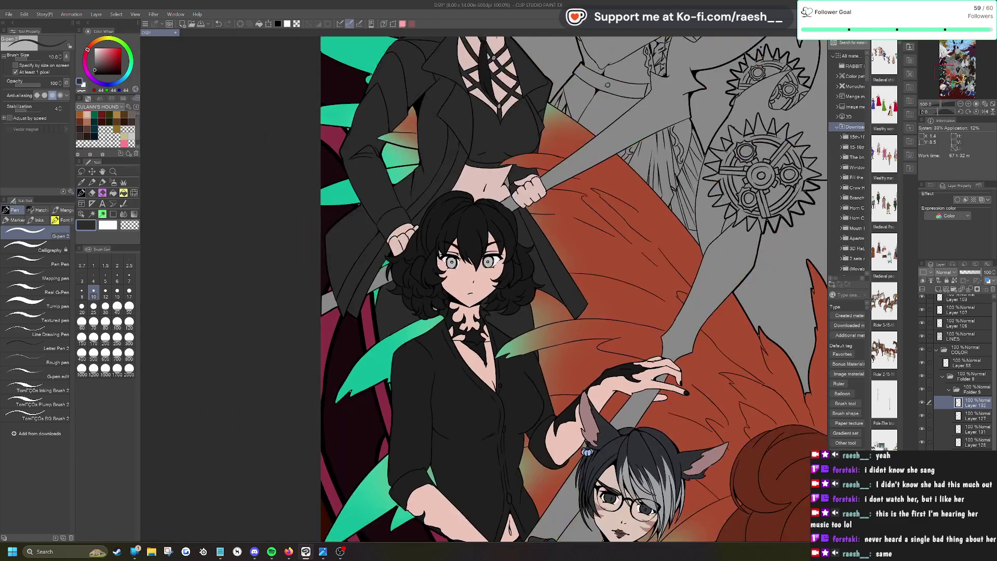
pyautogui.scroll(5, 352, 363)
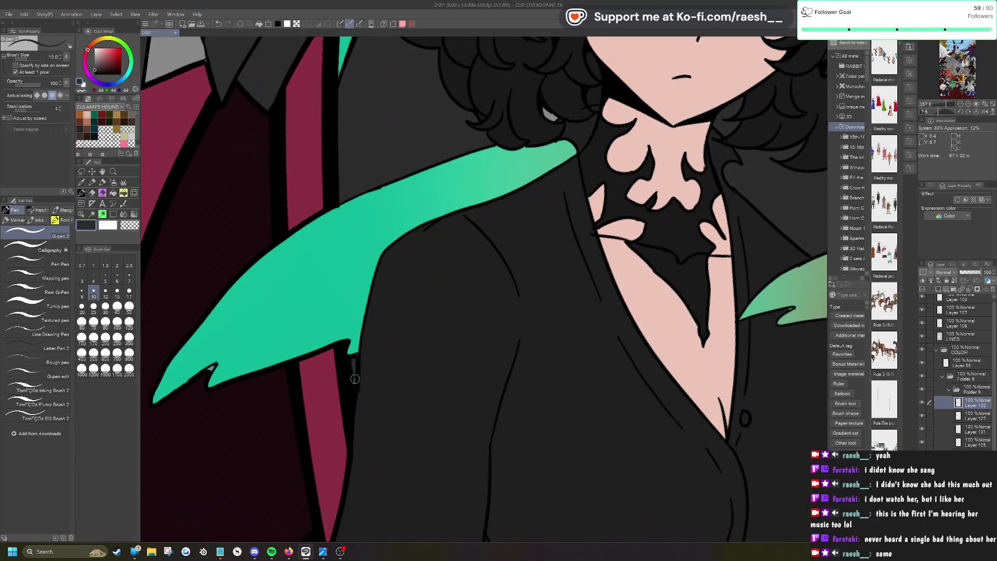
pyautogui.scroll(-4, 352, 371)
pyautogui.scroll(6, 672, 398)
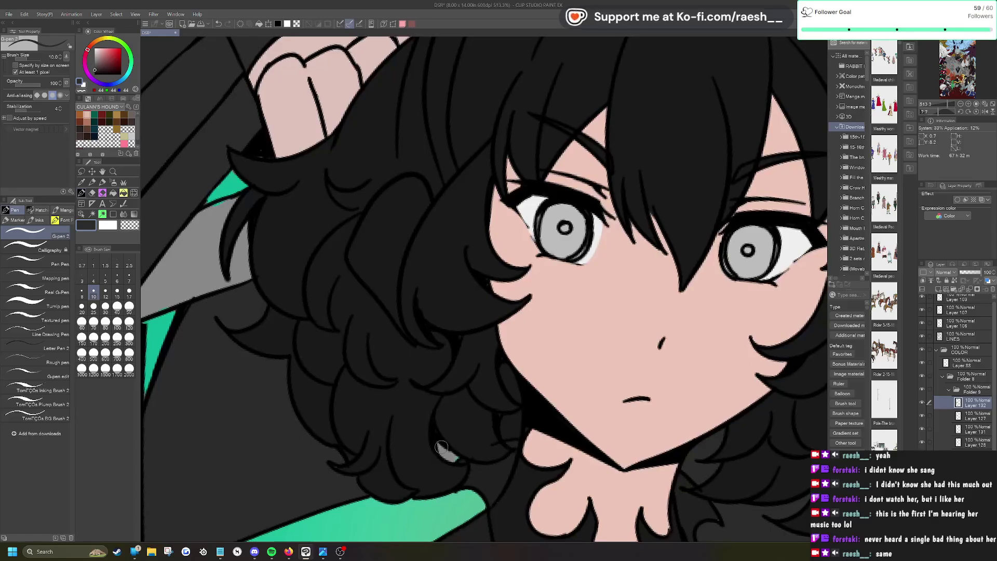
pyautogui.moveTo(440, 448); pyautogui.dragTo(452, 458)
pyautogui.scroll(-6, 457, 453)
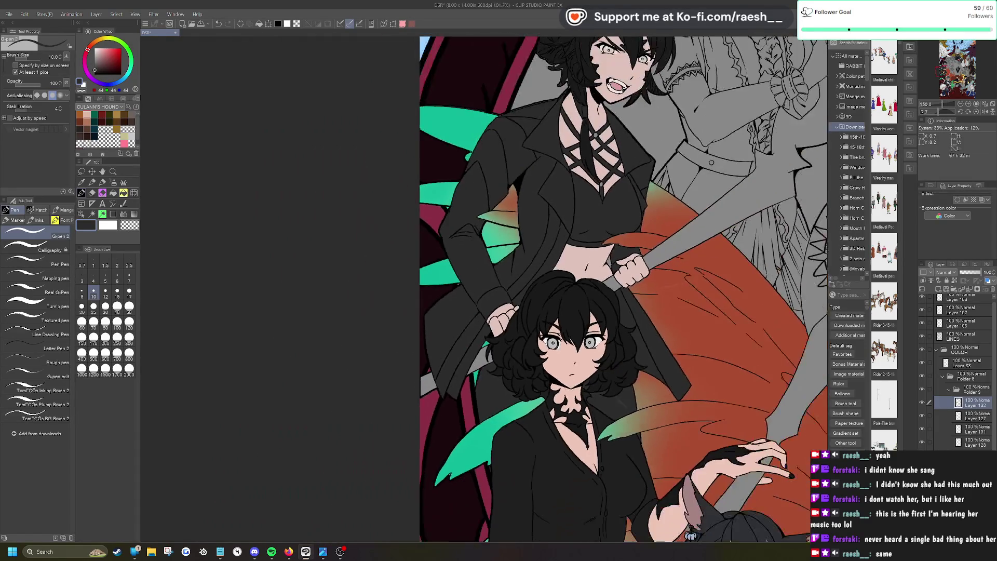
pyautogui.scroll(5, 626, 243)
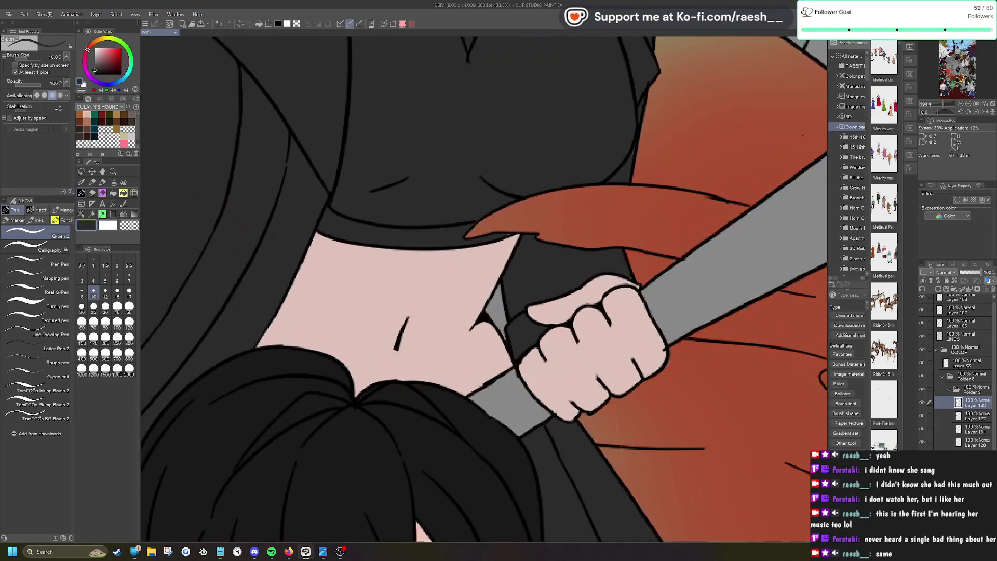
pyautogui.moveTo(498, 291)
pyautogui.mouseDown()
pyautogui.moveTo(501, 335)
pyautogui.moveTo(503, 289)
pyautogui.mouseUp()
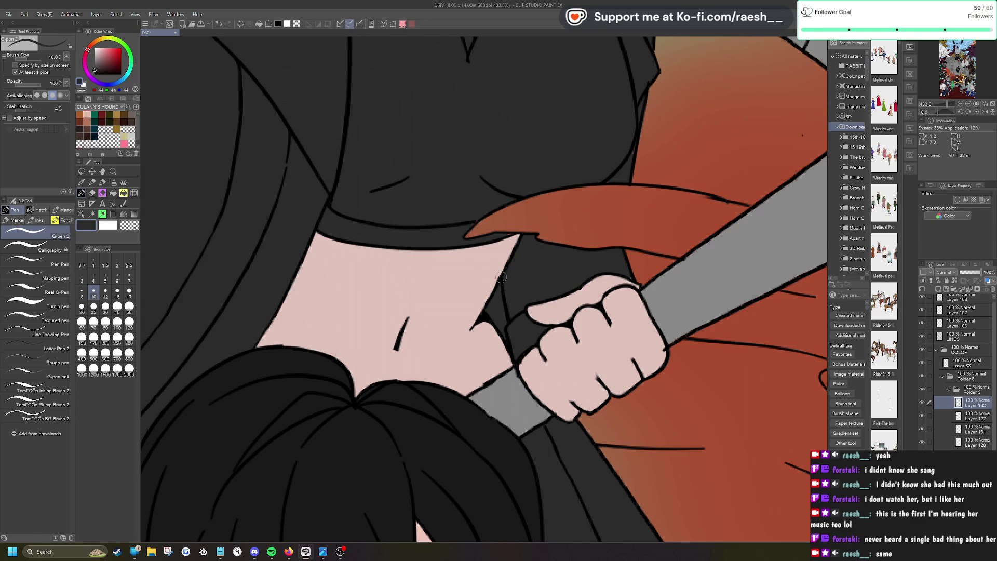
pyautogui.scroll(-1, 501, 278)
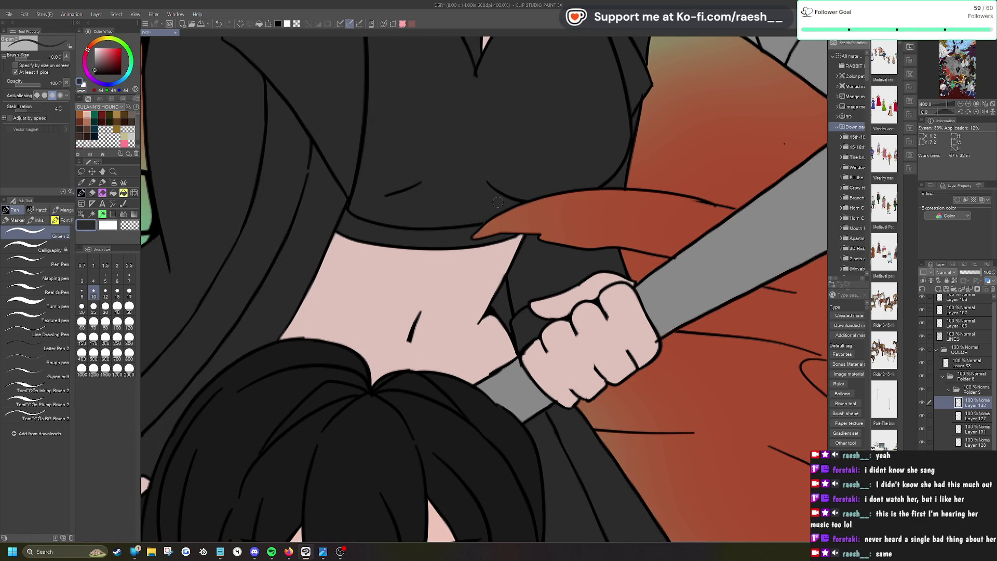
pyautogui.scroll(-4, 477, 226)
pyautogui.scroll(-2, 477, 226)
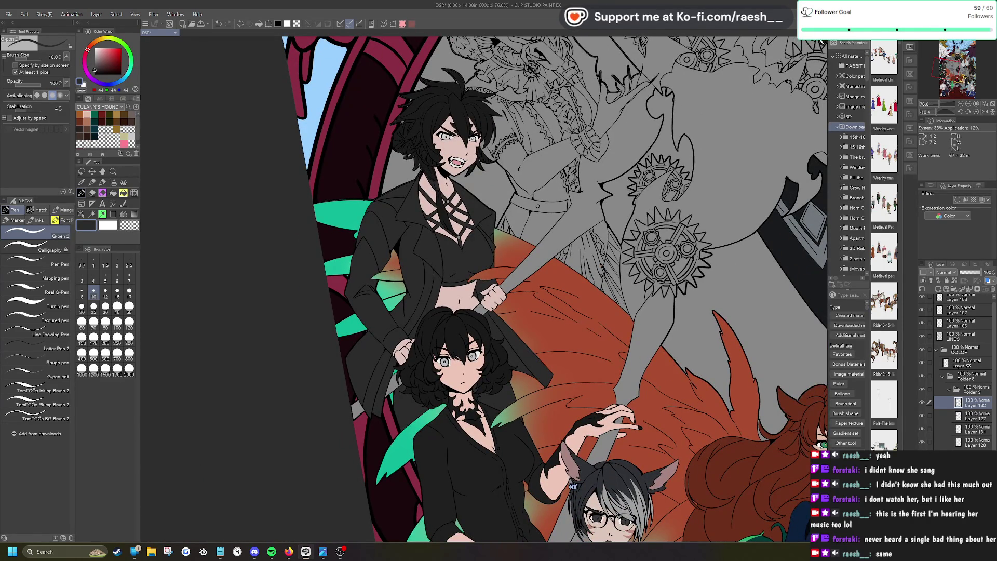
# Step: On a new raster layer, paint both neckline rings light grey 191,191,191
pyautogui.click(939, 289)
pyautogui.keyDown('alt'); pyautogui.click(727, 155); pyautogui.keyUp('alt')
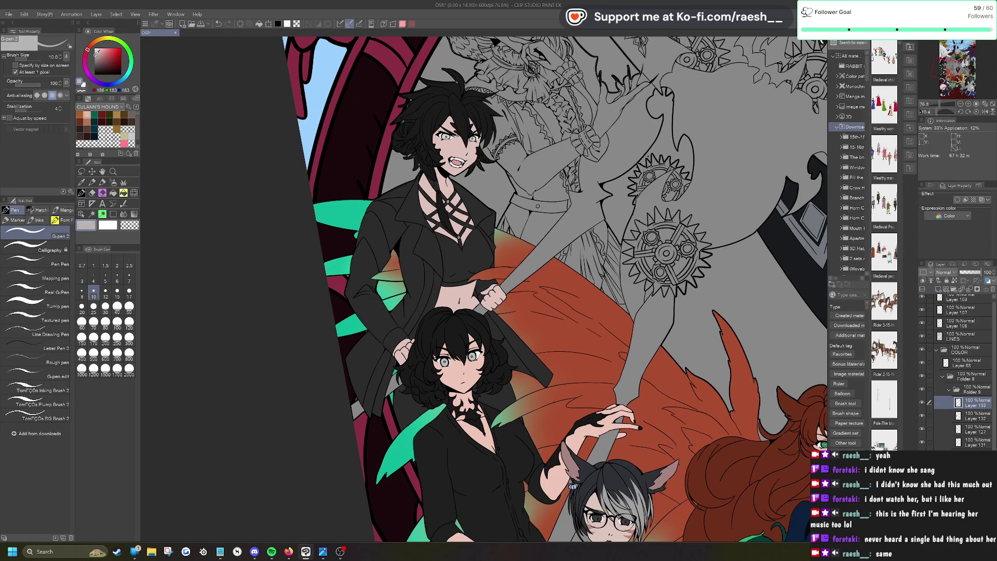
pyautogui.scroll(8, 460, 231)
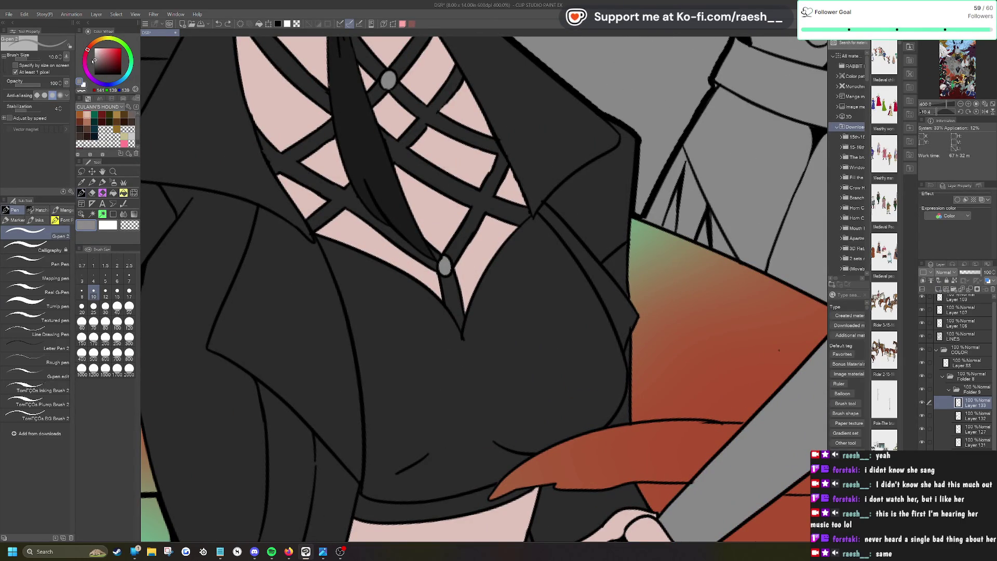
pyautogui.click(96, 51)
pyautogui.moveTo(448, 263); pyautogui.dragTo(448, 264)
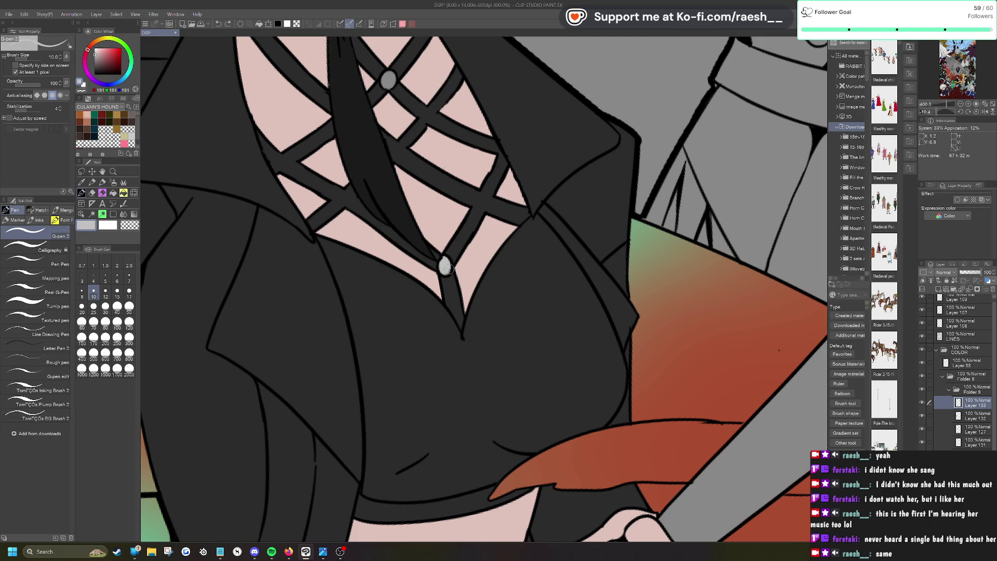
pyautogui.moveTo(390, 84); pyautogui.dragTo(388, 76)
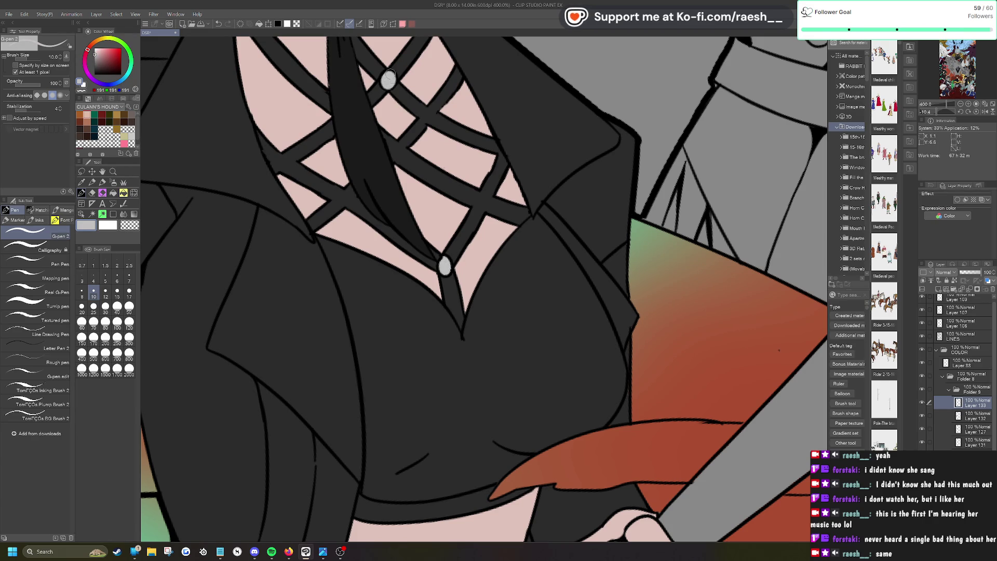
pyautogui.scroll(-5, 526, 289)
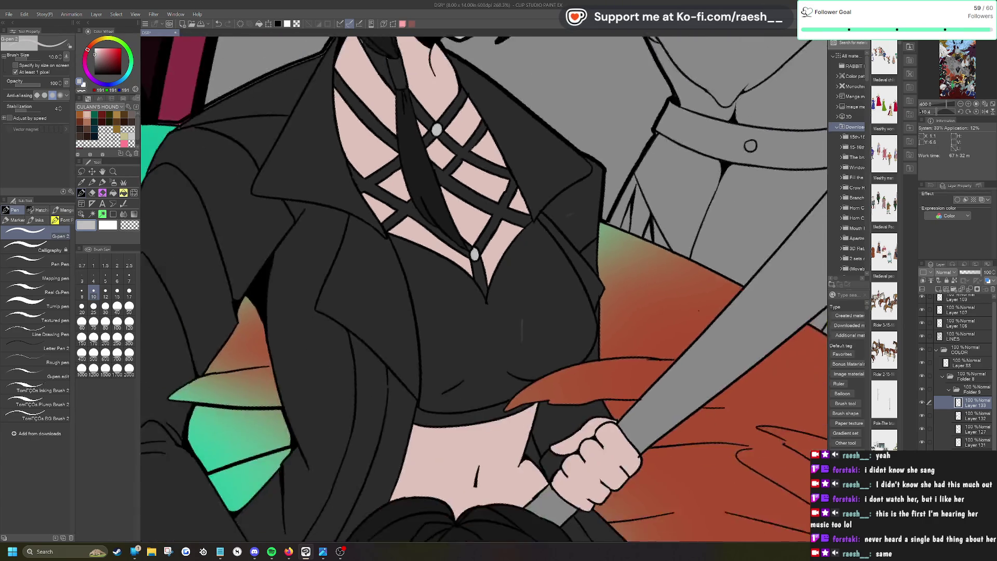
pyautogui.scroll(5, 467, 151)
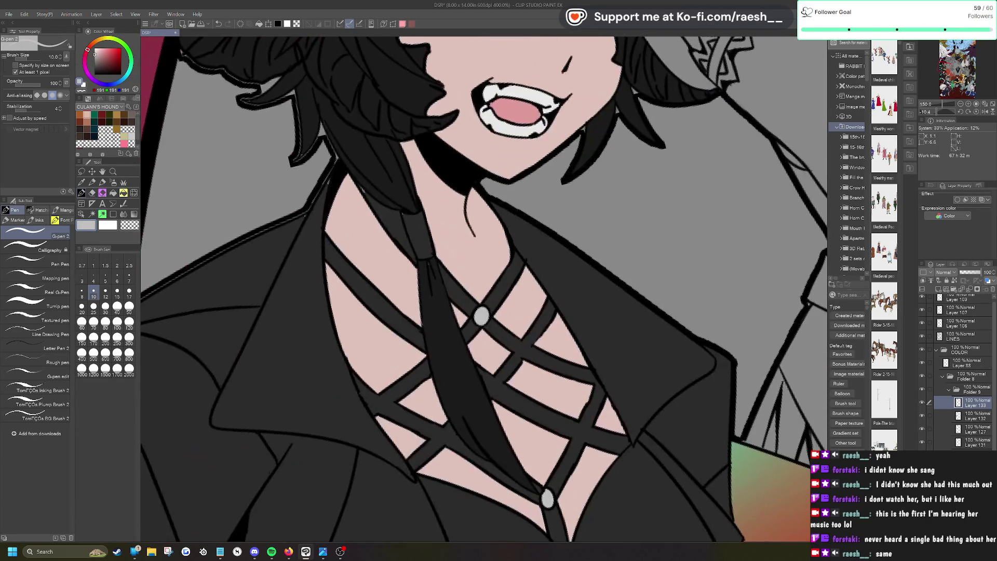
# Step: Switch to the dark clothing layer and eyedrop the charcoal clothing colour
pyautogui.click(81, 214)
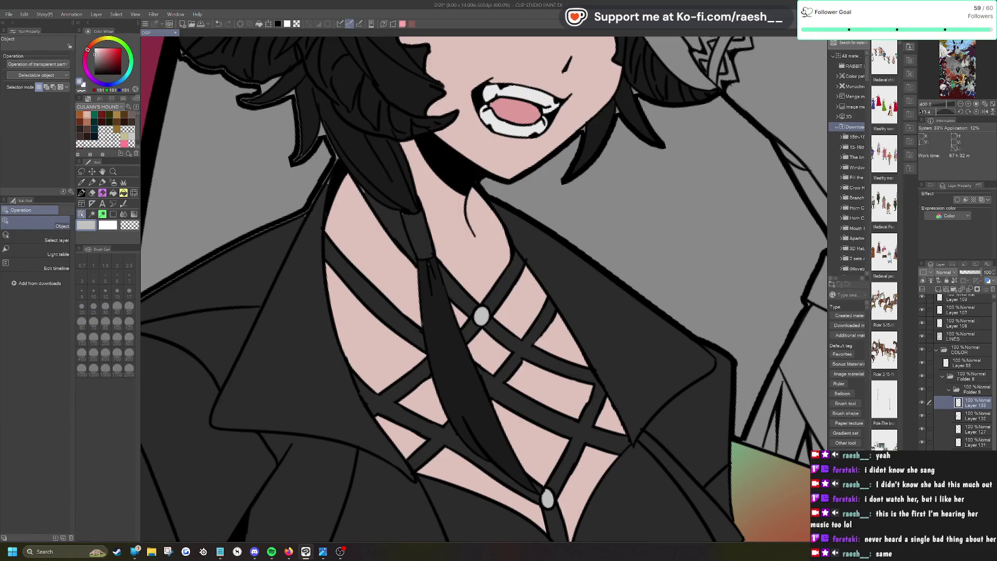
pyautogui.click(381, 211)
pyautogui.press('i')
pyautogui.click(305, 258)
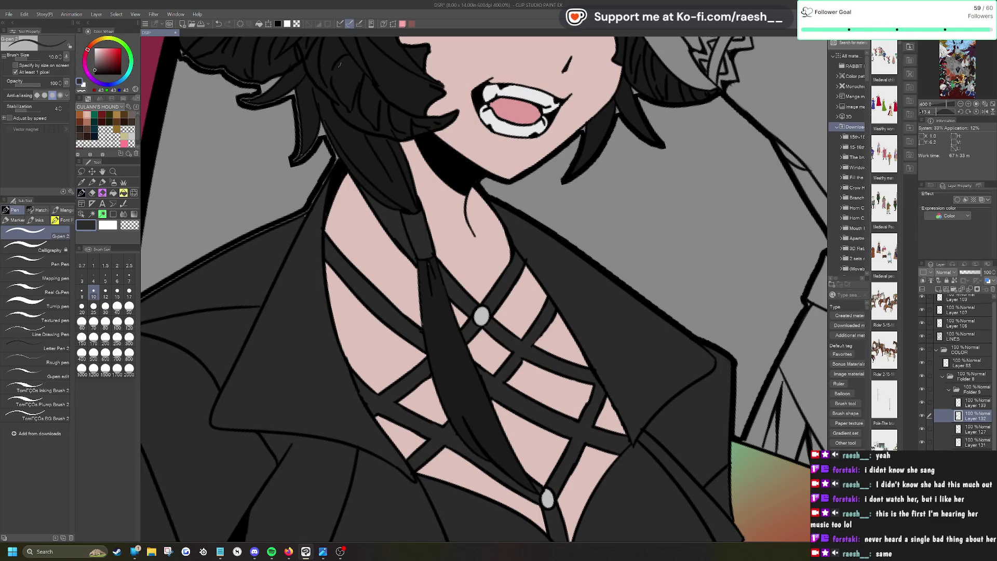
pyautogui.hotkey('alt', 'Tab')
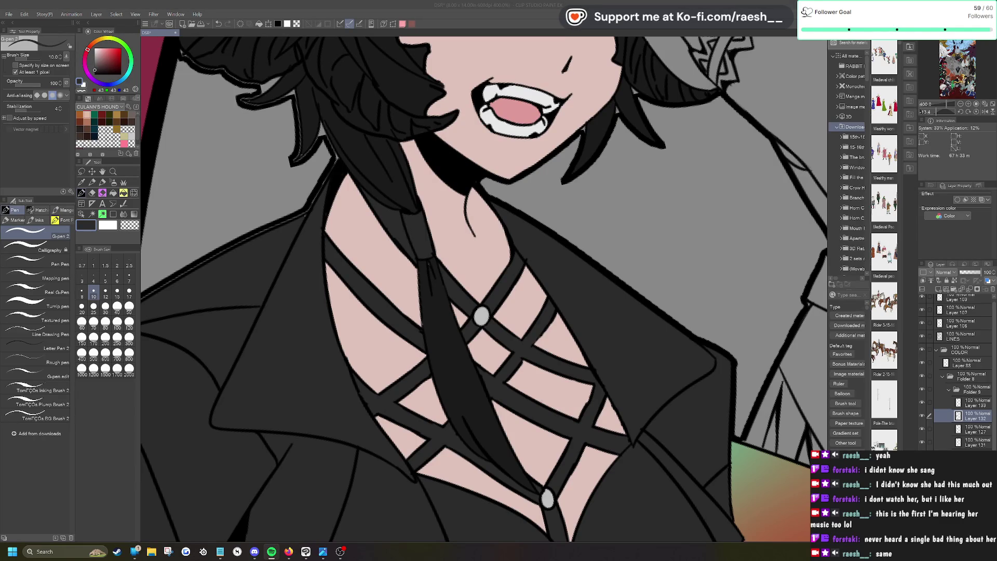
pyautogui.scroll(-10, 488, 189)
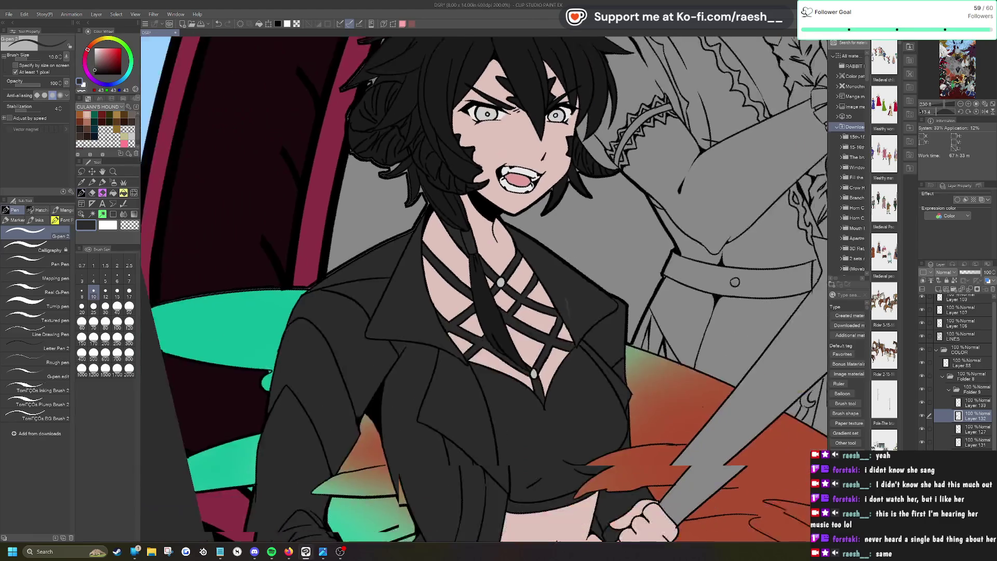
# Step: Zoom out to check the whole illustration
pyautogui.scroll(-4, 488, 288)
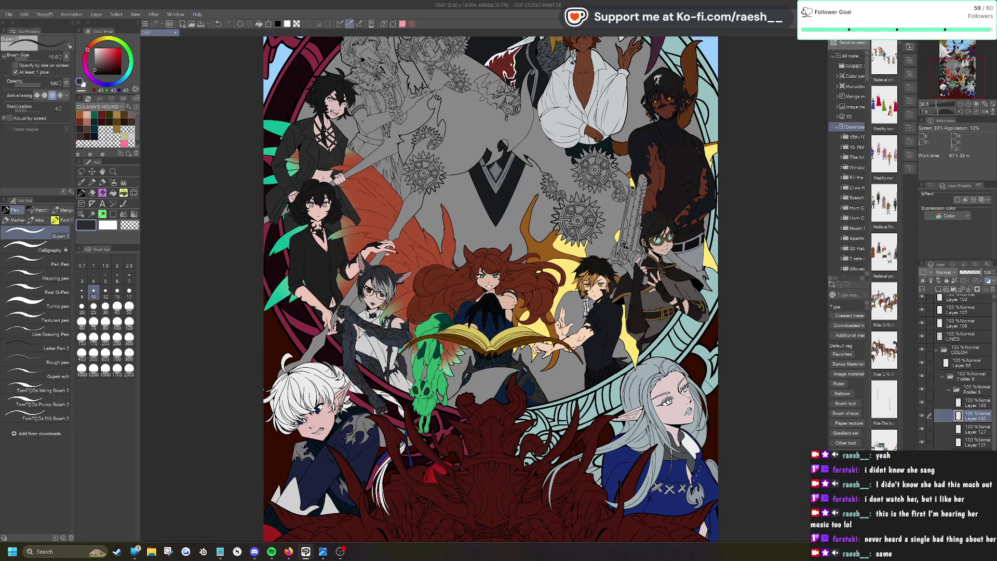
pyautogui.hotkey('ctrl', '-')
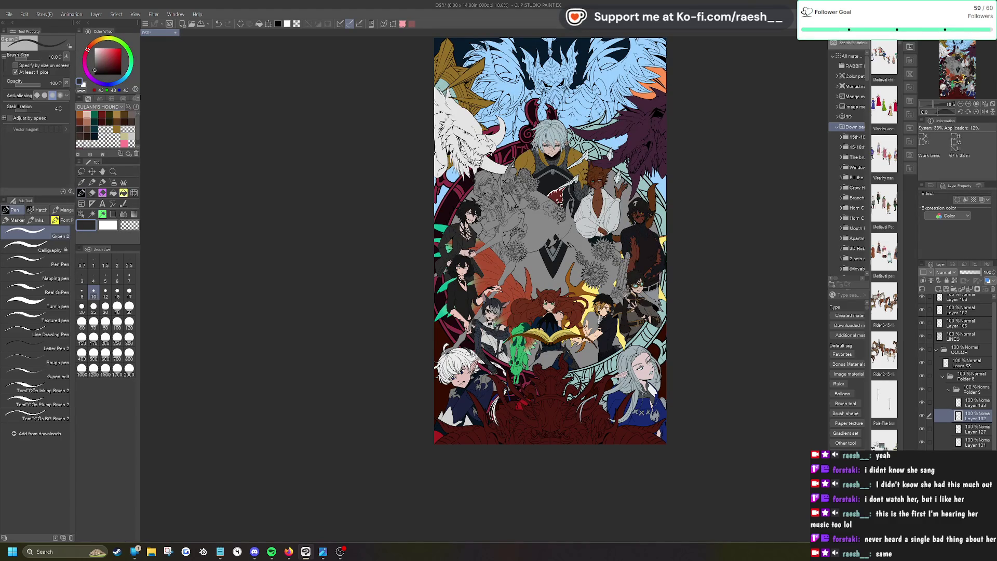
pyautogui.scroll(5, 499, 192)
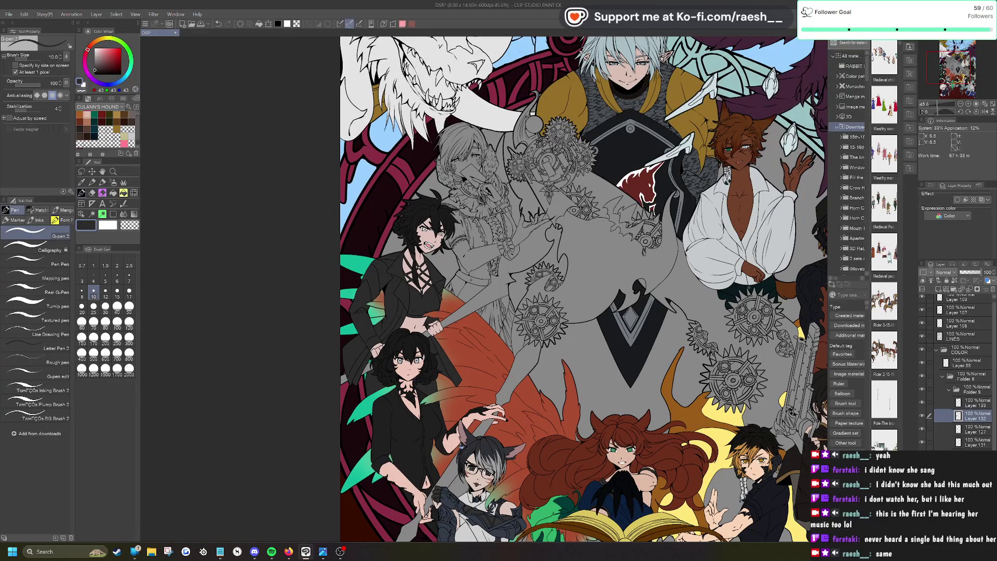
# Step: Create a new folder with an empty raster layer inside Folder 8
pyautogui.click(964, 392)
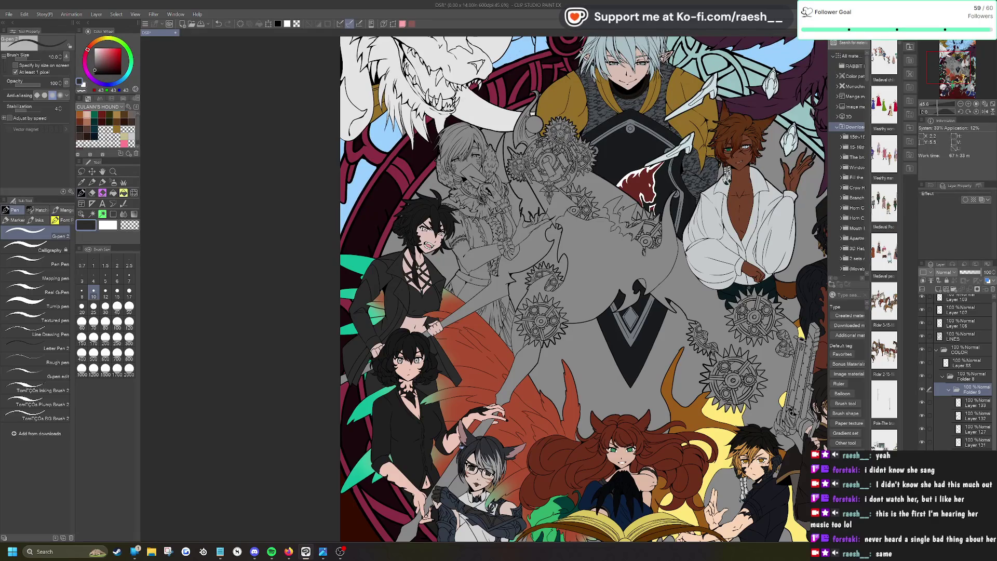
pyautogui.click(967, 377)
pyautogui.click(976, 389)
pyautogui.click(954, 289)
pyautogui.click(939, 289)
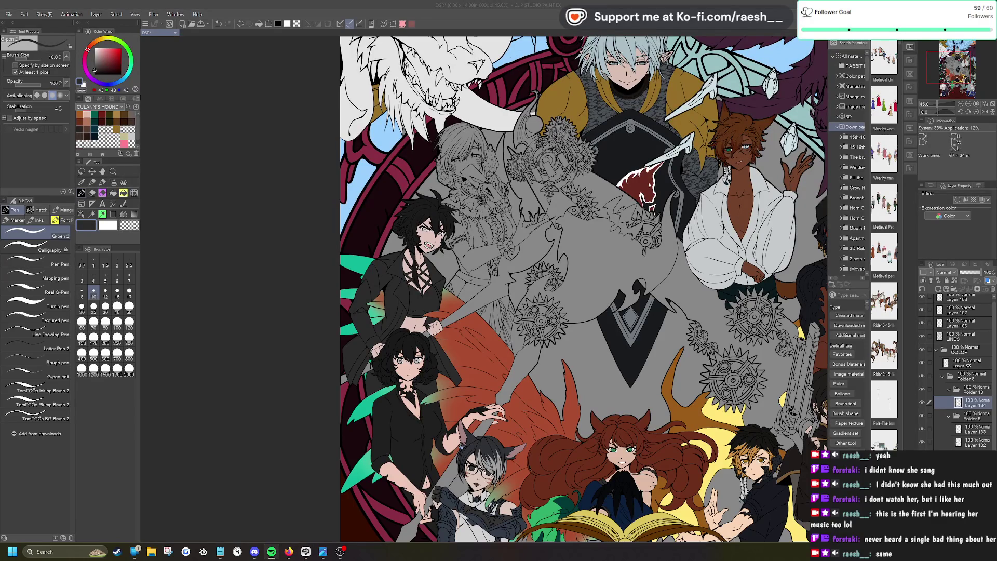
pyautogui.hotkey('alt', 'Tab')
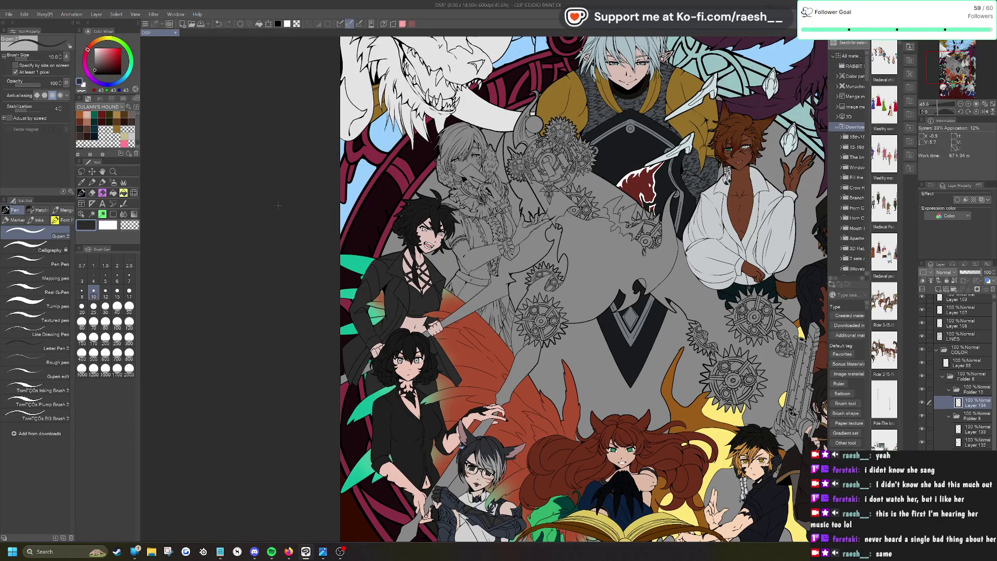
pyautogui.scroll(-3, 463, 151)
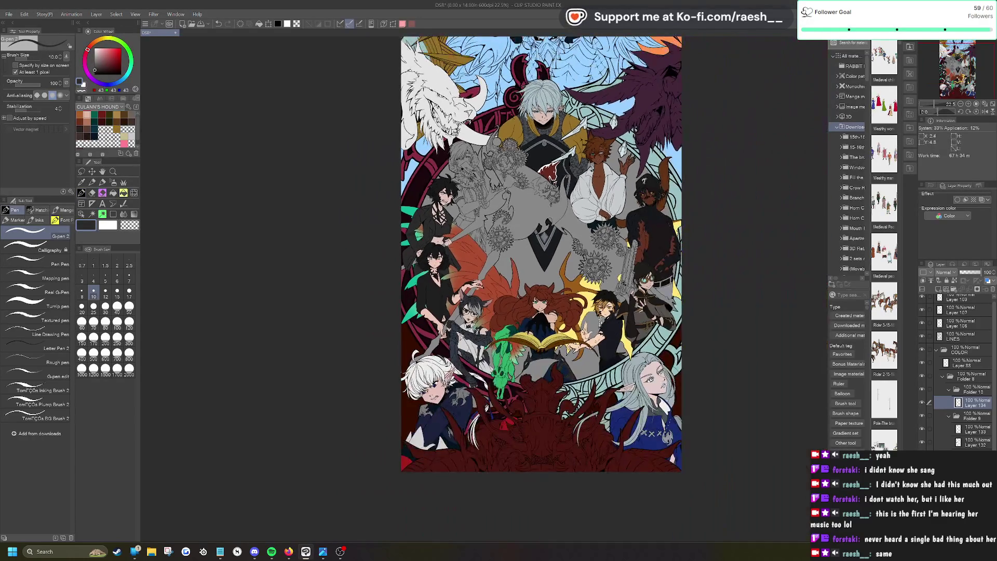
pyautogui.scroll(1, 431, 60)
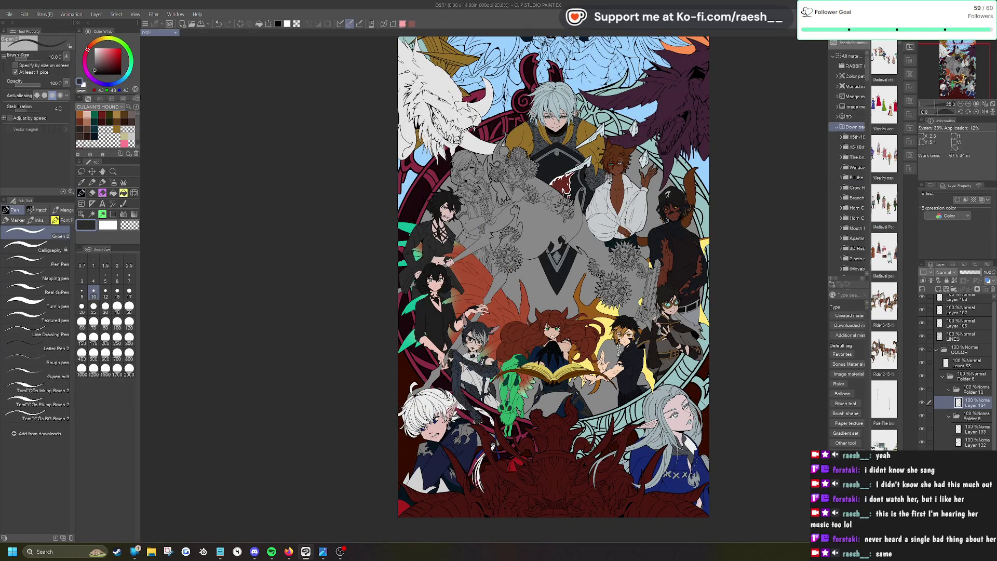
pyautogui.scroll(2, 462, 138)
pyautogui.scroll(2, 462, 171)
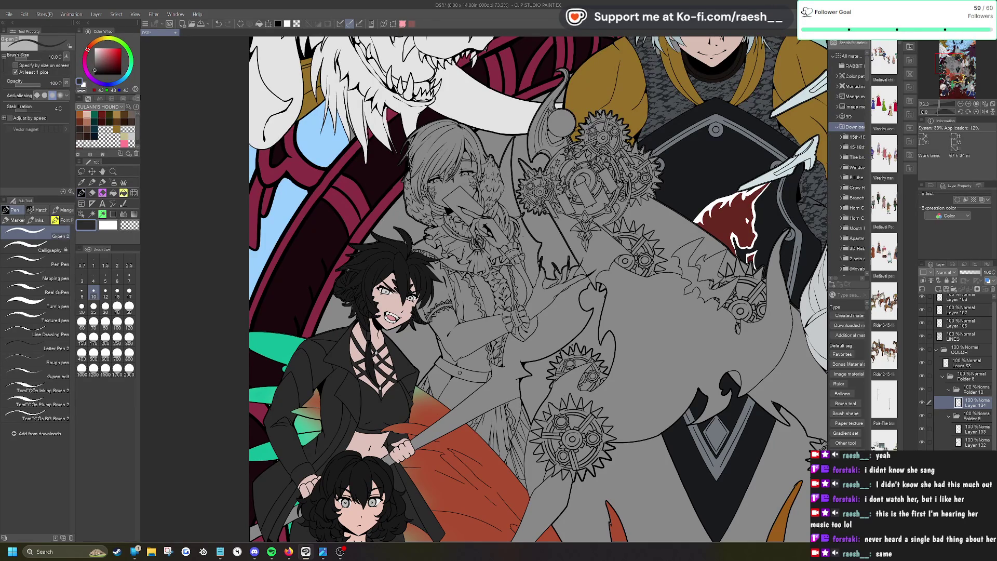
# Step: Auto-select the grey-haired girl's face, hand and bare arm regions
pyautogui.hotkey('alt', 'Tab')
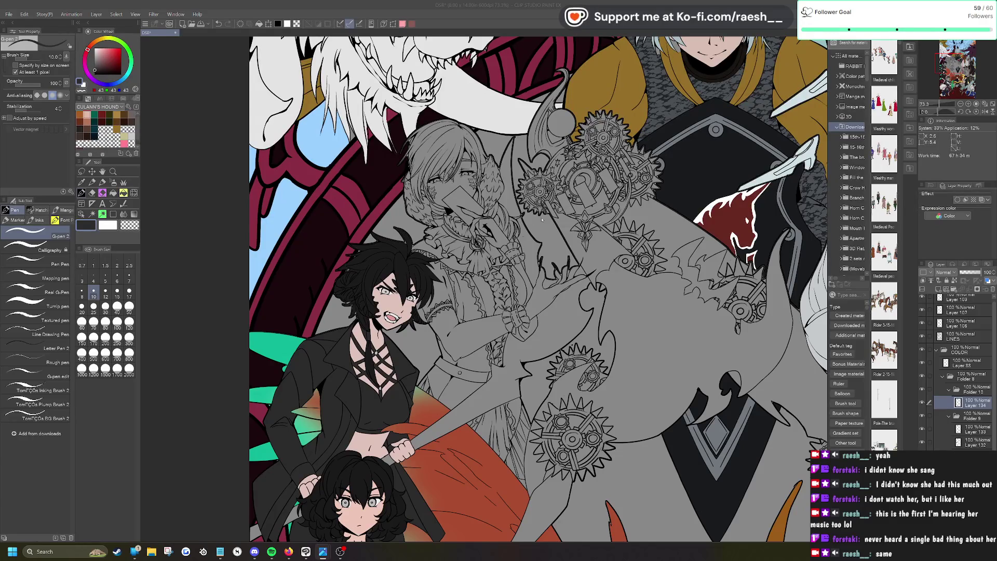
pyautogui.scroll(1, 542, 219)
pyautogui.scroll(2, 464, 145)
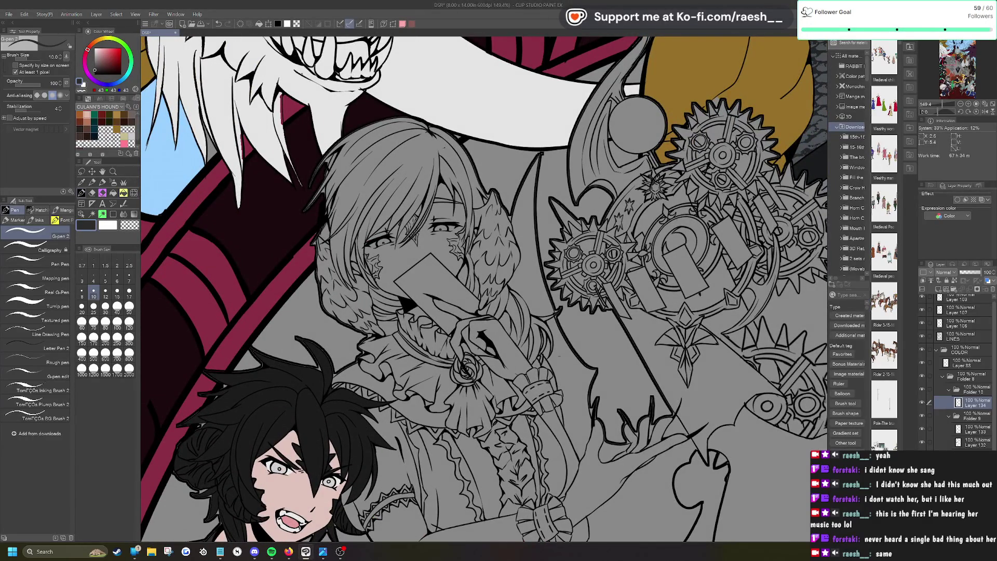
pyautogui.press('w')
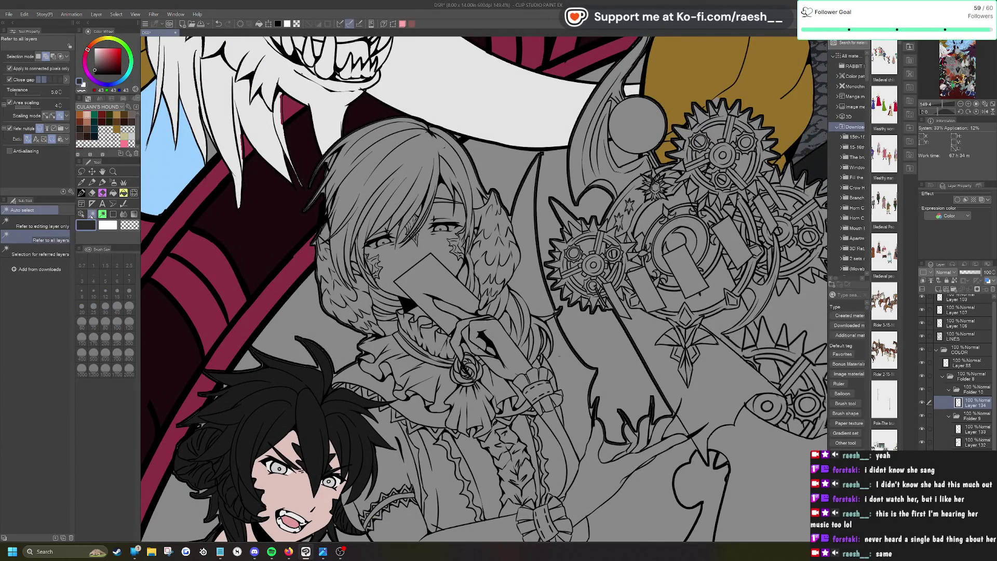
pyautogui.click(445, 253)
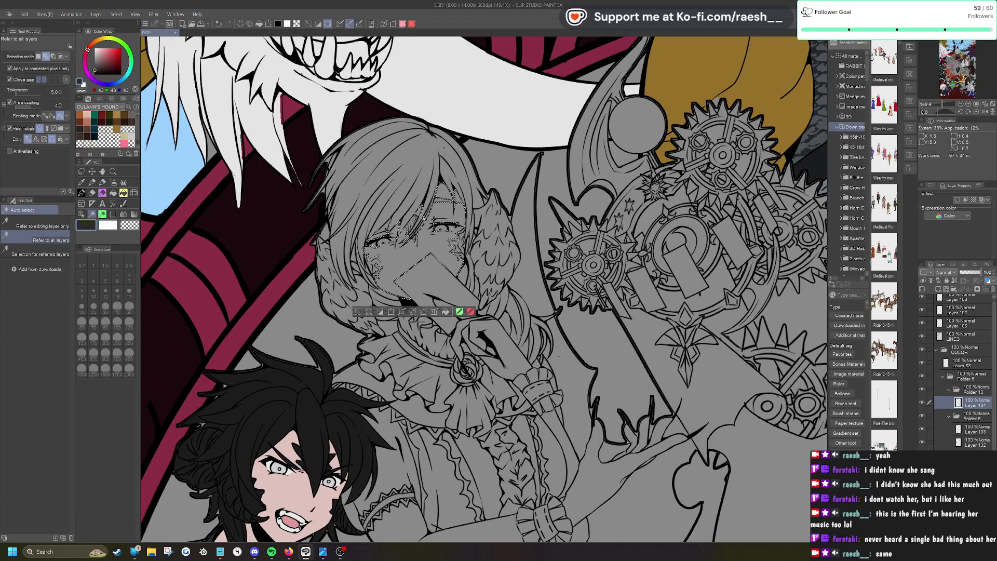
pyautogui.click(506, 345)
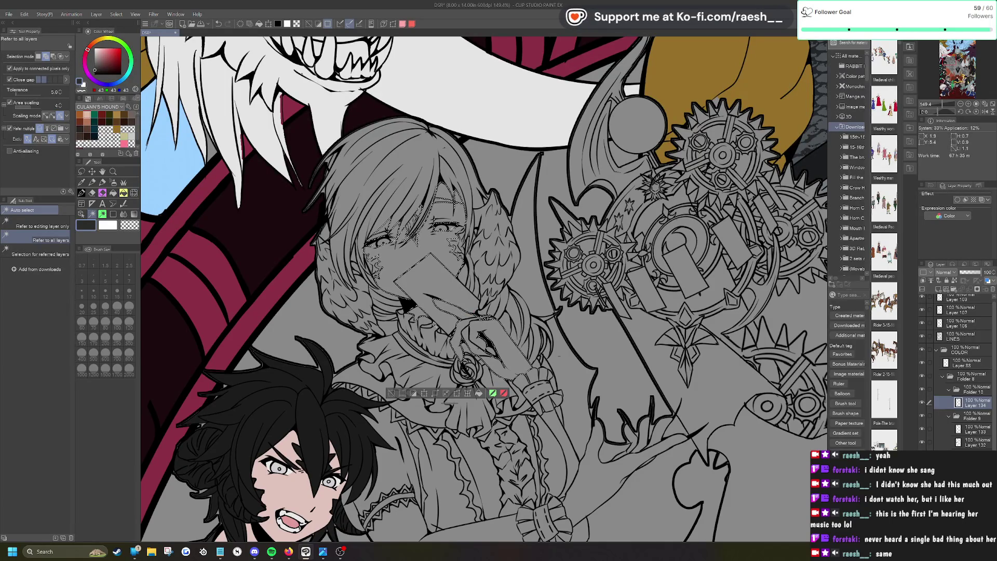
pyautogui.scroll(5, 442, 322)
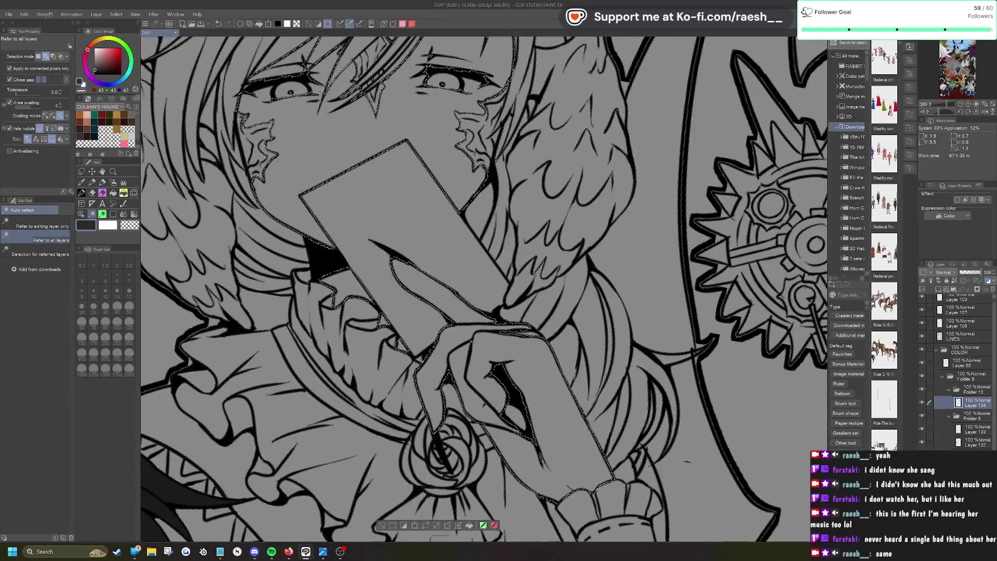
pyautogui.scroll(-4, 497, 370)
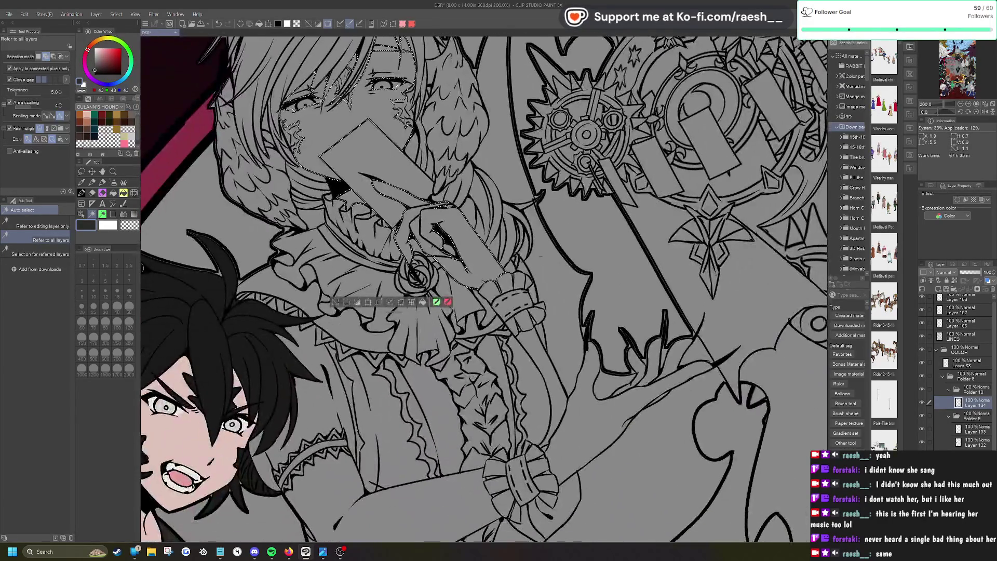
pyautogui.click(536, 353)
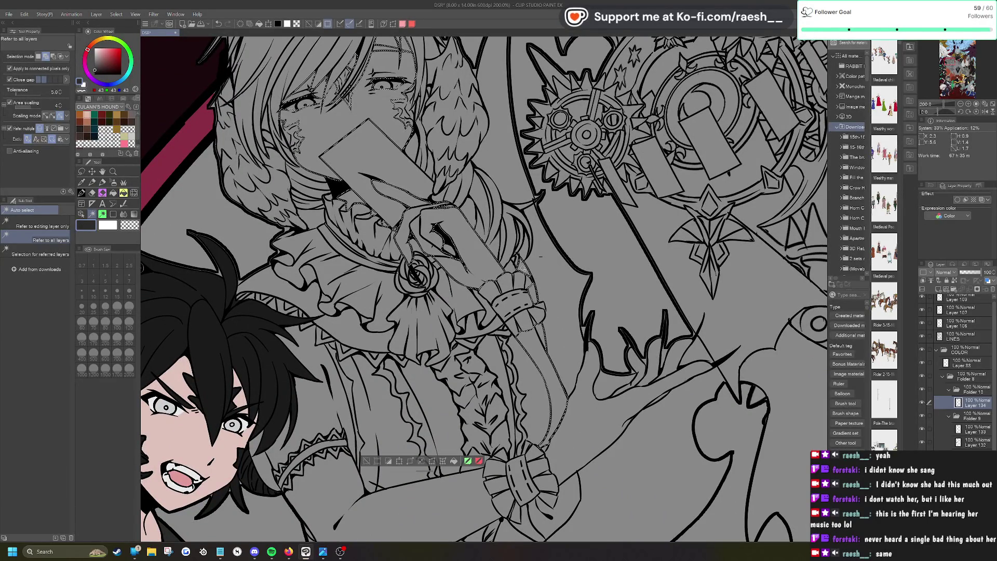
pyautogui.click(328, 414)
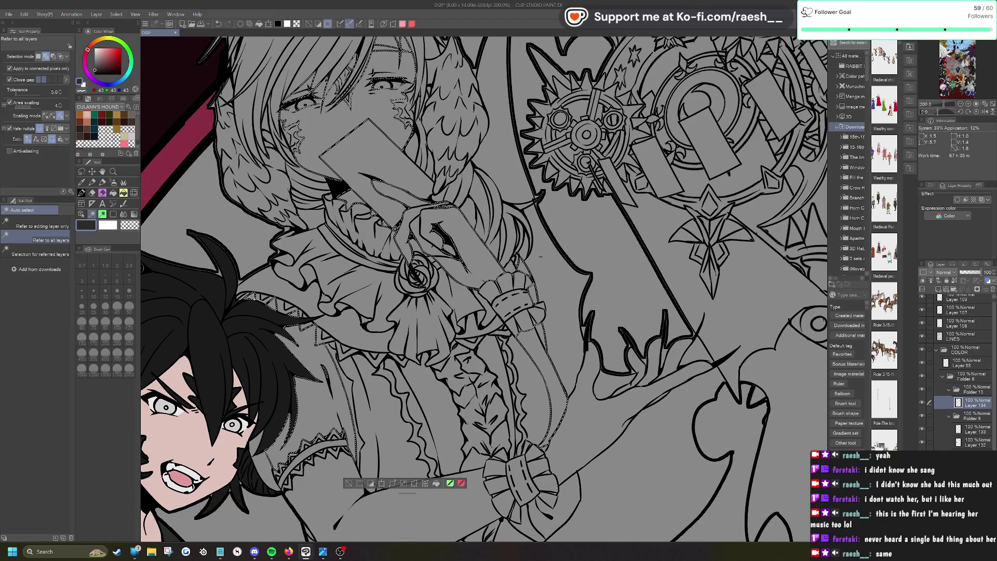
pyautogui.scroll(-4, 252, 297)
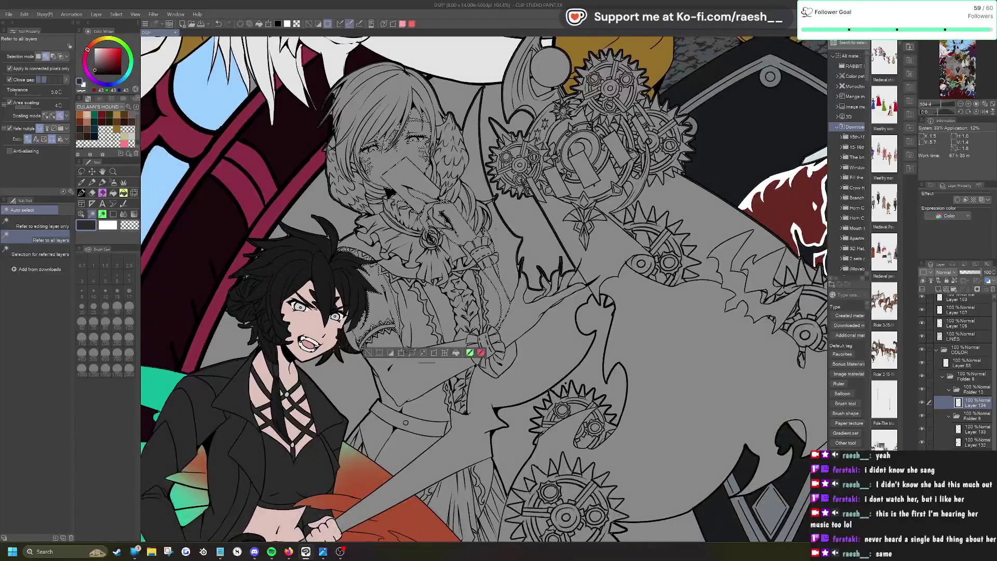
pyautogui.click(522, 325)
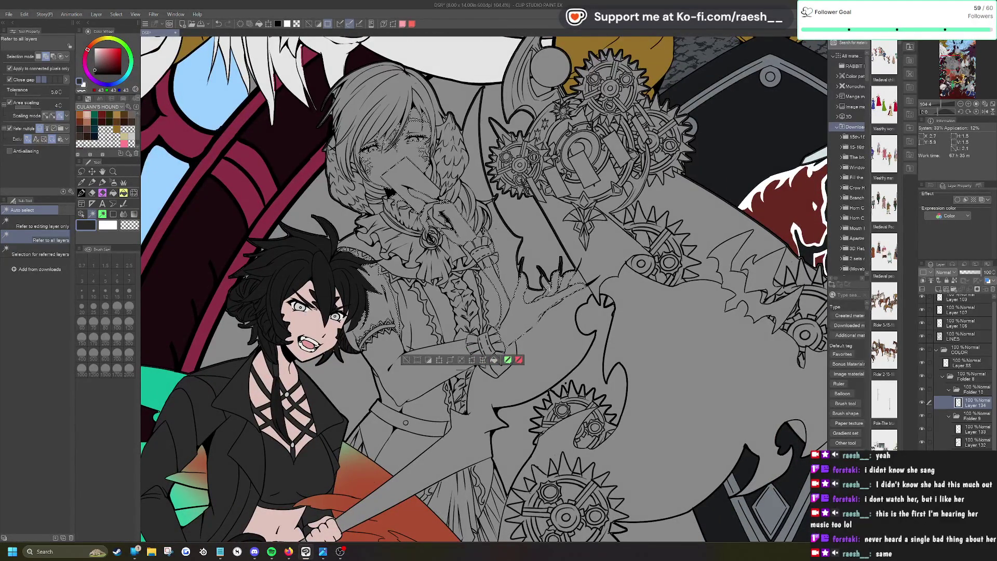
pyautogui.scroll(6, 424, 316)
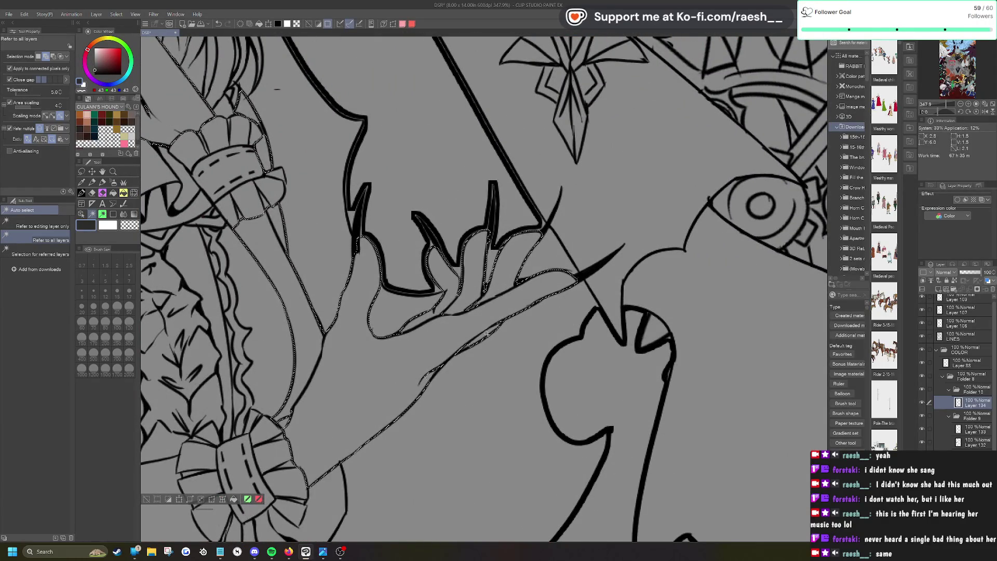
pyautogui.scroll(-3, 467, 345)
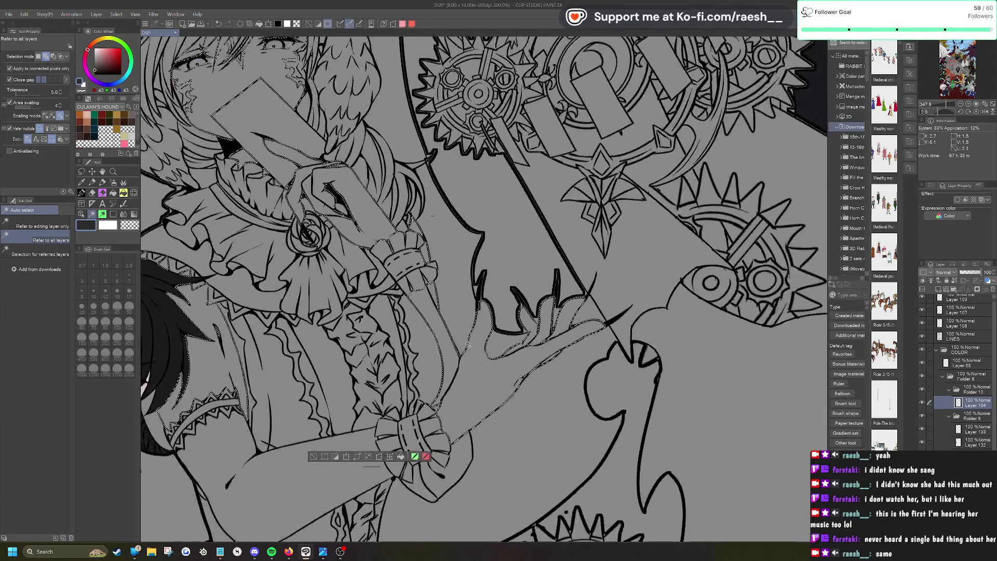
pyautogui.scroll(-2, 665, 491)
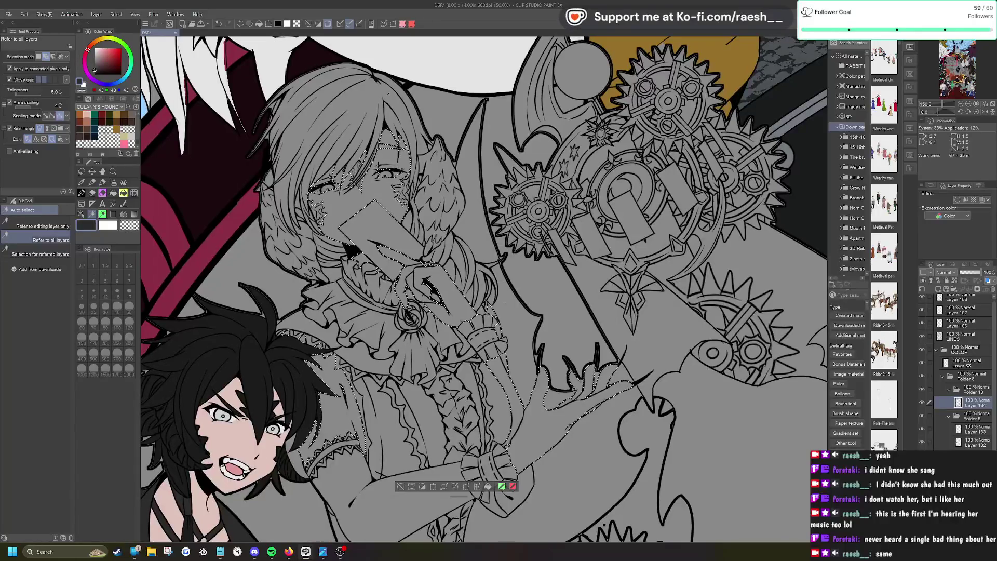
# Step: Fill the selected skin areas with a pale pink and deselect
pyautogui.keyDown('alt'); pyautogui.click(316, 433); pyautogui.keyUp('alt')
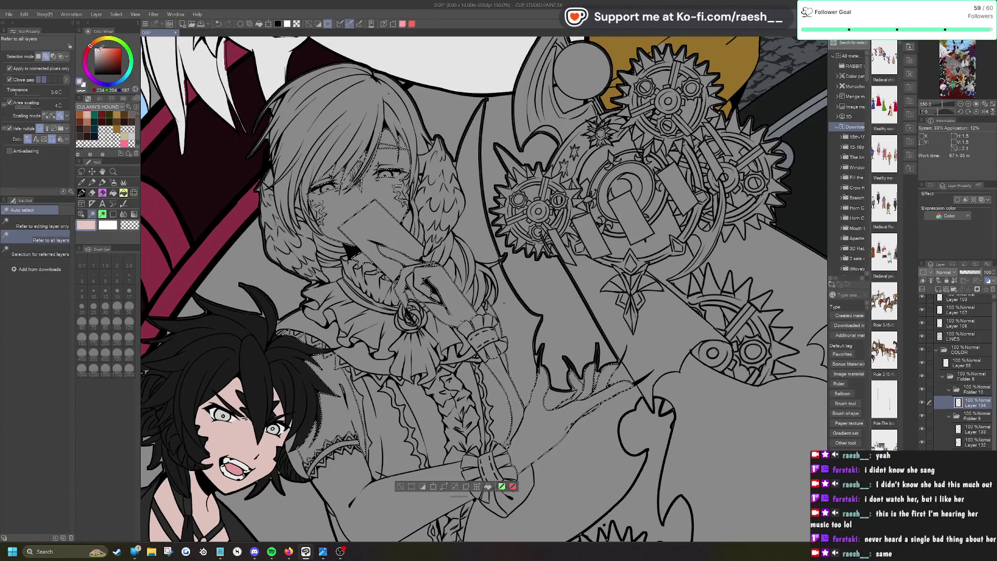
pyautogui.keyDown('alt'); pyautogui.click(341, 372); pyautogui.keyUp('alt')
pyautogui.keyDown('alt'); pyautogui.click(314, 434); pyautogui.keyUp('alt')
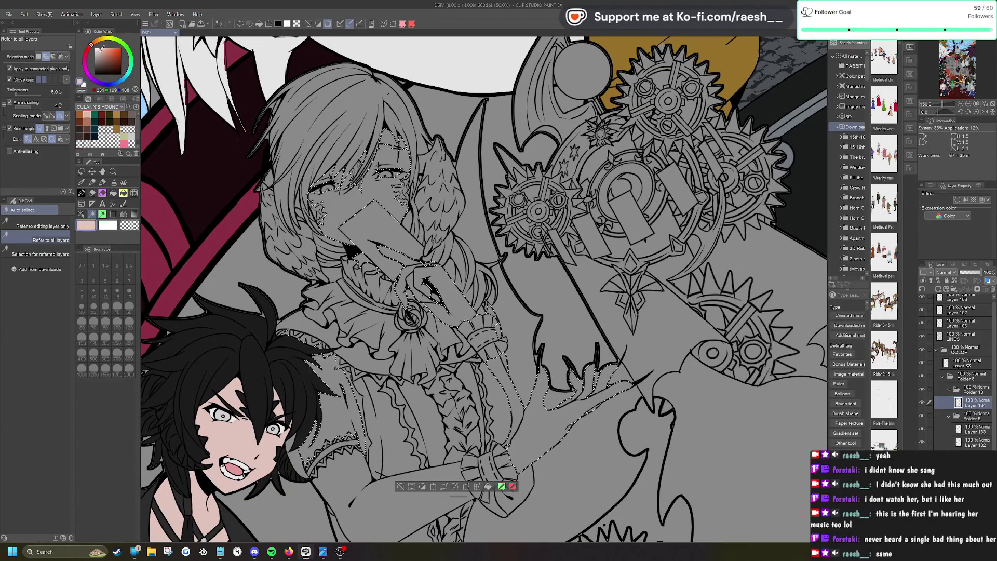
pyautogui.click(488, 486)
pyautogui.click(401, 486)
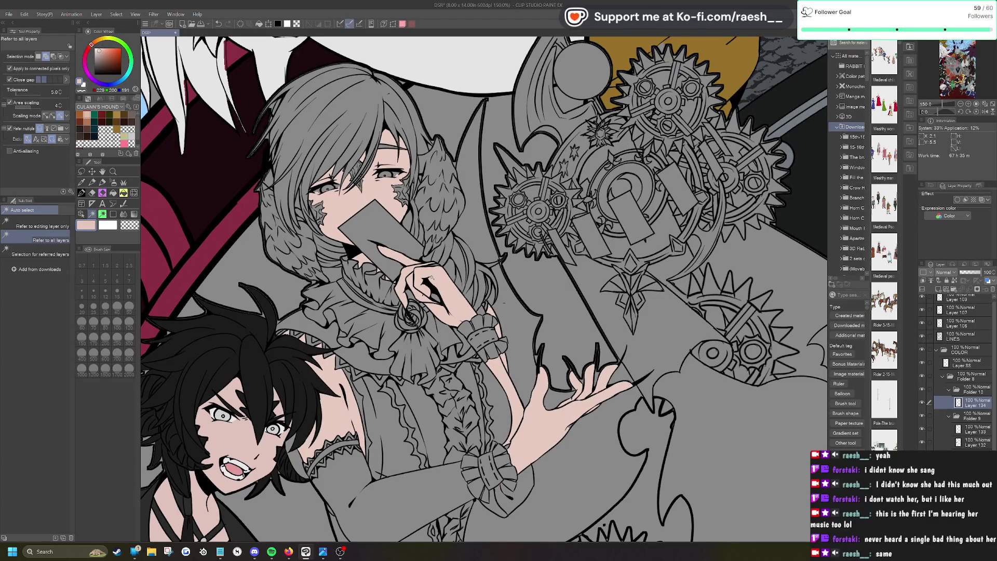
pyautogui.press('p')
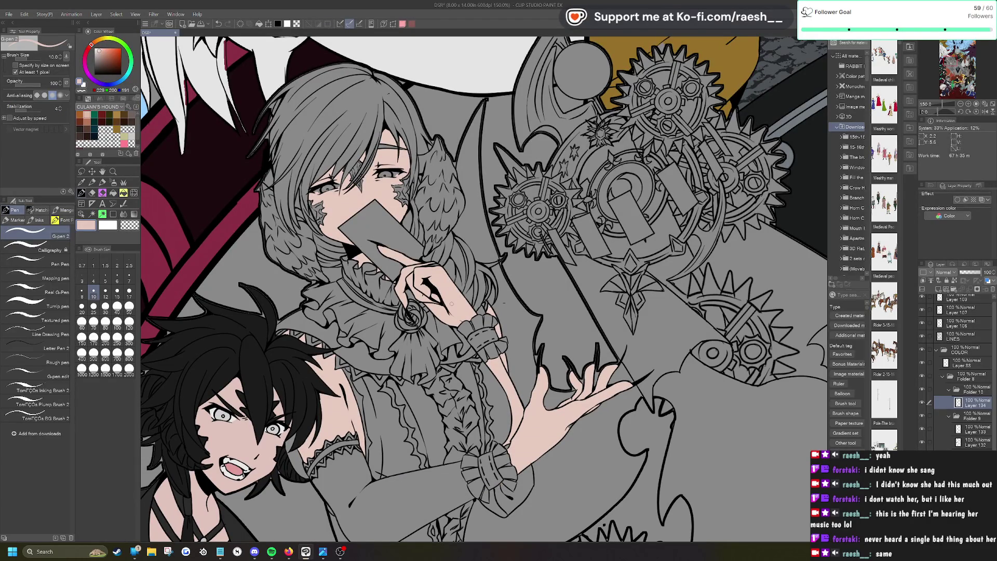
# Step: Brush pale pink over the unfilled gap around the grey-haired girl's eye
pyautogui.scroll(5, 451, 303)
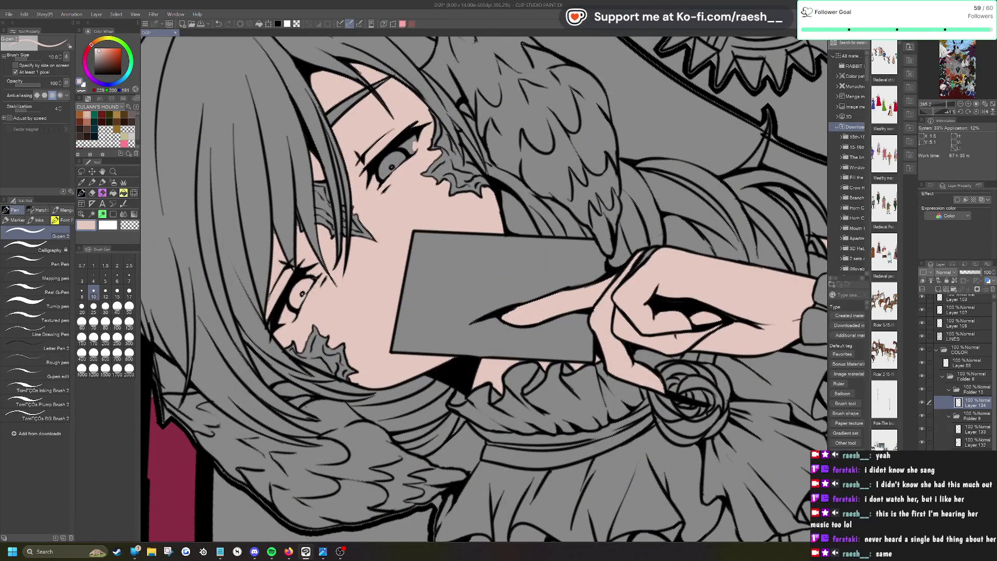
pyautogui.moveTo(393, 165)
pyautogui.mouseDown()
pyautogui.moveTo(378, 158)
pyautogui.moveTo(411, 150)
pyautogui.mouseUp()
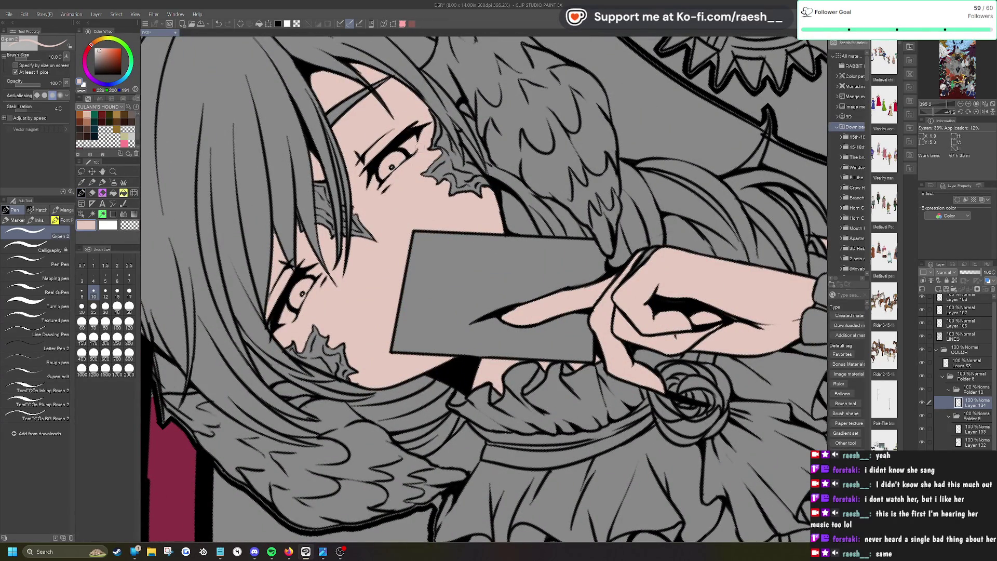
pyautogui.scroll(-5, 377, 215)
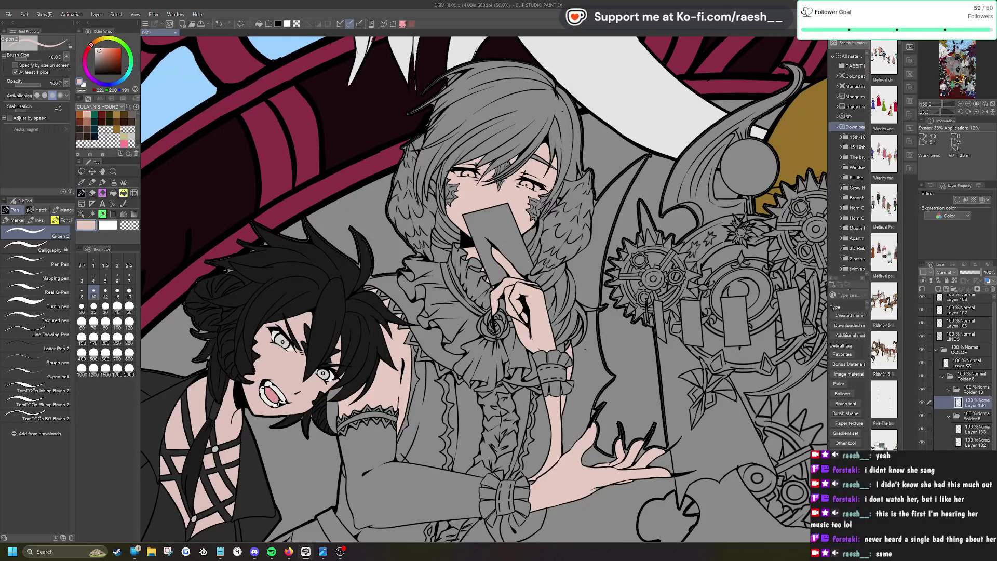
pyautogui.scroll(-2, 484, 288)
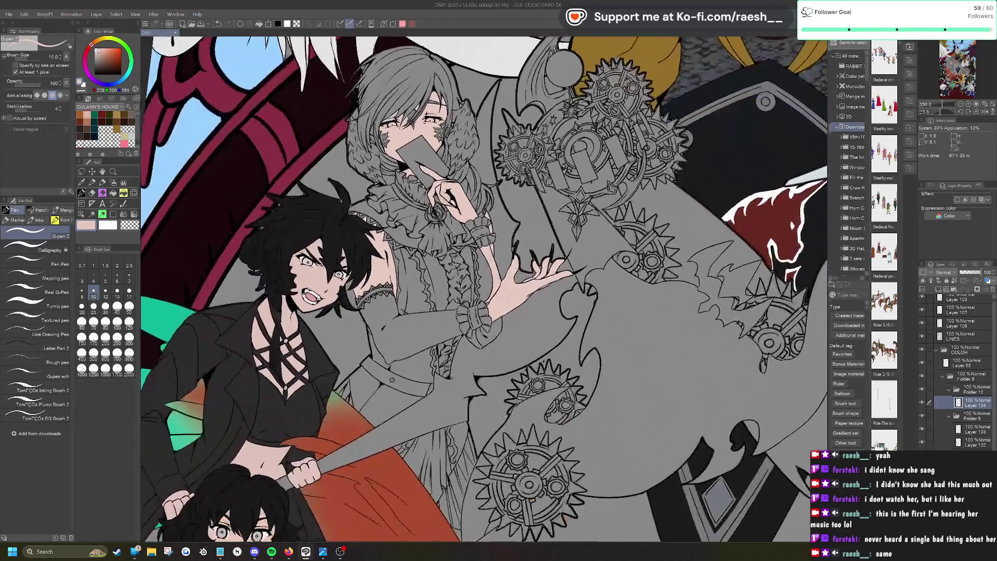
pyautogui.scroll(-2, 484, 288)
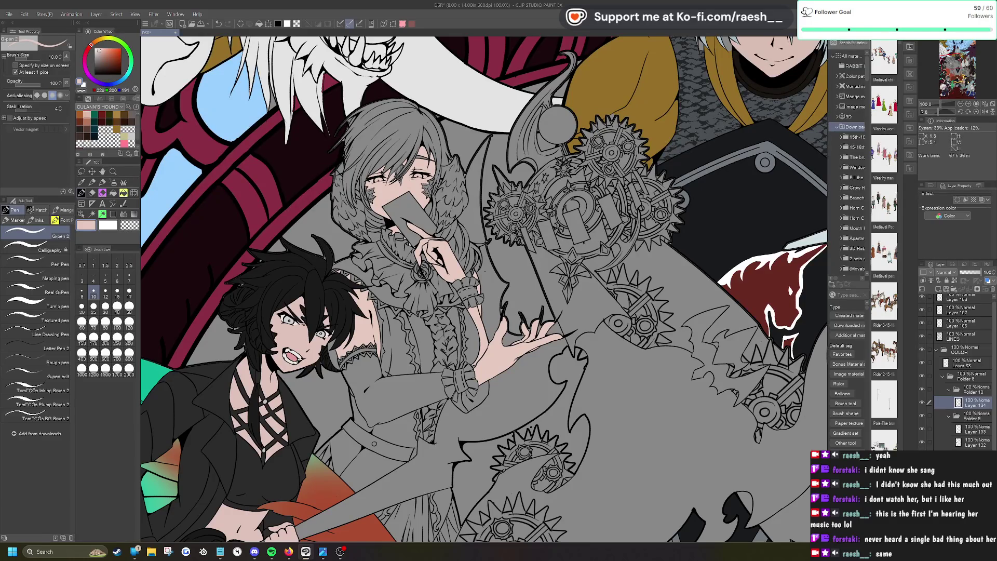
# Step: On a new layer above the skin colours, auto-select the girl's hair regions
pyautogui.click(941, 291)
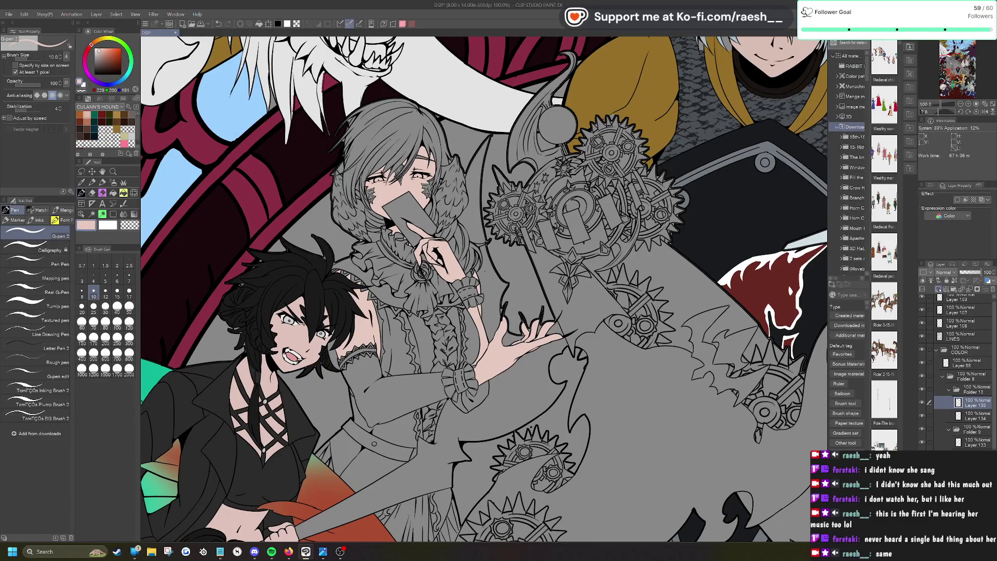
pyautogui.click(93, 214)
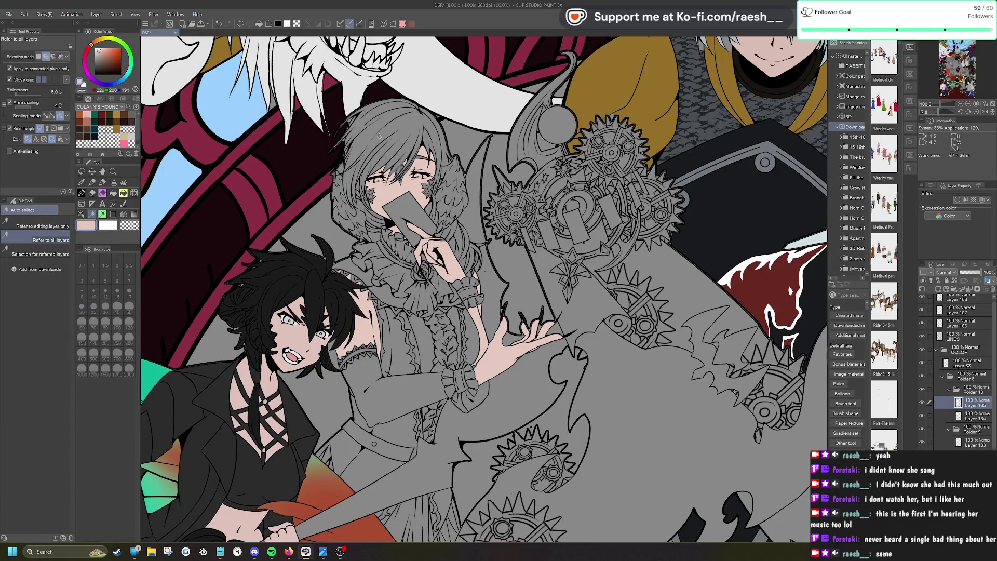
pyautogui.click(361, 187)
pyautogui.click(431, 130)
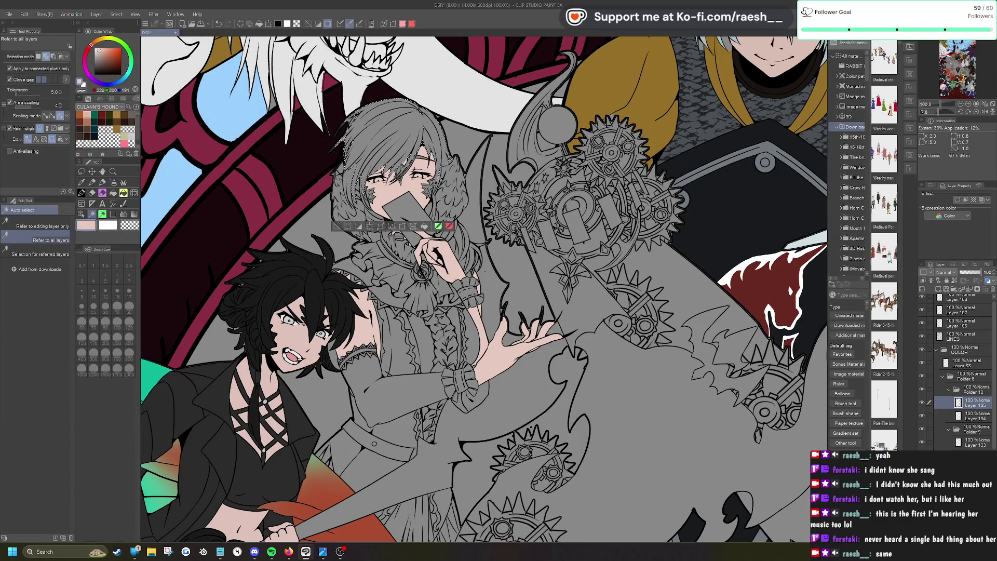
pyautogui.click(358, 187)
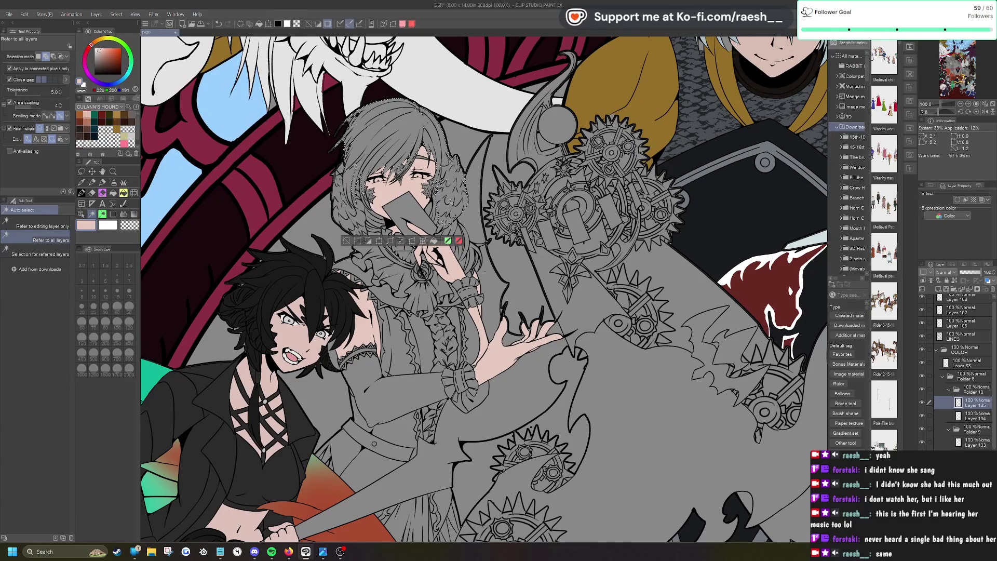
# Step: Add the left and right fur collar and the remaining hair strands to the selection
pyautogui.scroll(5, 399, 130)
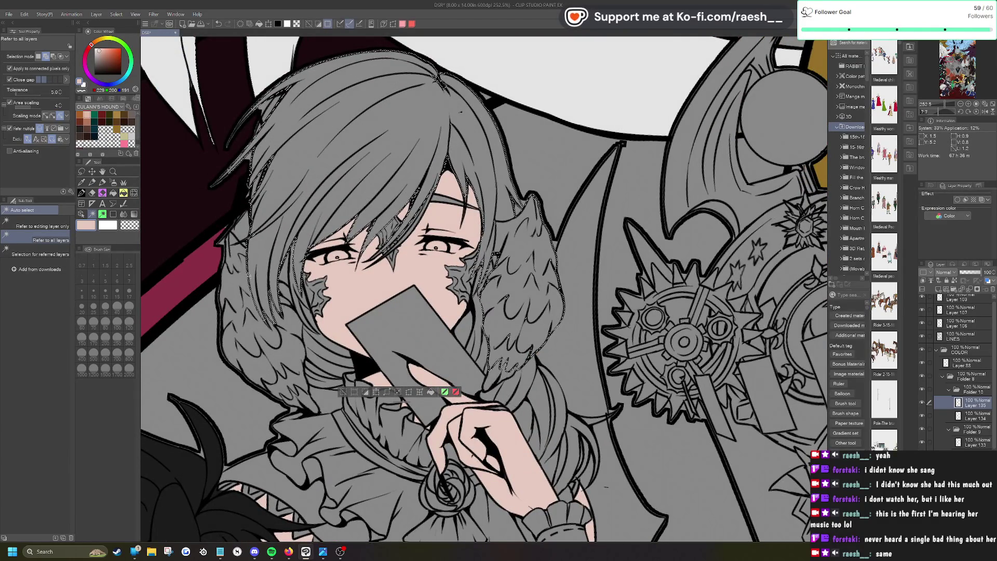
pyautogui.click(254, 274)
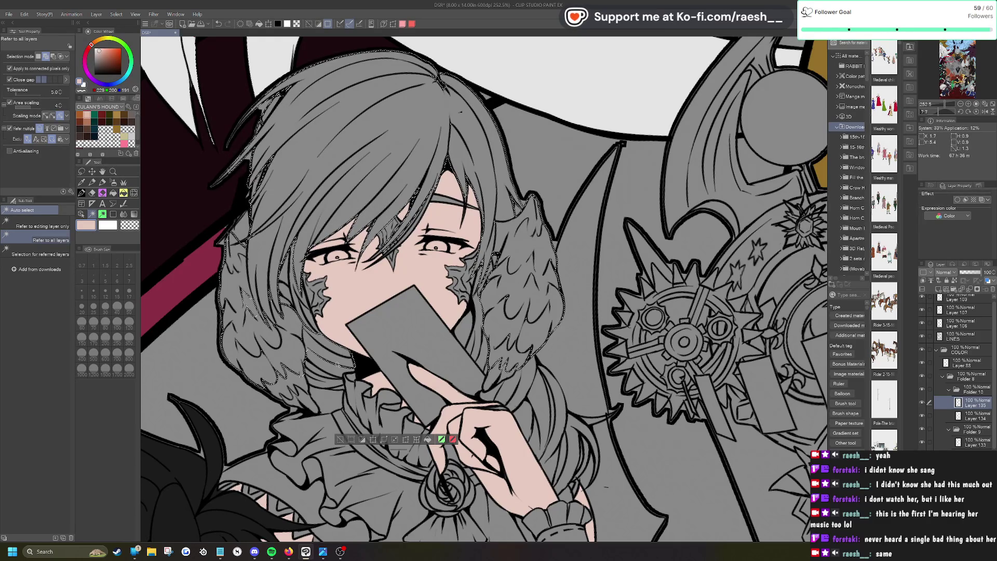
pyautogui.click(318, 383)
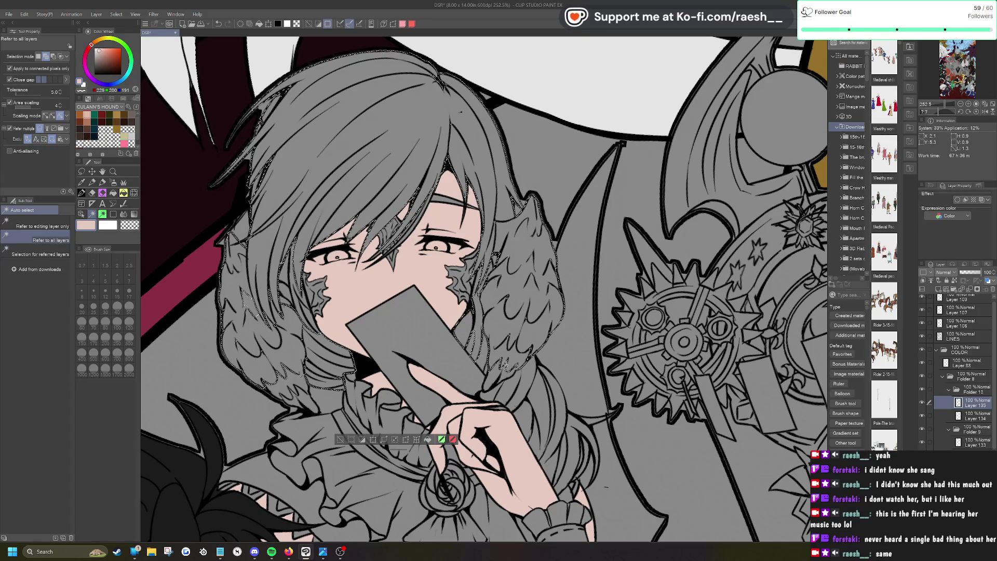
pyautogui.click(508, 386)
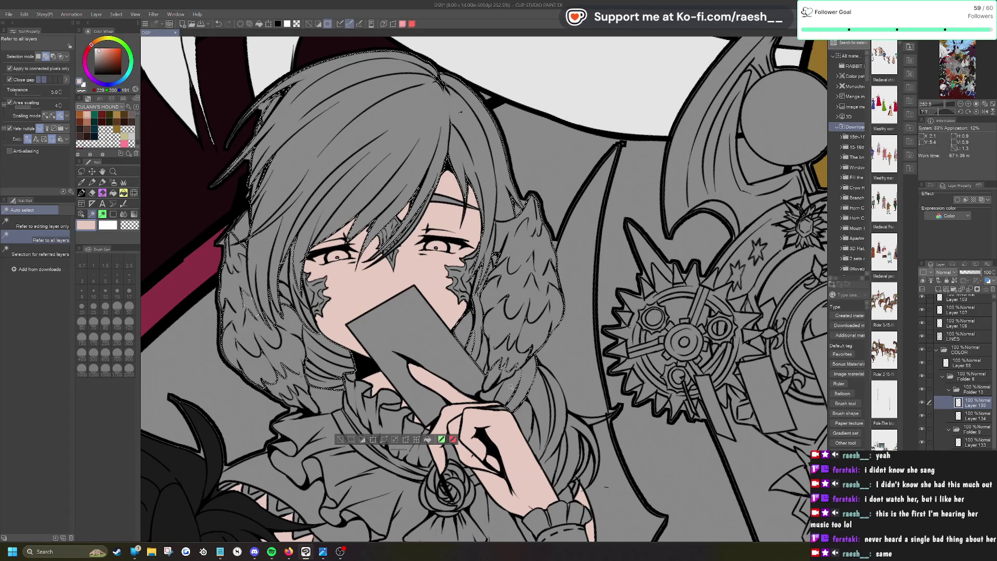
pyautogui.click(545, 408)
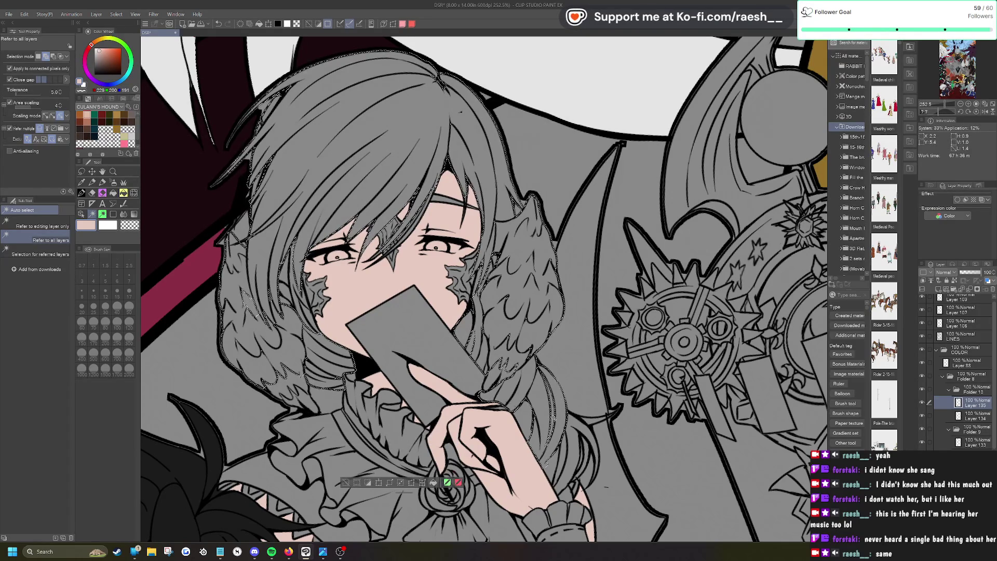
pyautogui.scroll(-5, 483, 291)
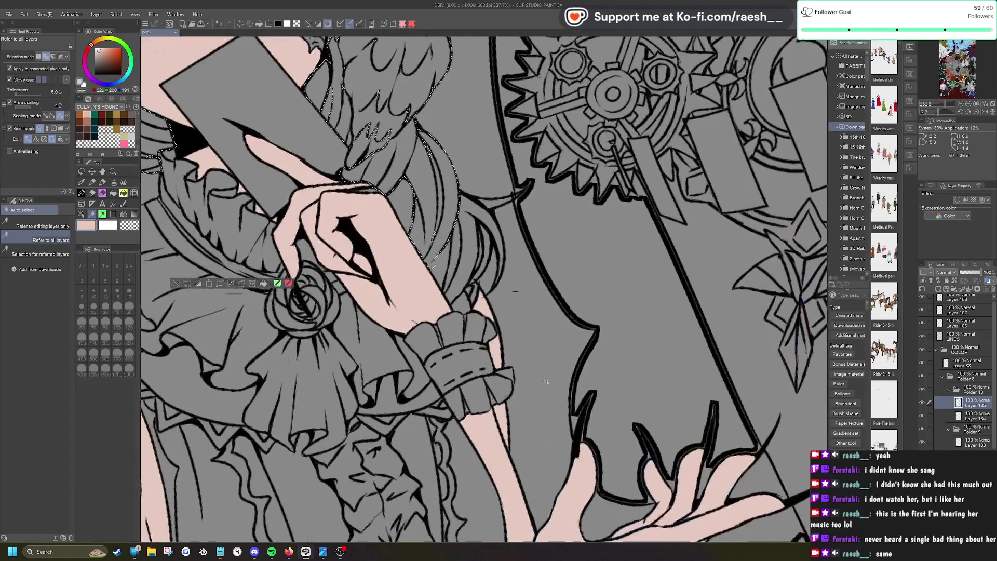
pyautogui.click(466, 269)
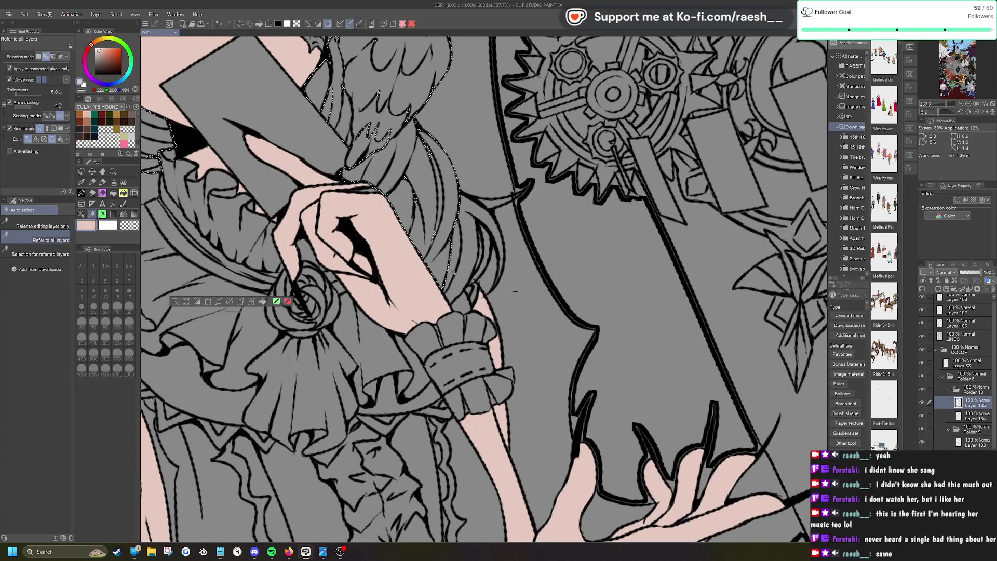
pyautogui.click(496, 200)
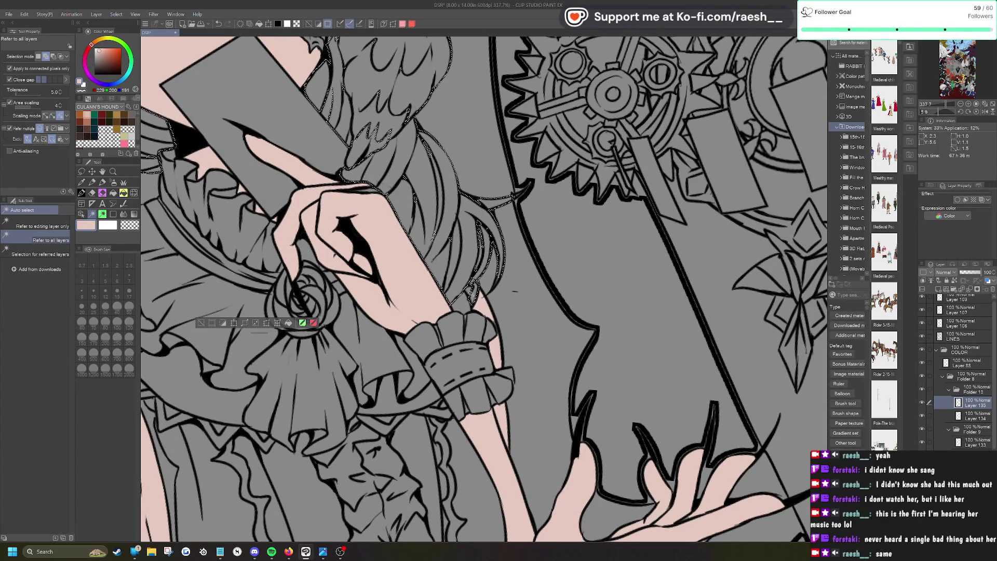
pyautogui.scroll(-6, 471, 294)
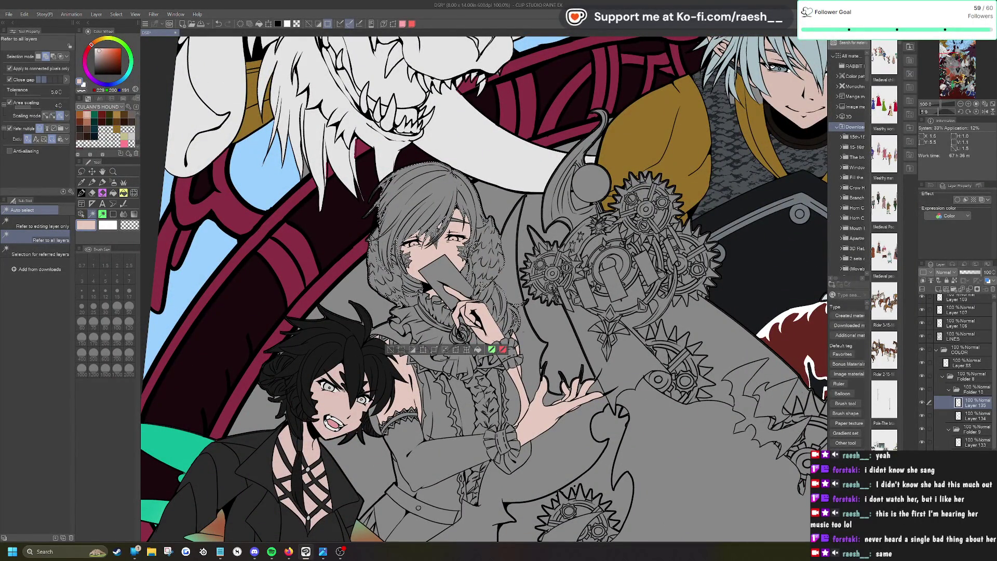
pyautogui.scroll(5, 457, 236)
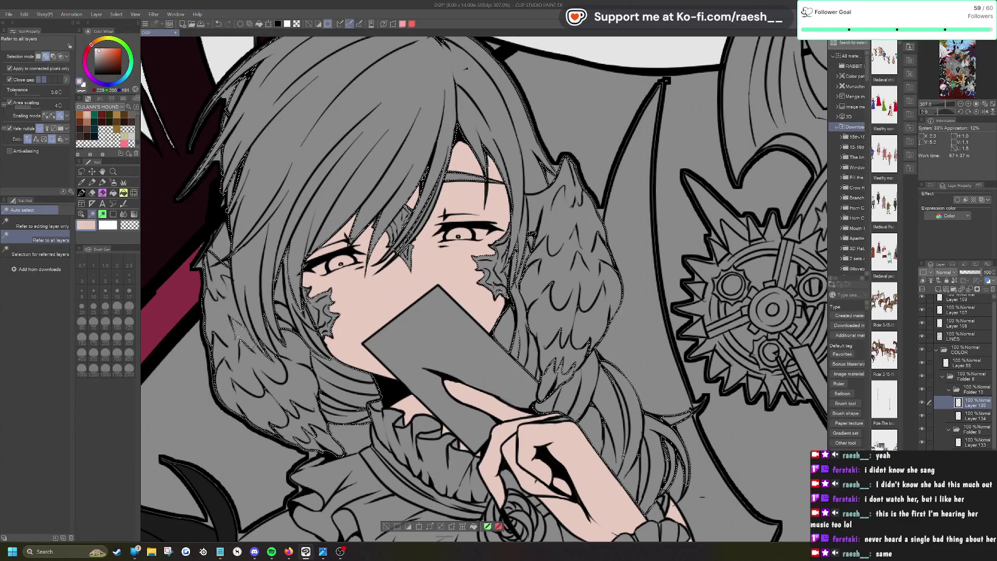
# Step: Fill the selected hair with dark grey, then deselect
pyautogui.hotkey('ctrl', 'alt', '0')
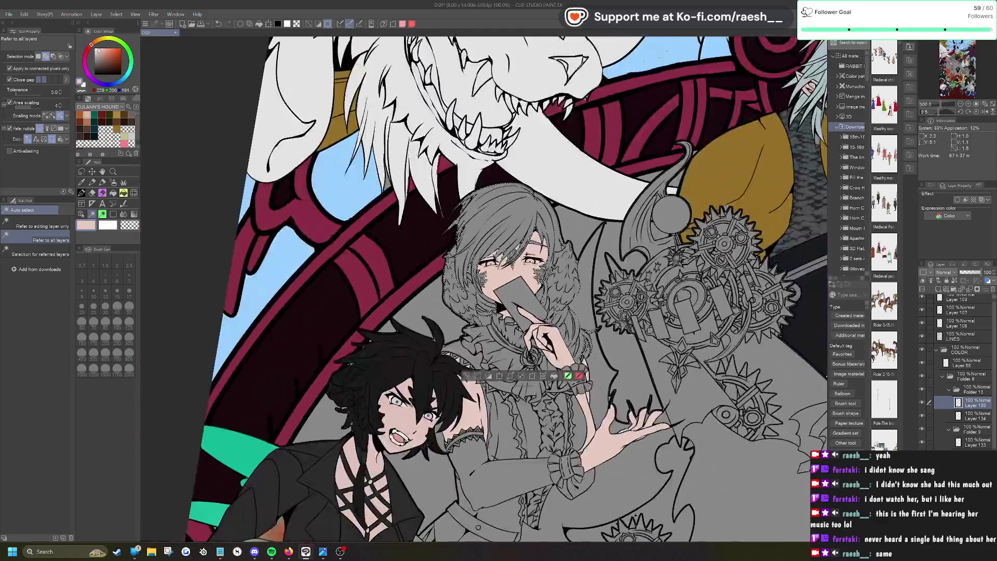
pyautogui.moveTo(101, 64); pyautogui.dragTo(96, 68)
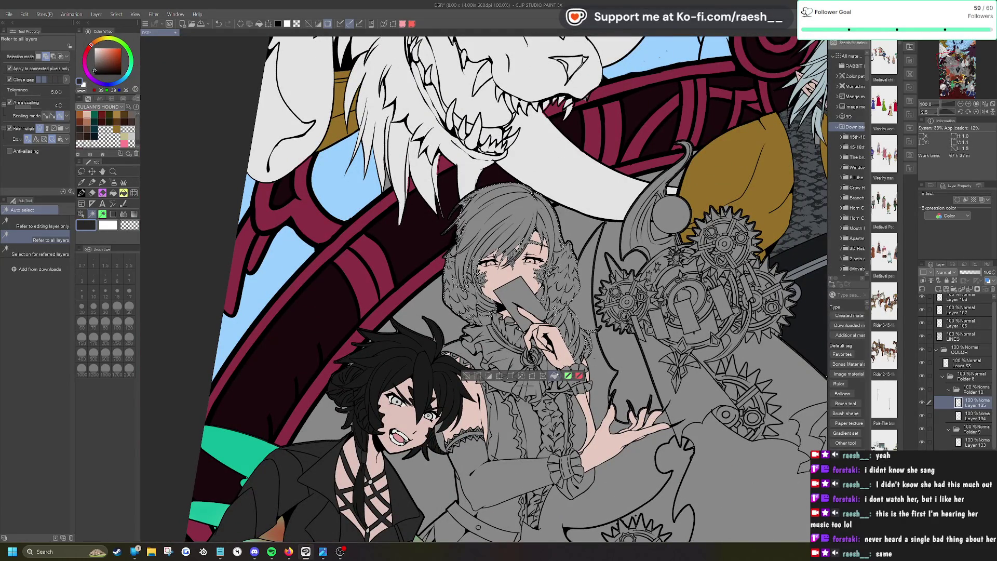
pyautogui.click(554, 376)
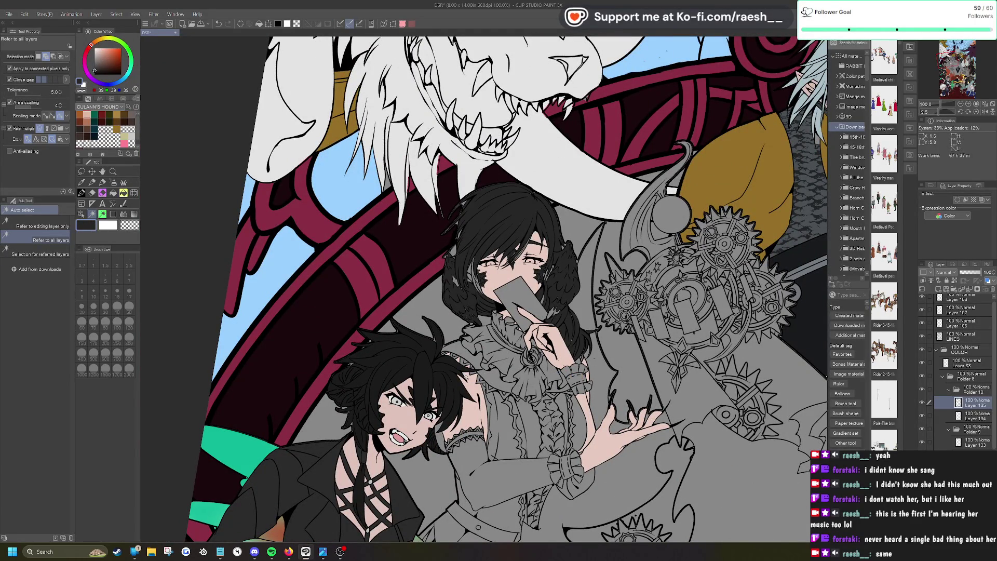
pyautogui.click(465, 375)
# Step: With the pen, paint dark grey over the light strand left of her face
pyautogui.scroll(2, 465, 376)
pyautogui.press('p')
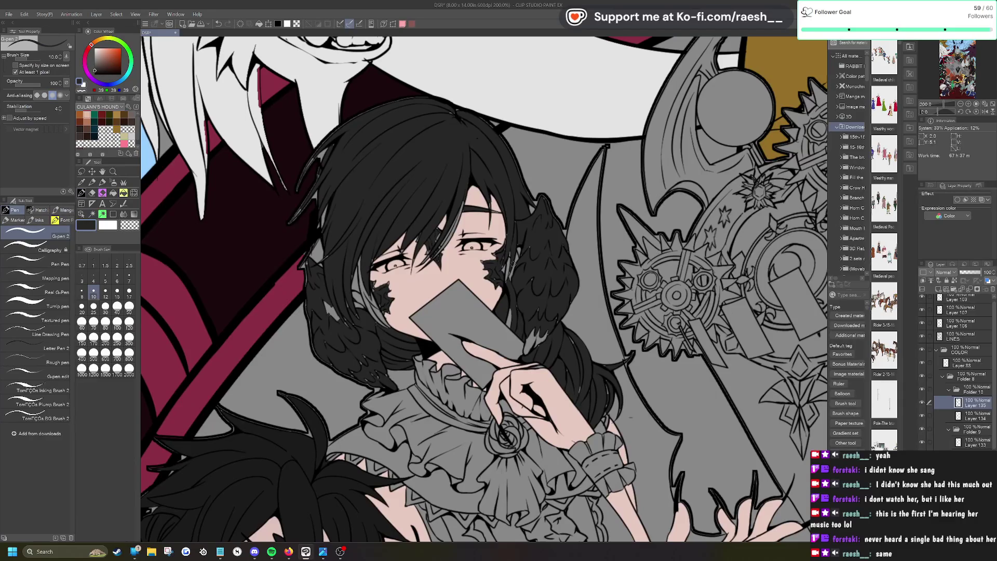
pyautogui.scroll(2, 498, 259)
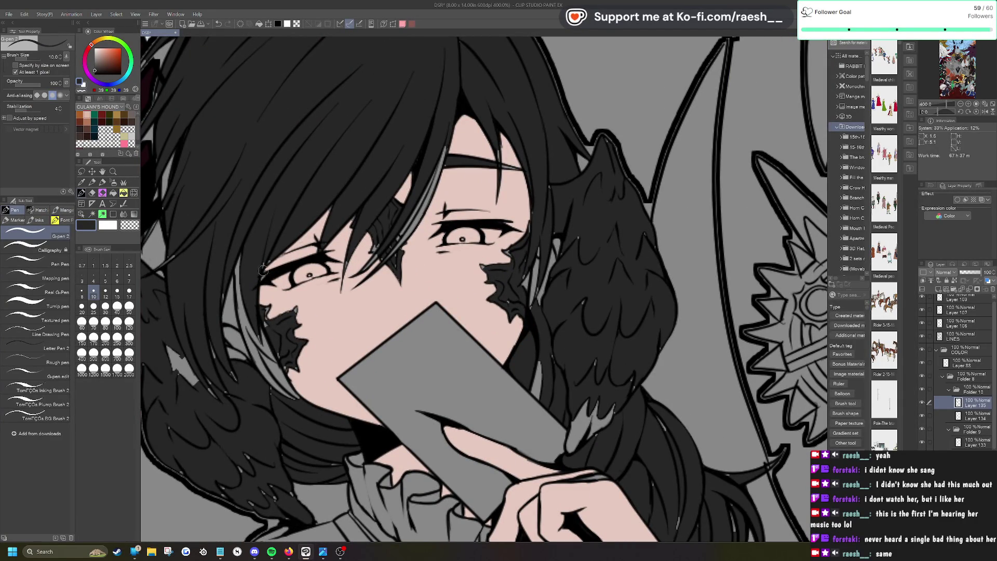
pyautogui.moveTo(235, 258)
pyautogui.mouseDown()
pyautogui.moveTo(263, 370)
pyautogui.moveTo(293, 399)
pyautogui.mouseUp()
pyautogui.moveTo(263, 344); pyautogui.dragTo(302, 405)
pyautogui.moveTo(253, 325); pyautogui.dragTo(305, 399)
pyautogui.moveTo(251, 283); pyautogui.dragTo(275, 362)
pyautogui.moveTo(244, 325); pyautogui.dragTo(286, 396)
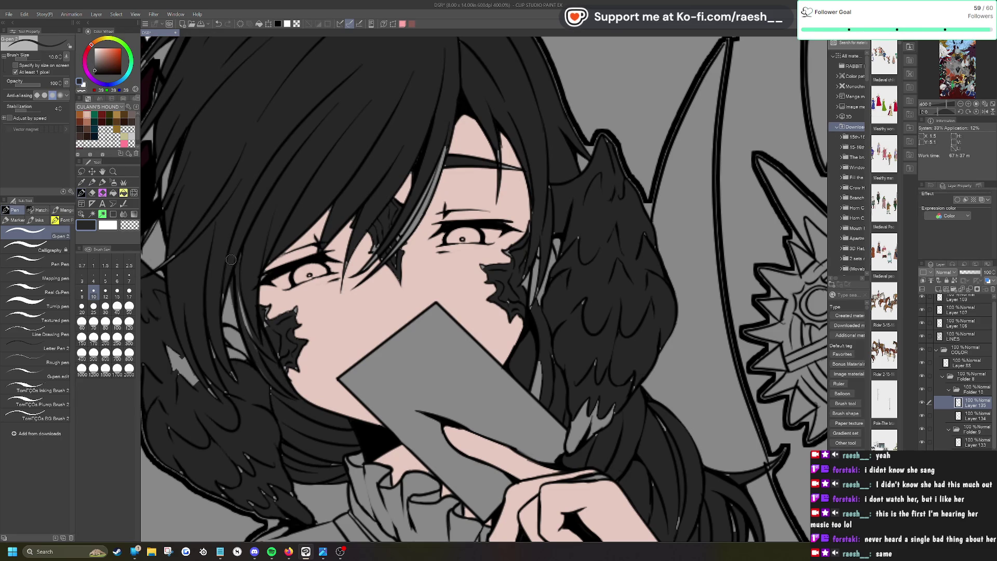
pyautogui.moveTo(229, 287); pyautogui.dragTo(233, 358)
# Step: Darken the remaining light spots, strands and small grey patches in the hair
pyautogui.scroll(-5, 226, 338)
pyautogui.scroll(2, 226, 338)
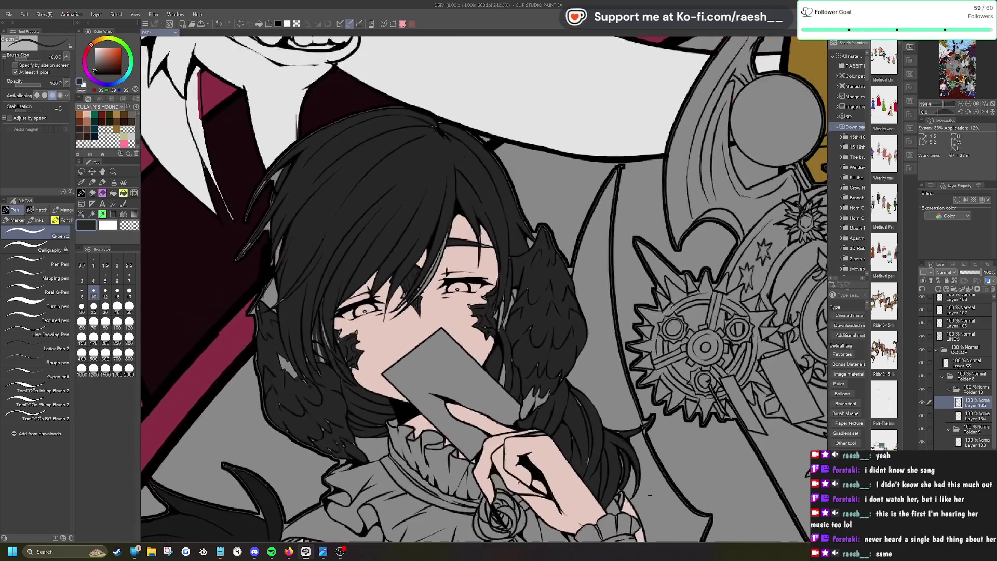
pyautogui.scroll(2, 226, 338)
pyautogui.moveTo(315, 242); pyautogui.dragTo(324, 208)
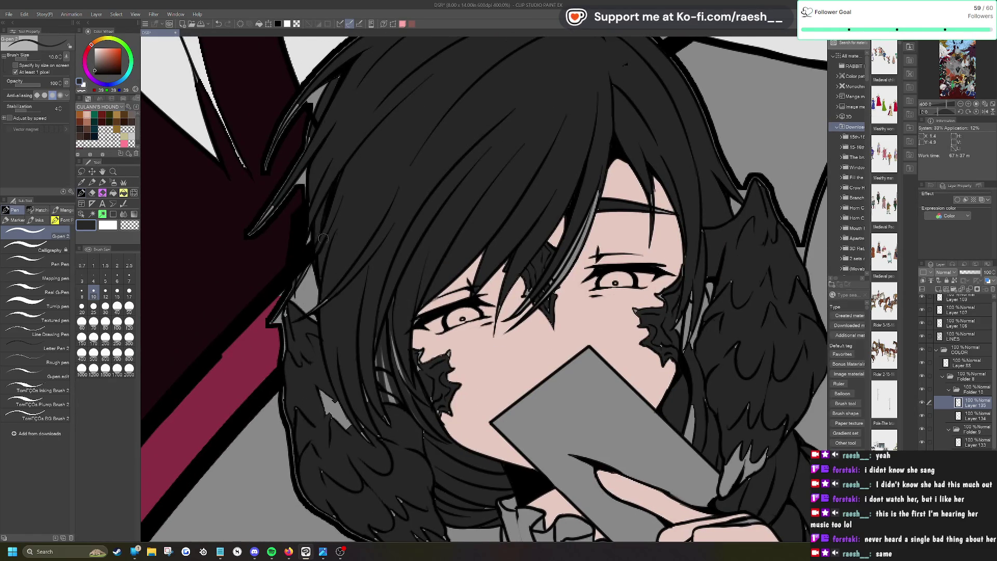
pyautogui.moveTo(317, 78); pyautogui.dragTo(276, 140)
pyautogui.moveTo(294, 106); pyautogui.dragTo(264, 169)
pyautogui.moveTo(306, 287)
pyautogui.mouseDown()
pyautogui.moveTo(300, 281)
pyautogui.moveTo(291, 336)
pyautogui.mouseUp()
pyautogui.moveTo(306, 394)
pyautogui.mouseDown()
pyautogui.moveTo(335, 410)
pyautogui.moveTo(342, 381)
pyautogui.mouseUp()
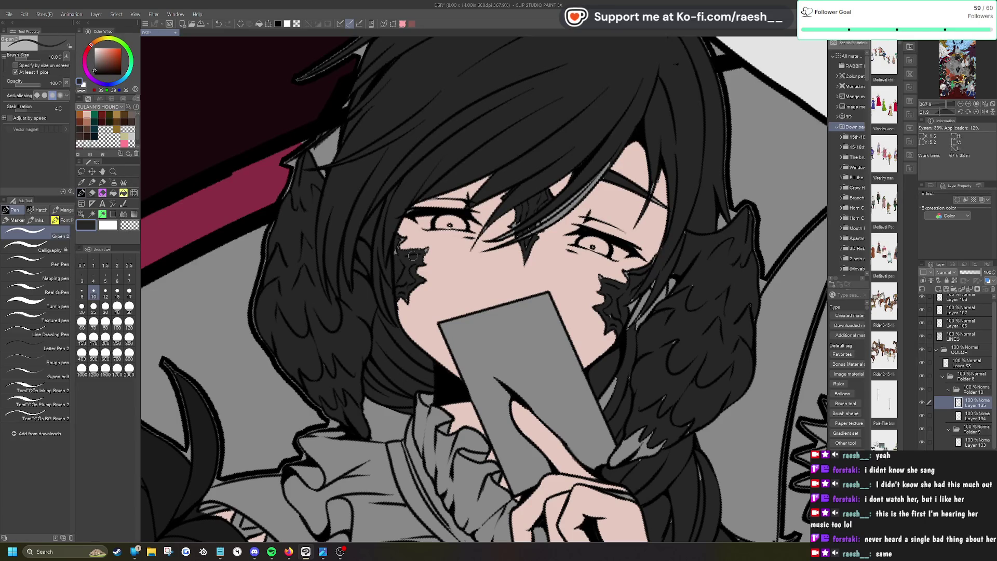
# Step: Tidy the edge of the dark mark on her cheek
pyautogui.scroll(3, 401, 286)
pyautogui.moveTo(340, 281)
pyautogui.mouseDown()
pyautogui.moveTo(348, 262)
pyautogui.moveTo(346, 307)
pyautogui.moveTo(368, 327)
pyautogui.moveTo(406, 266)
pyautogui.moveTo(403, 277)
pyautogui.mouseUp()
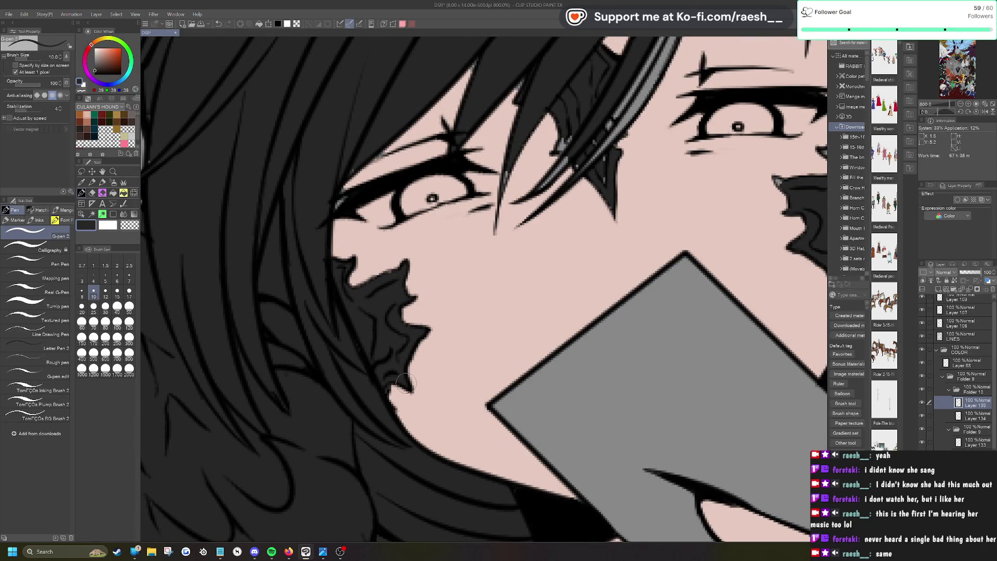
pyautogui.scroll(-4, 381, 234)
pyautogui.scroll(2, 382, 233)
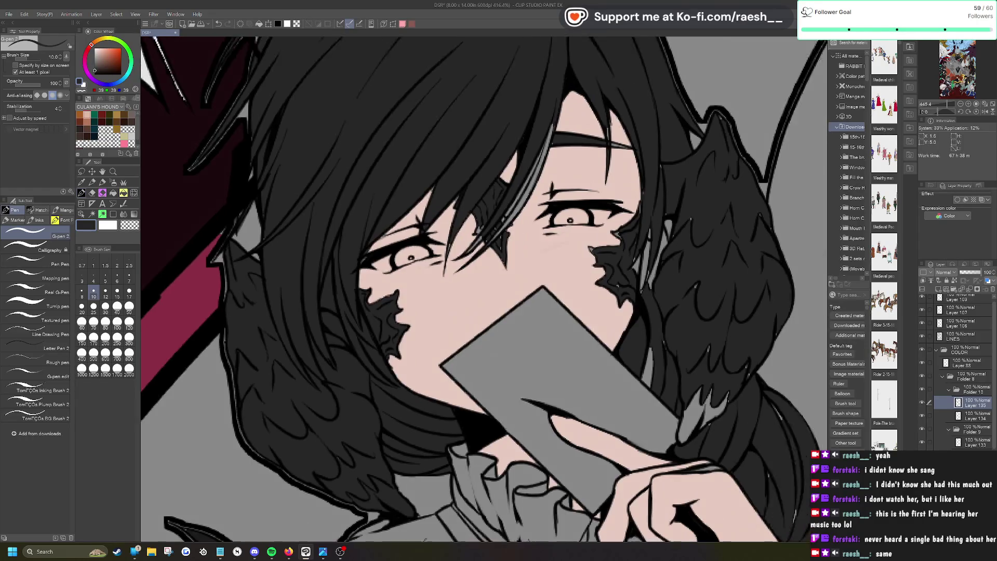
# Step: Paint over the grey highlight strands beside her eye, the spike tip and the hair edge
pyautogui.moveTo(389, 242); pyautogui.dragTo(372, 270)
pyautogui.moveTo(399, 221)
pyautogui.mouseDown()
pyautogui.moveTo(402, 265)
pyautogui.moveTo(438, 197)
pyautogui.mouseUp()
pyautogui.moveTo(408, 252)
pyautogui.mouseDown()
pyautogui.moveTo(473, 127)
pyautogui.moveTo(422, 229)
pyautogui.mouseUp()
pyautogui.moveTo(451, 169); pyautogui.dragTo(415, 240)
pyautogui.moveTo(470, 122); pyautogui.dragTo(462, 132)
pyautogui.moveTo(411, 275); pyautogui.dragTo(397, 264)
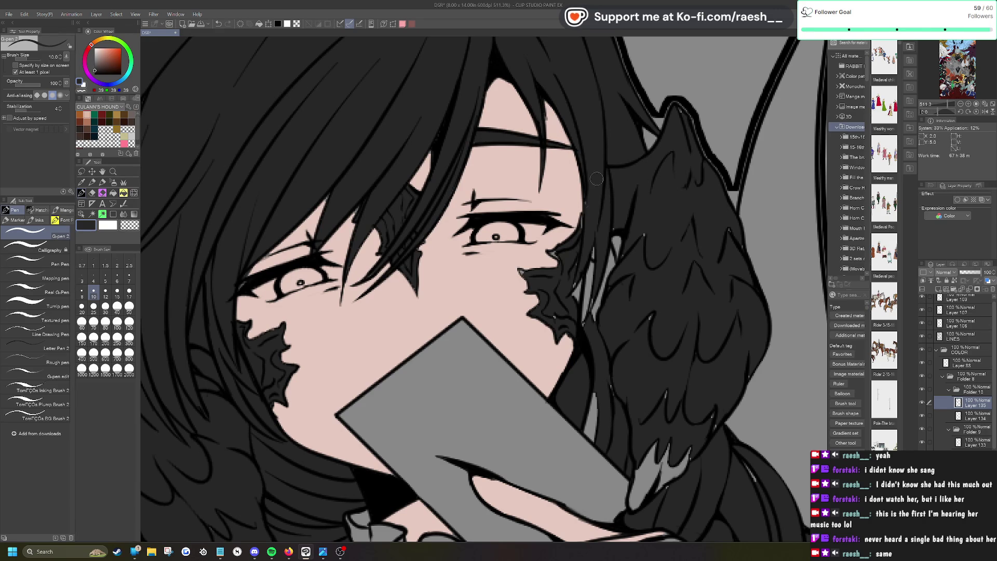
pyautogui.moveTo(586, 233)
pyautogui.mouseDown()
pyautogui.moveTo(584, 312)
pyautogui.moveTo(599, 237)
pyautogui.moveTo(616, 241)
pyautogui.moveTo(600, 305)
pyautogui.mouseUp()
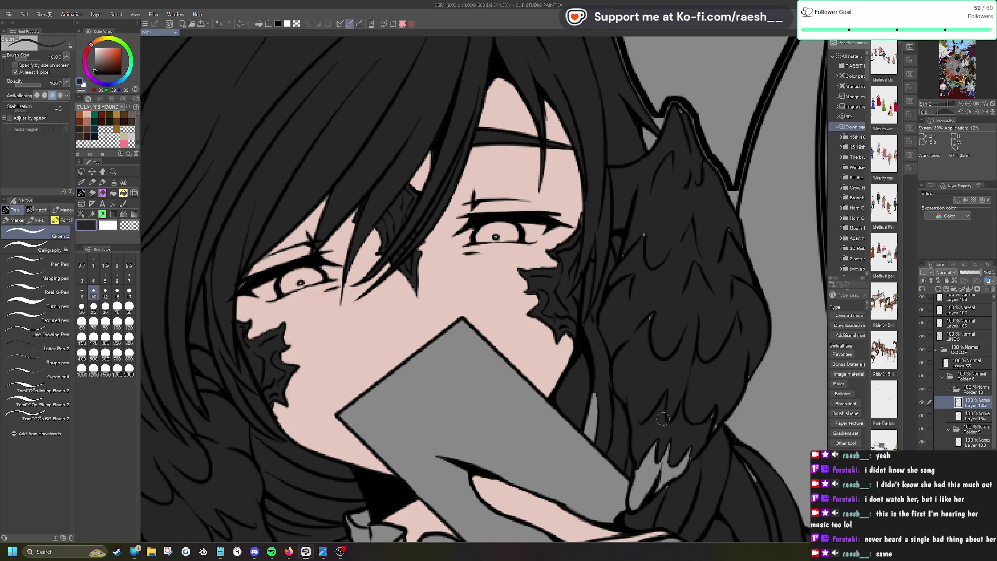
# Step: Save the illustration with Ctrl+S
pyautogui.scroll(2, 634, 251)
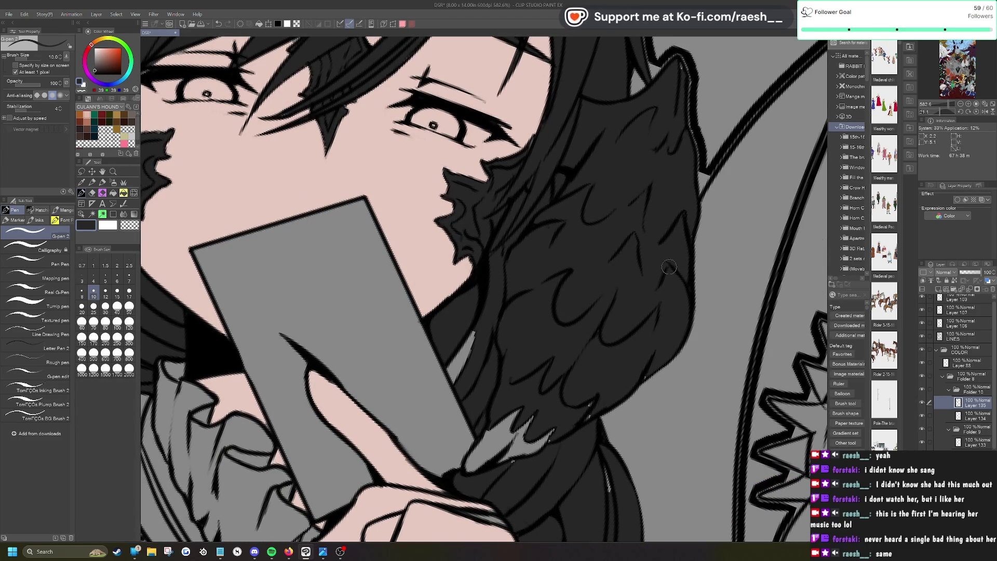
pyautogui.scroll(1, 599, 385)
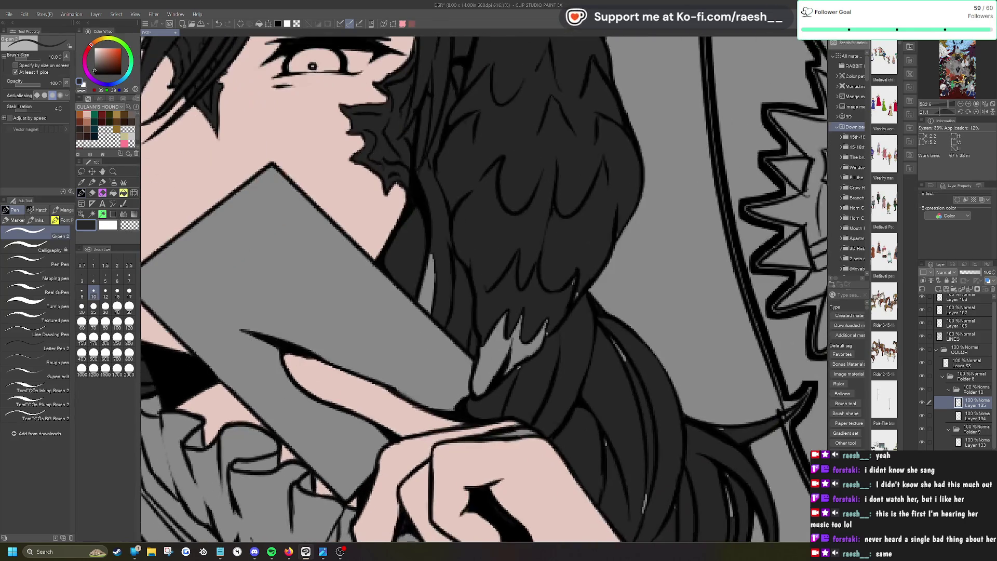
pyautogui.hotkey('ctrl', 's')
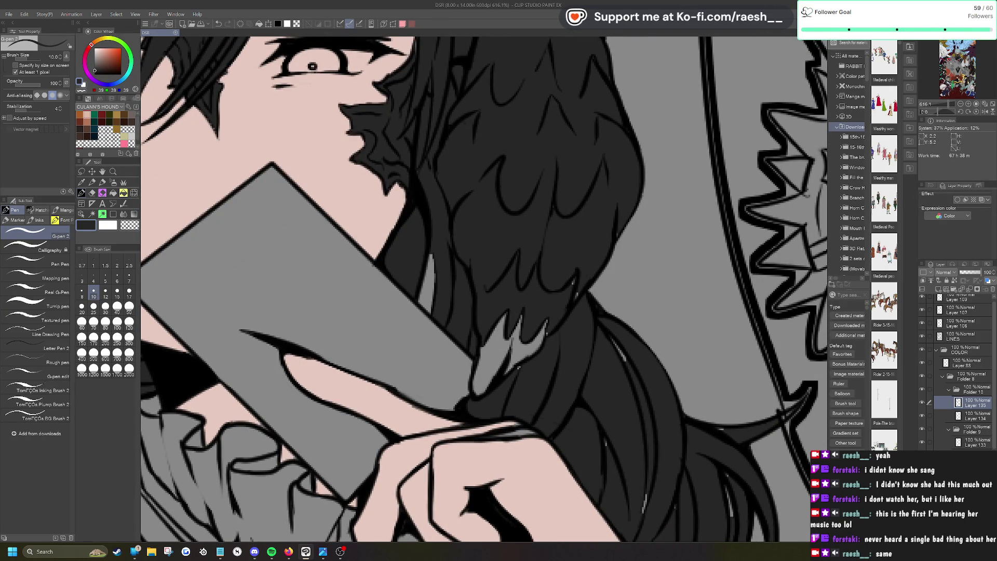
# Step: Paint over the light grey hair shape beside her raised hand
pyautogui.moveTo(499, 341)
pyautogui.mouseDown()
pyautogui.moveTo(475, 395)
pyautogui.moveTo(496, 312)
pyautogui.moveTo(512, 363)
pyautogui.moveTo(540, 312)
pyautogui.moveTo(543, 343)
pyautogui.mouseUp()
pyautogui.scroll(-2, 568, 339)
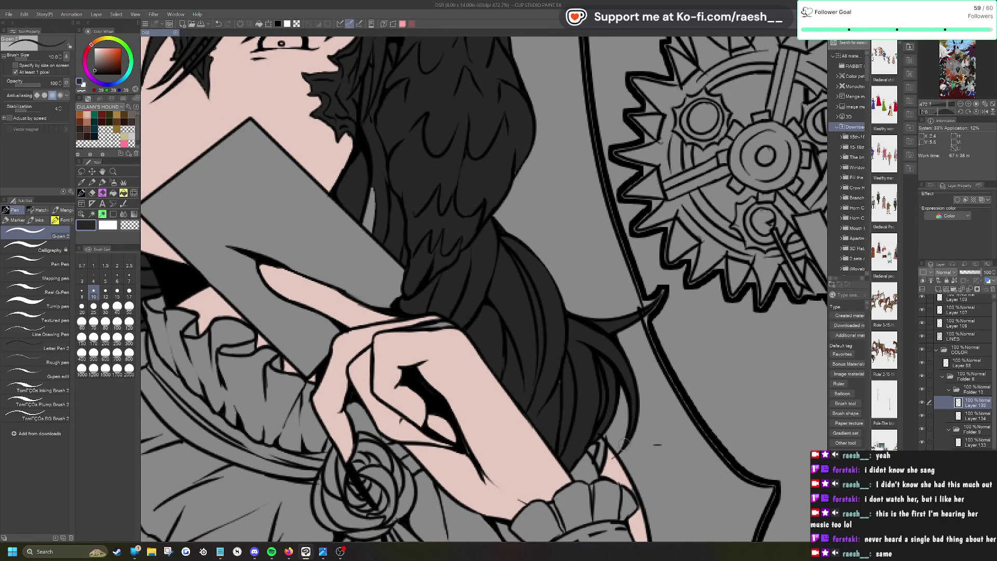
pyautogui.scroll(-3, 555, 397)
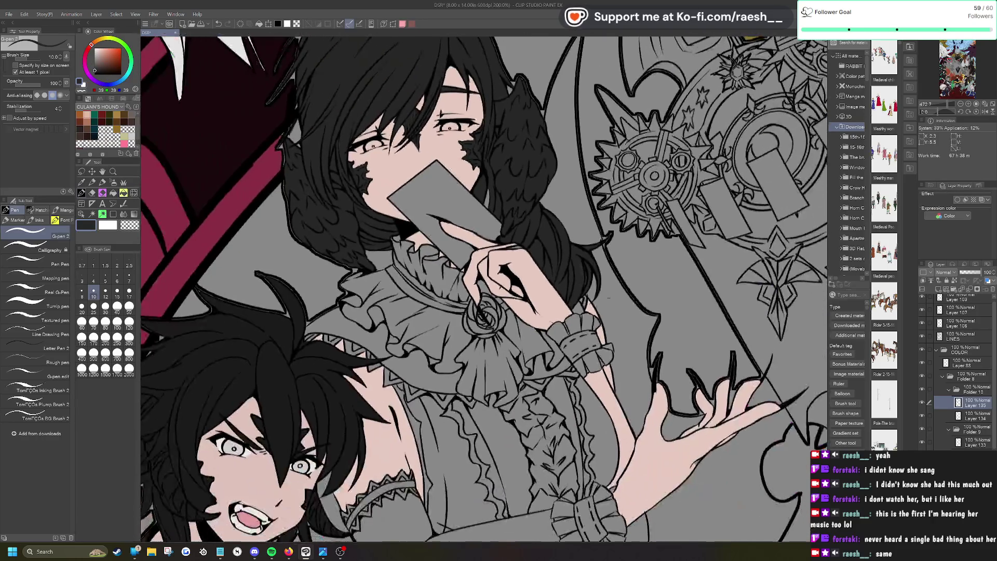
pyautogui.scroll(2, 316, 211)
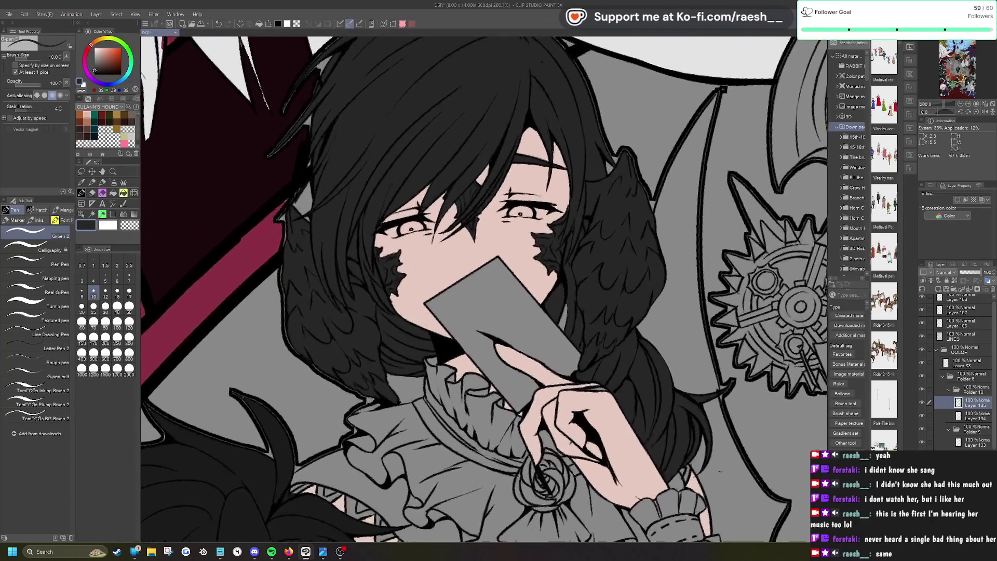
pyautogui.scroll(-2, 441, 390)
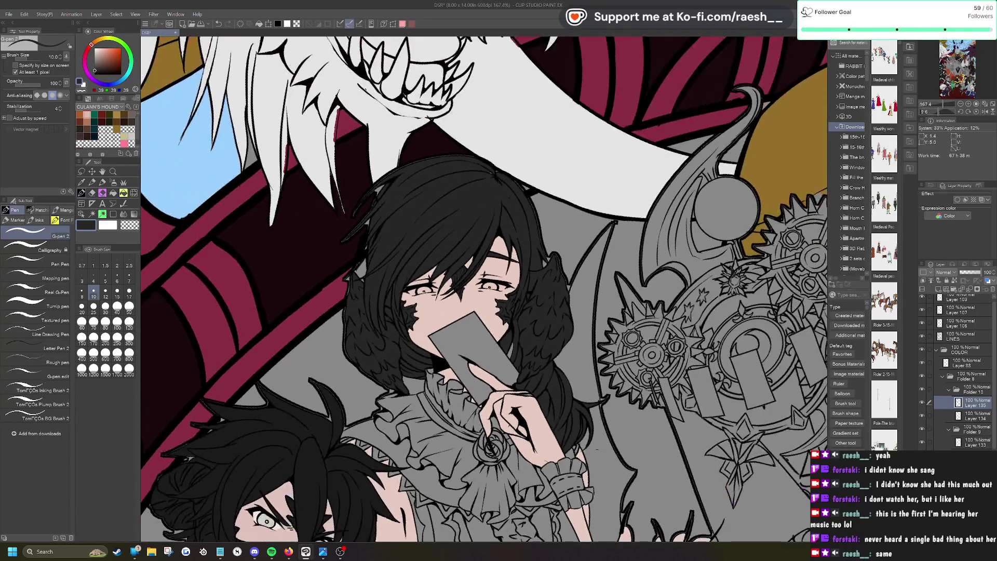
pyautogui.scroll(5, 494, 201)
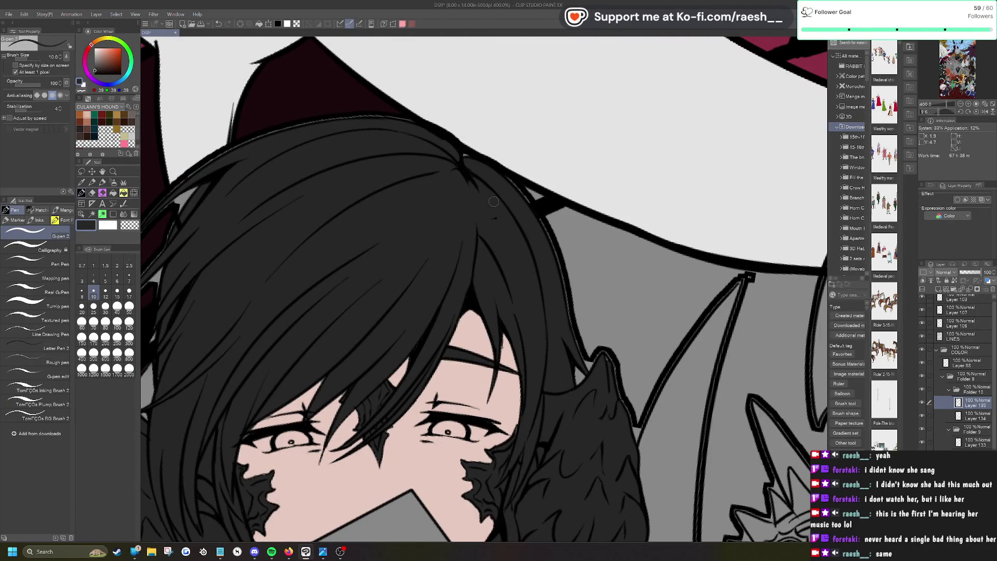
pyautogui.scroll(-4, 488, 199)
pyautogui.scroll(5, 489, 199)
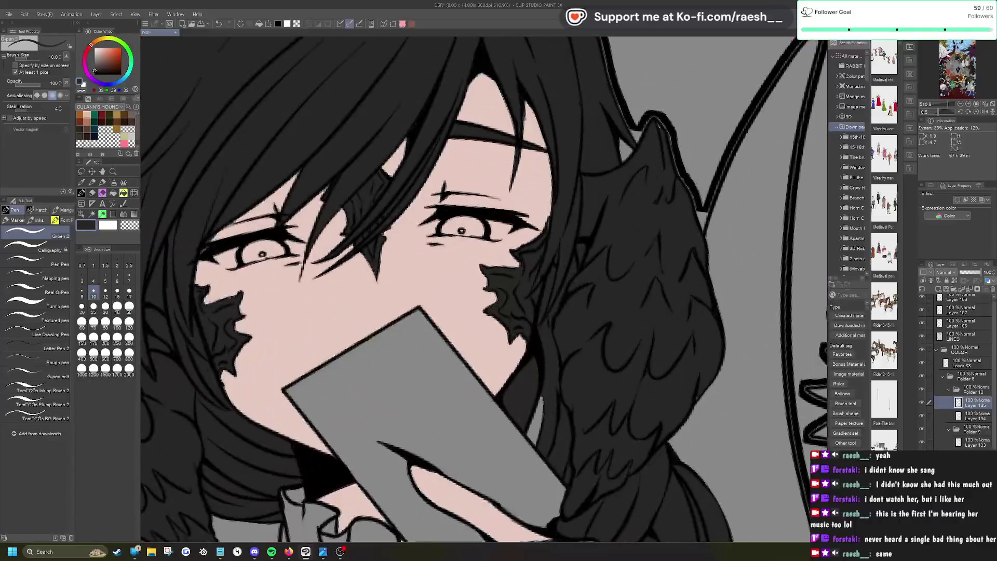
pyautogui.scroll(1, 488, 200)
pyautogui.scroll(-4, 529, 221)
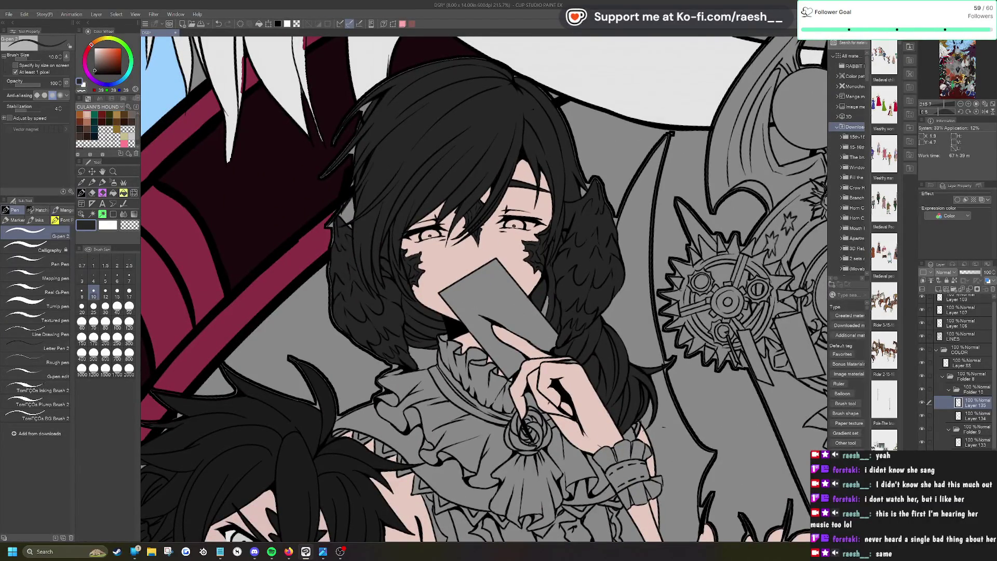
# Step: On a new layer, paint the eye whites, filling the lower eye around the pupil
pyautogui.click(938, 289)
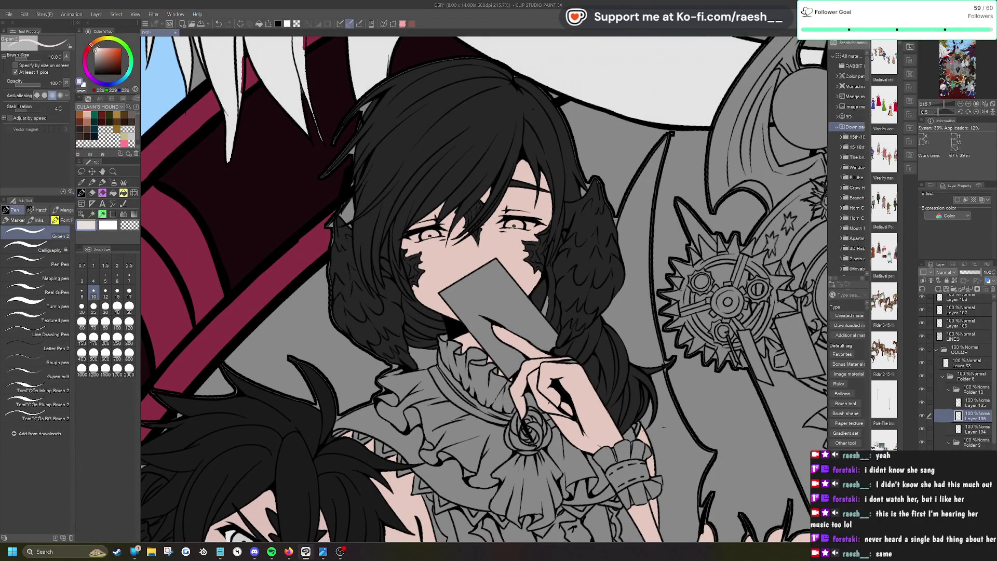
pyautogui.scroll(5, 555, 294)
pyautogui.moveTo(341, 234)
pyautogui.mouseDown()
pyautogui.moveTo(345, 255)
pyautogui.moveTo(343, 244)
pyautogui.moveTo(343, 254)
pyautogui.moveTo(371, 224)
pyautogui.moveTo(360, 218)
pyautogui.moveTo(381, 214)
pyautogui.mouseUp()
pyautogui.press('e')
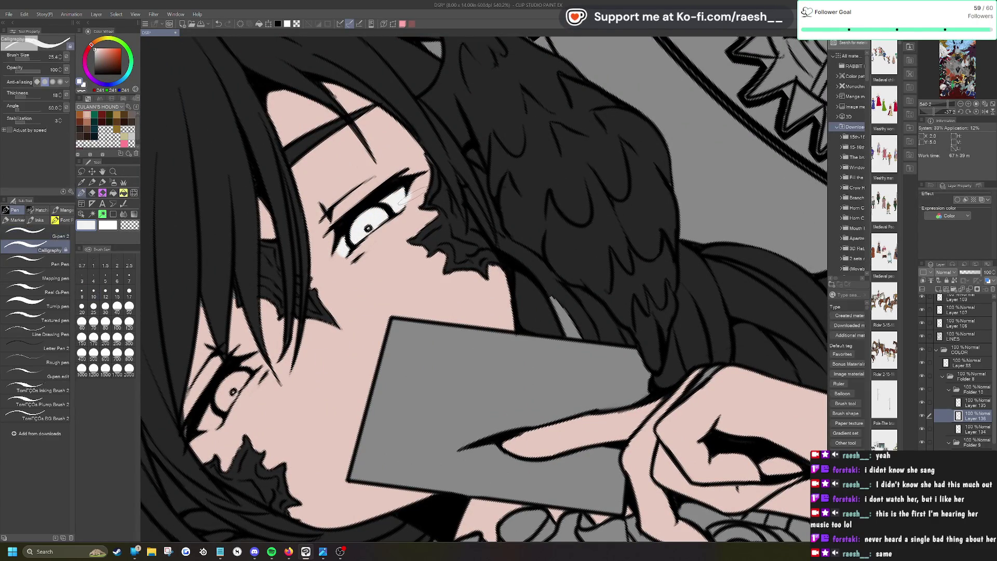
pyautogui.press('p')
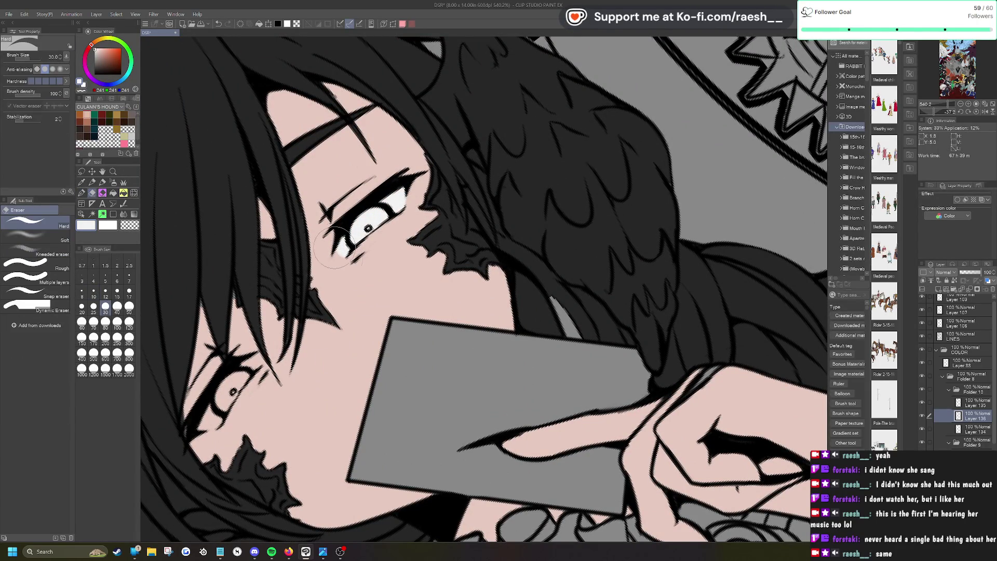
pyautogui.moveTo(218, 404)
pyautogui.mouseDown()
pyautogui.moveTo(205, 423)
pyautogui.moveTo(215, 425)
pyautogui.moveTo(257, 363)
pyautogui.moveTo(233, 387)
pyautogui.mouseUp()
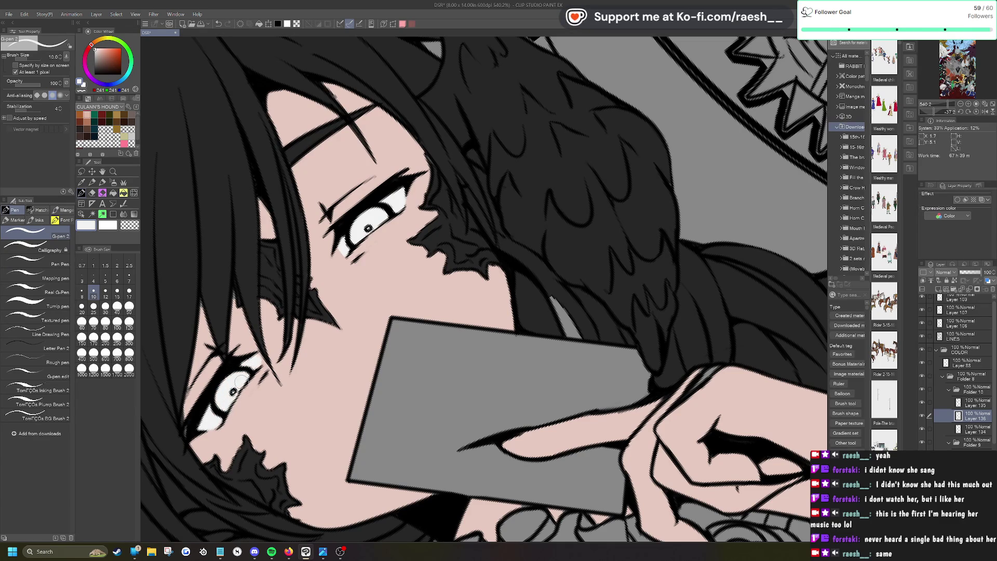
pyautogui.scroll(-5, 202, 415)
pyautogui.press('e')
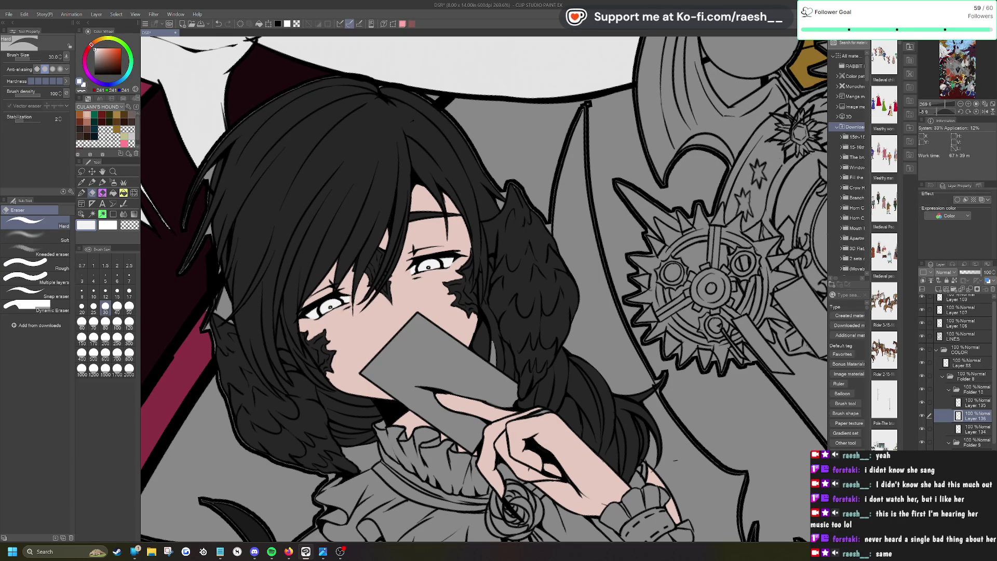
pyautogui.scroll(3, 378, 377)
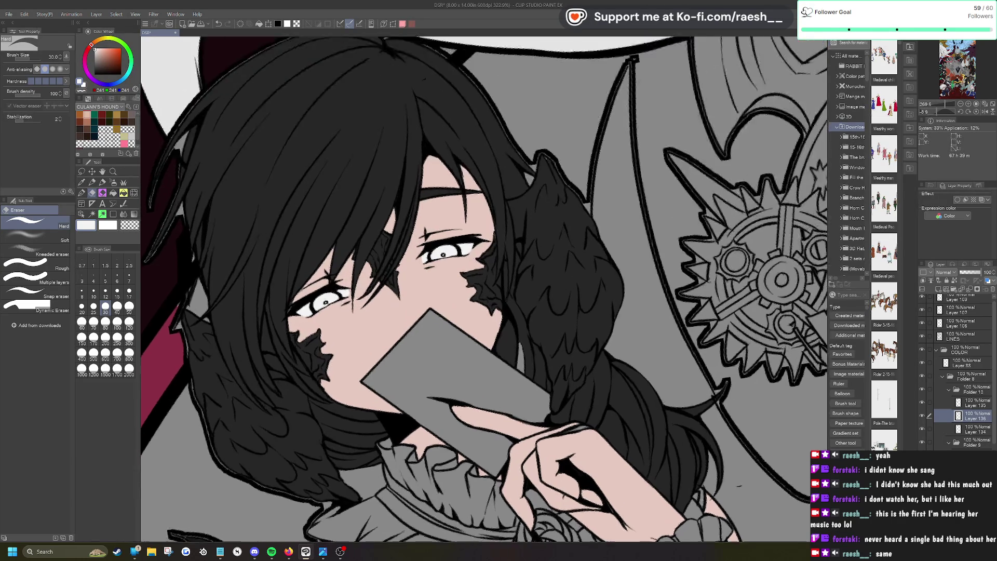
# Step: On Layer 134, sample the girl's skin colour from her face with the Eyedropper
pyautogui.click(977, 430)
pyautogui.click(82, 183)
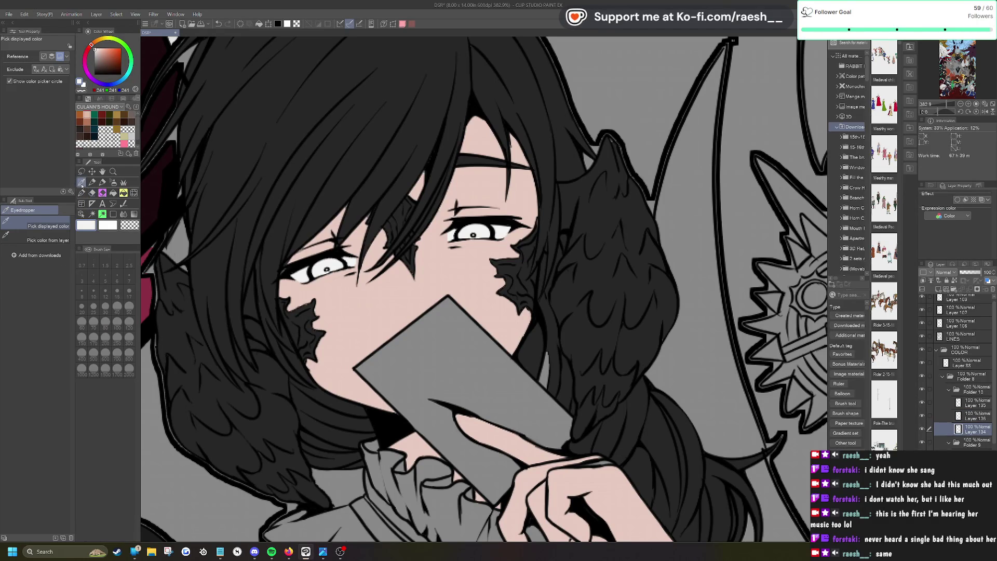
pyautogui.click(353, 304)
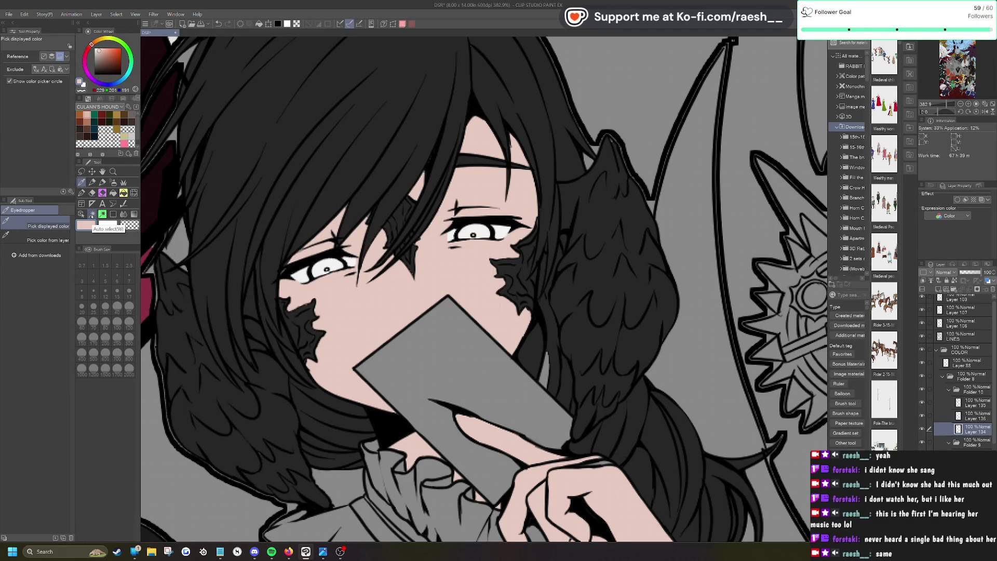
pyautogui.click(347, 321)
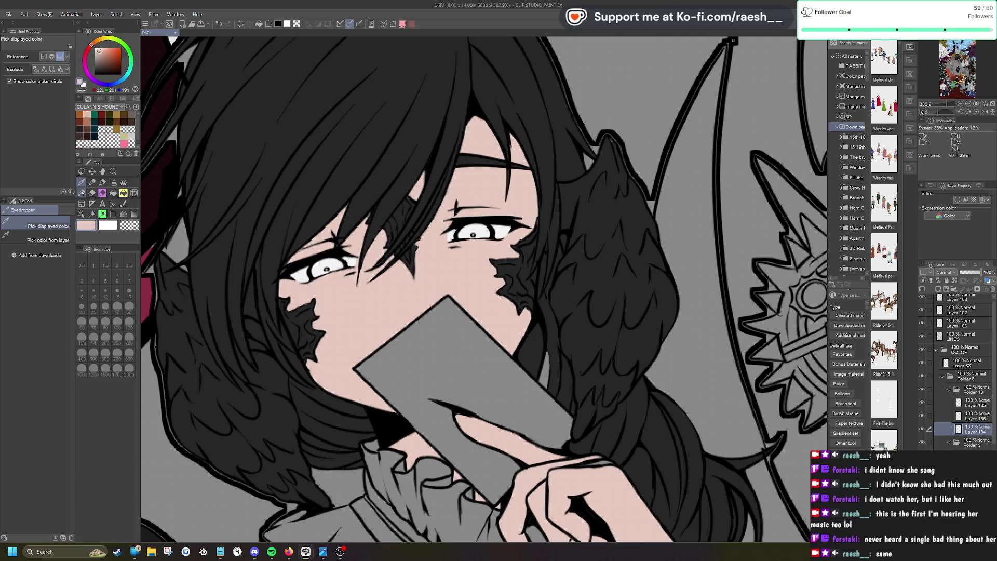
# Step: Switch to the G-pen 2 sub tool at brush size 10
pyautogui.click(82, 193)
pyautogui.click(93, 308)
pyautogui.click(52, 235)
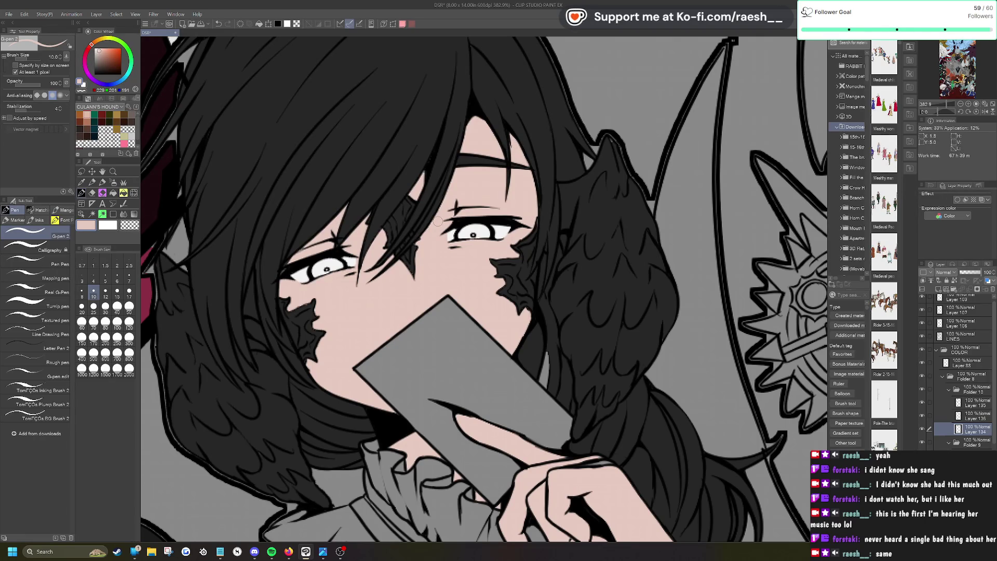
pyautogui.scroll(-3, 437, 222)
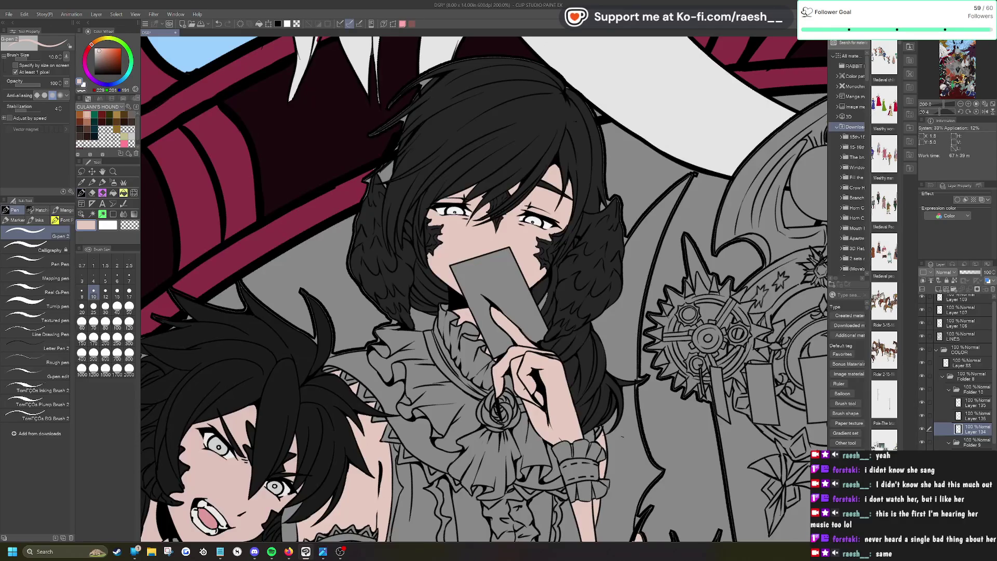
pyautogui.scroll(-4, 499, 218)
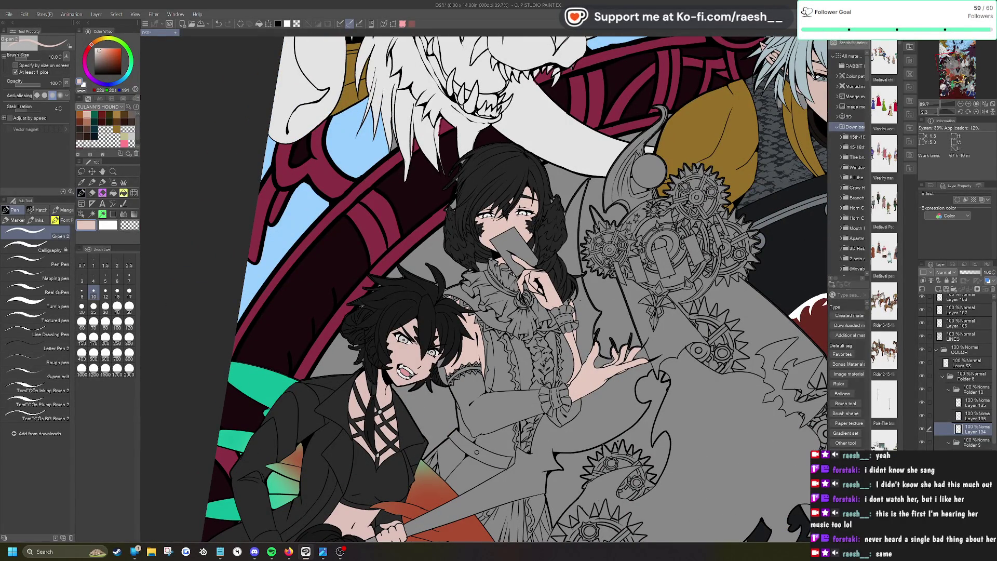
pyautogui.scroll(3, 639, 260)
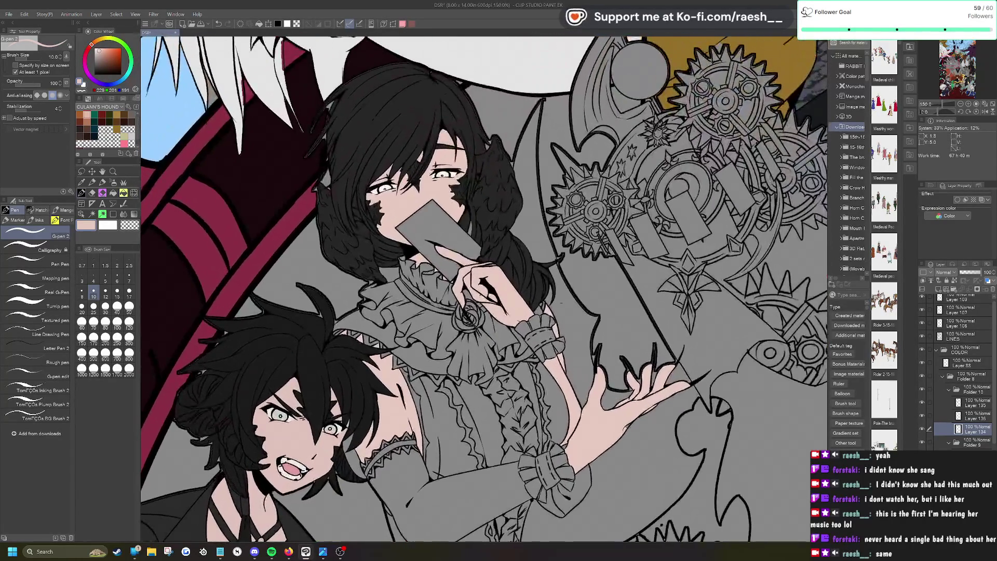
pyautogui.scroll(6, 480, 280)
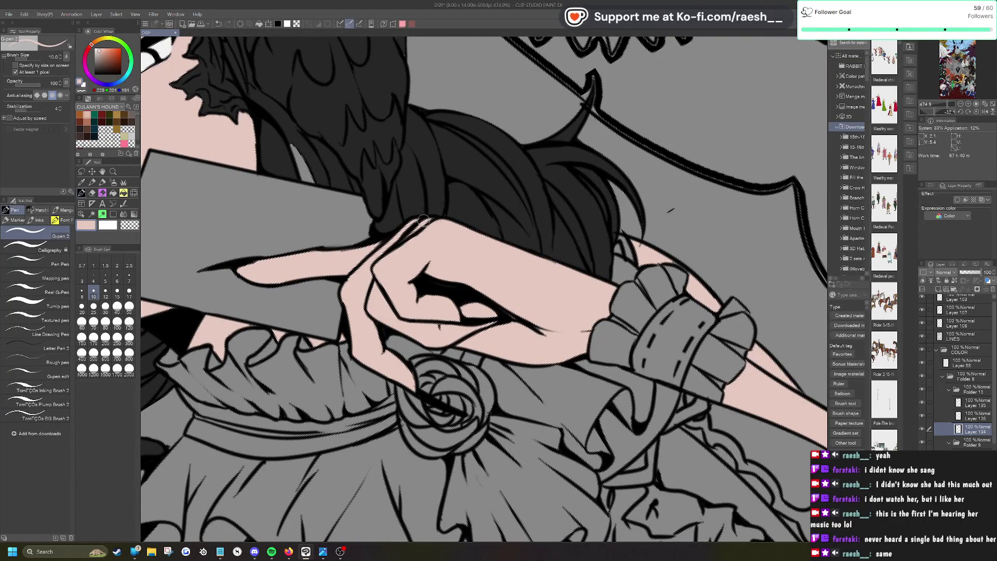
# Step: Rotate and zoom around the hands to check for unfilled gaps, then view the whole group
pyautogui.press('-')
pyautogui.press('-')
pyautogui.press('-')
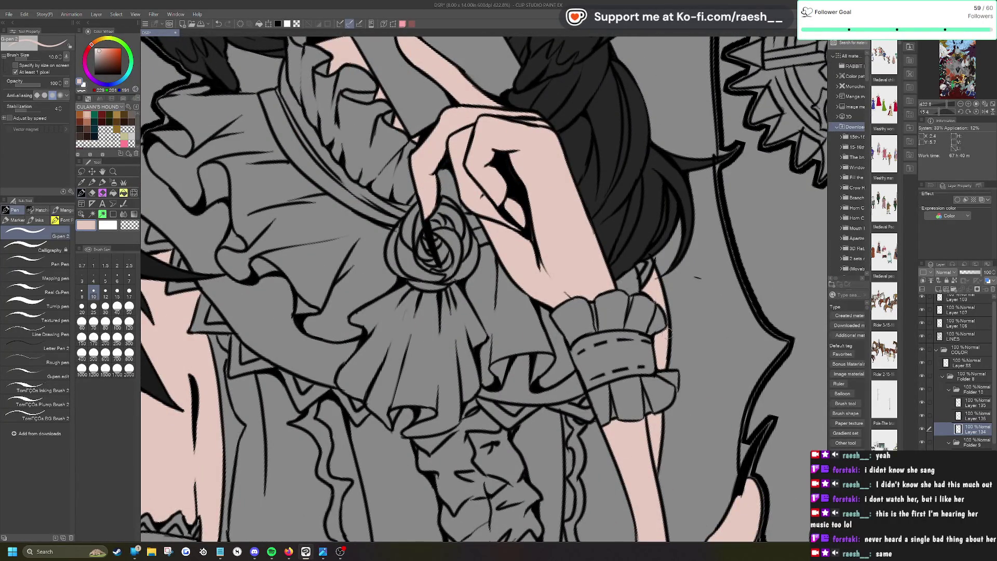
pyautogui.scroll(-5, 662, 343)
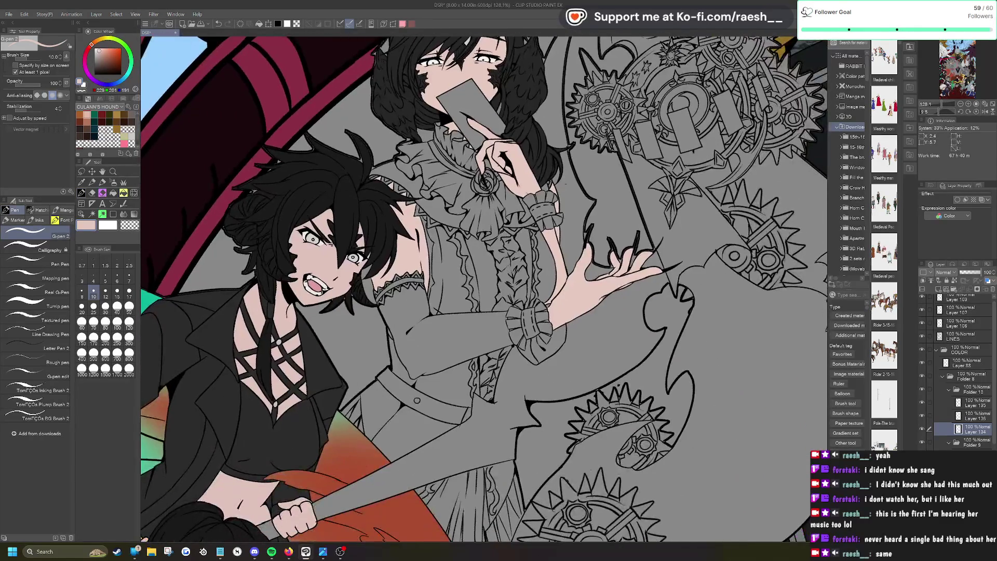
pyautogui.scroll(5, 673, 333)
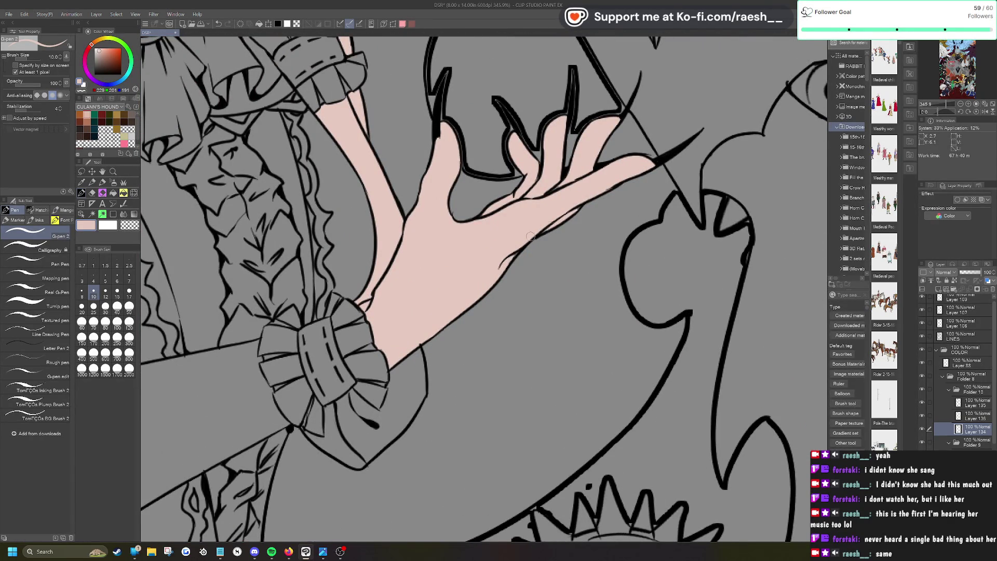
pyautogui.scroll(-1, 591, 240)
pyautogui.scroll(1, 591, 240)
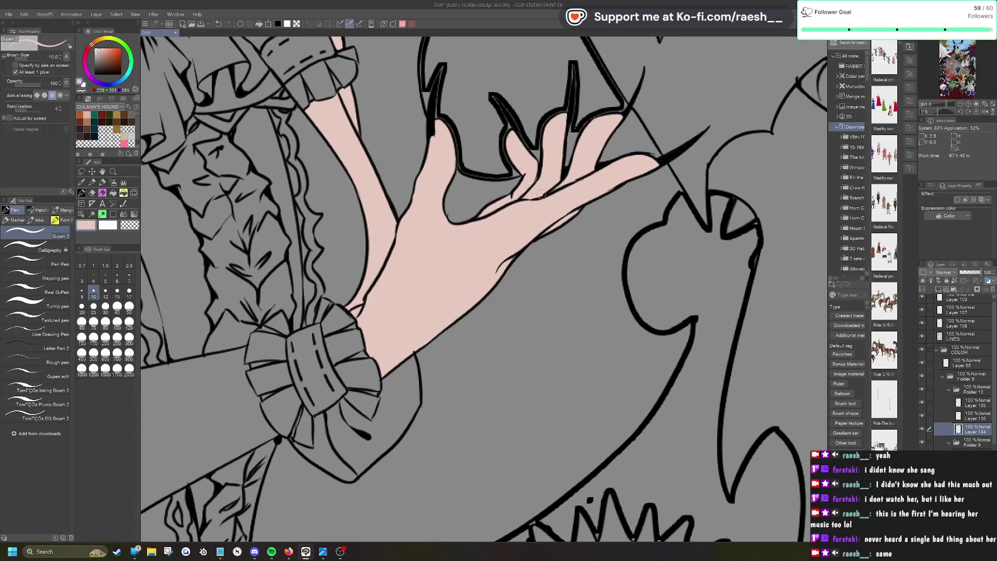
pyautogui.hotkey('ctrl', 'alt', '0')
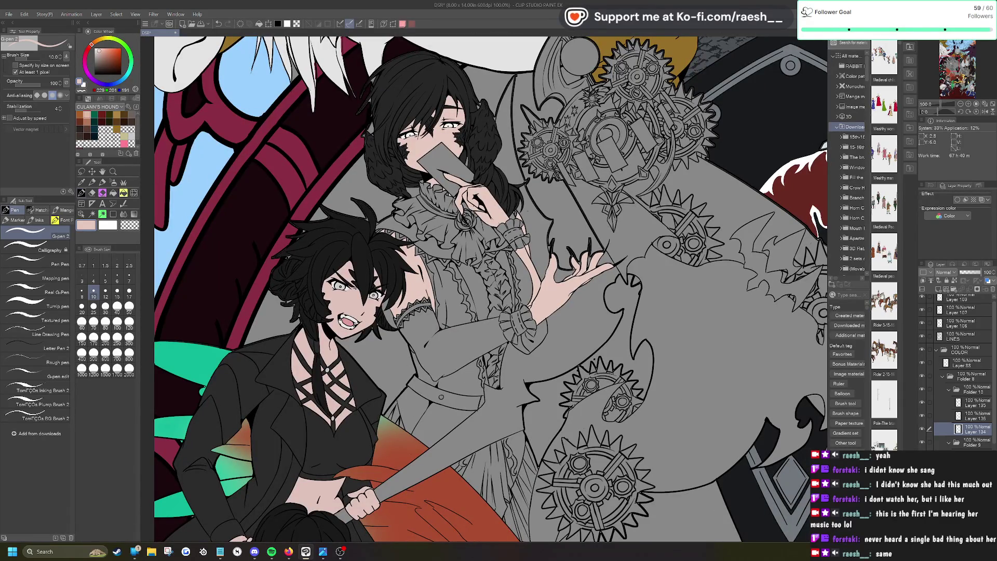
pyautogui.scroll(7, 427, 74)
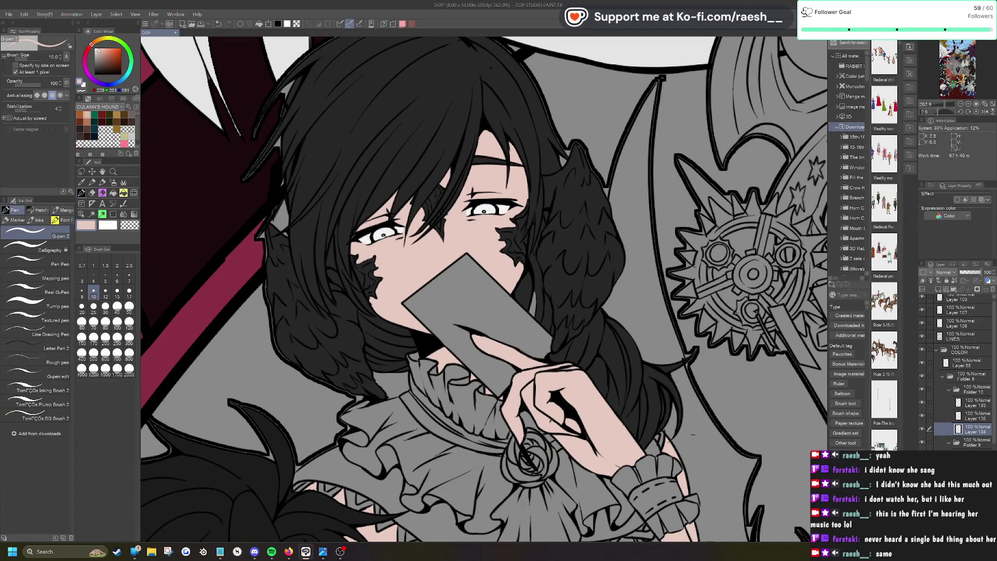
pyautogui.click(975, 400)
# Step: Add a new raster layer and pick a muted purple on the colour wheel
pyautogui.click(940, 288)
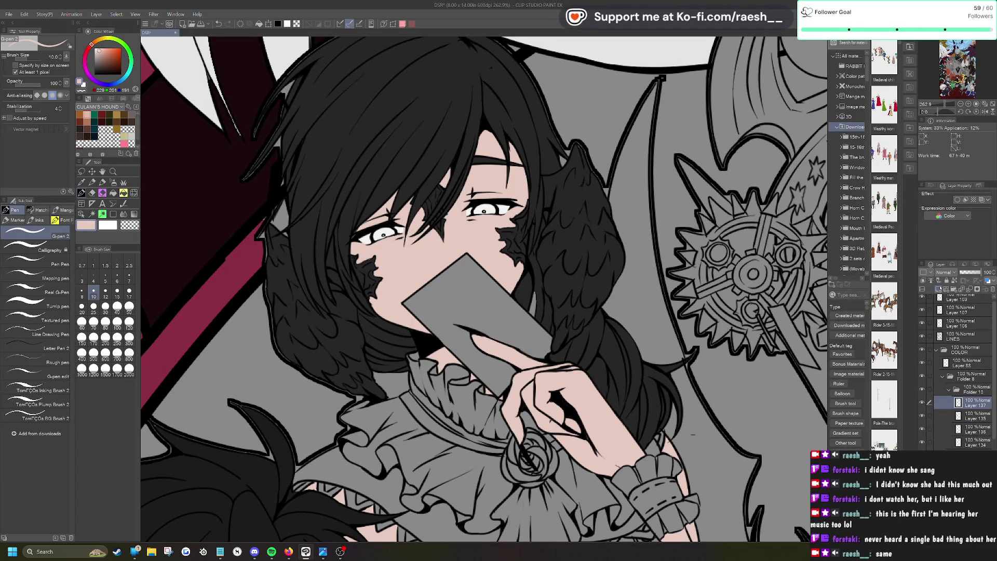
pyautogui.click(90, 77)
pyautogui.click(105, 47)
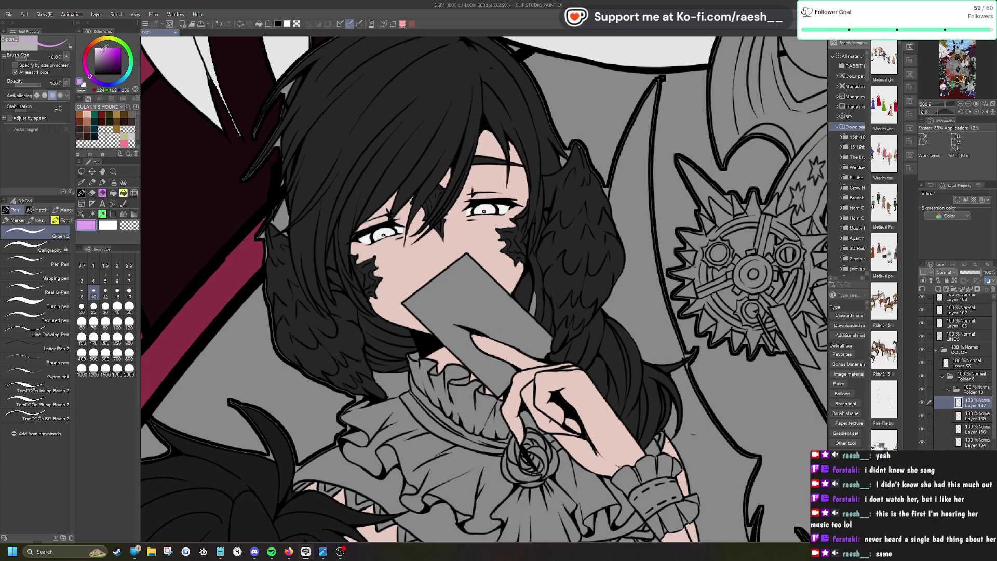
pyautogui.click(102, 49)
pyautogui.click(101, 51)
pyautogui.click(101, 52)
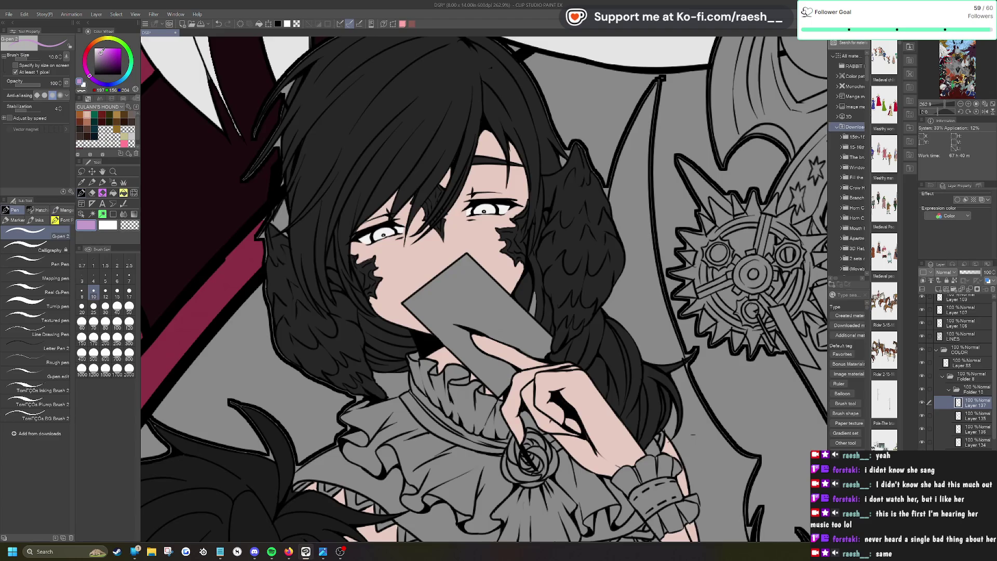
# Step: Paint the lower and upper eyes' irises purple
pyautogui.scroll(5, 278, 251)
pyautogui.moveTo(278, 252)
pyautogui.mouseDown()
pyautogui.moveTo(271, 244)
pyautogui.moveTo(268, 254)
pyautogui.moveTo(304, 229)
pyautogui.moveTo(290, 215)
pyautogui.moveTo(213, 327)
pyautogui.mouseUp()
pyautogui.scroll(2, 363, 156)
pyautogui.moveTo(376, 176)
pyautogui.mouseDown()
pyautogui.moveTo(387, 216)
pyautogui.moveTo(437, 161)
pyautogui.moveTo(388, 161)
pyautogui.moveTo(428, 163)
pyautogui.mouseUp()
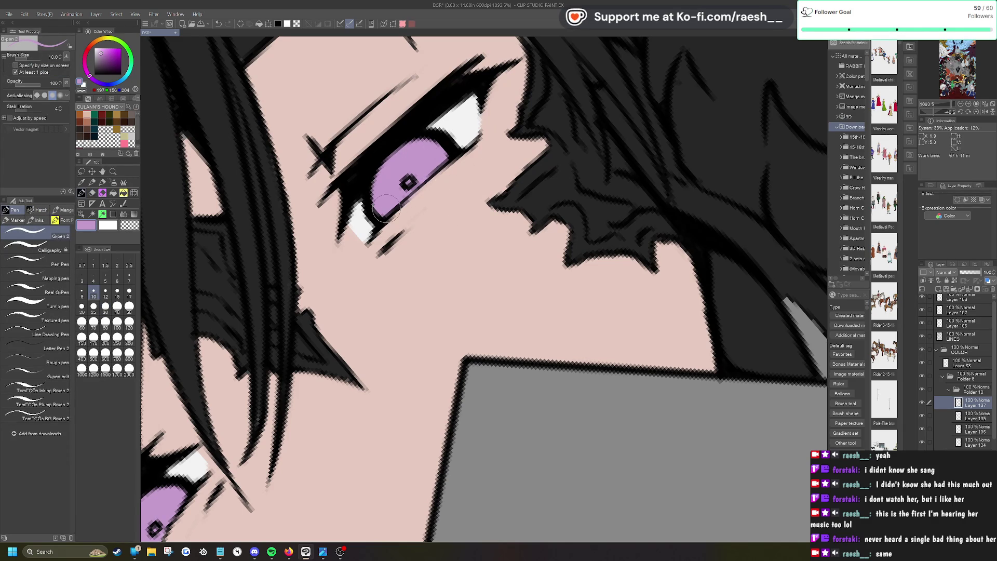
pyautogui.scroll(-5, 485, 289)
pyautogui.scroll(-3, 527, 281)
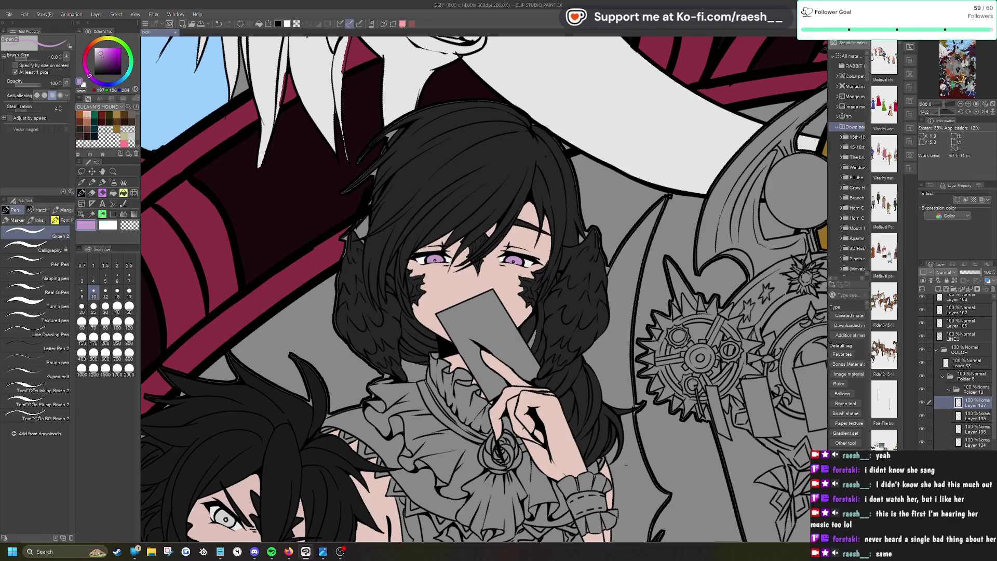
# Step: Sample the maroon background and paint it over the grey gaps beside the woman's hair with the G-pen
pyautogui.hotkey('ctrl', '0')
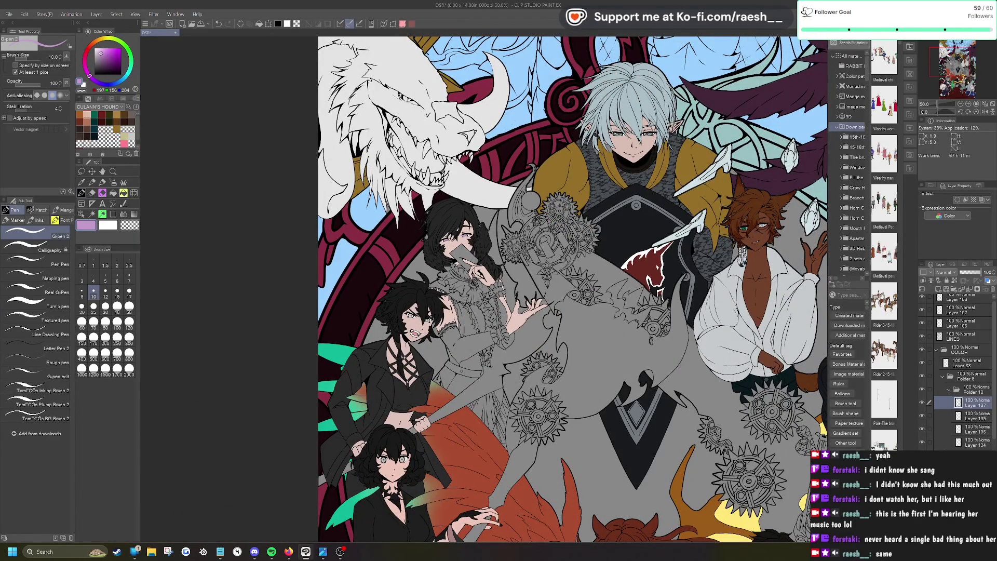
pyautogui.scroll(6, 457, 244)
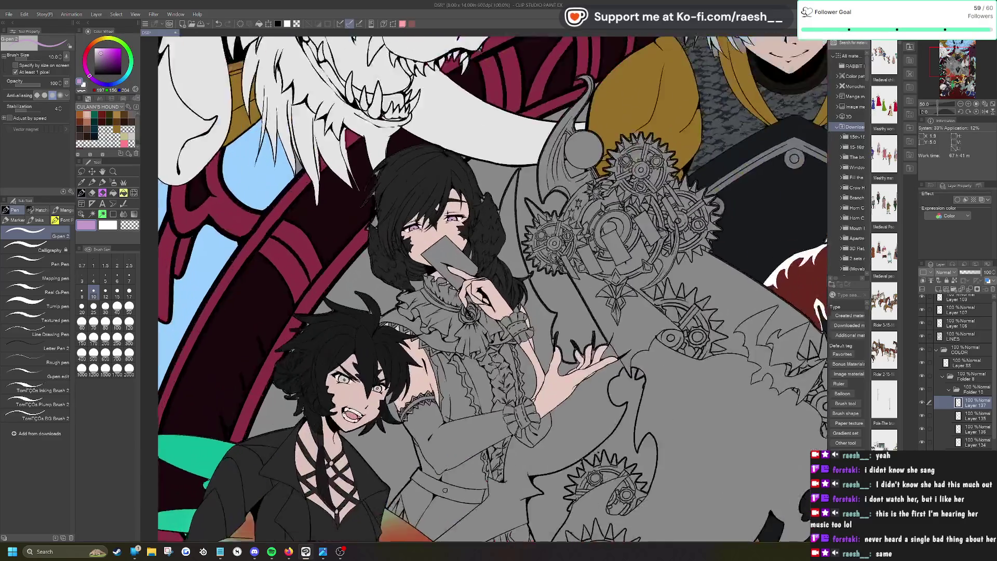
pyautogui.click(81, 214)
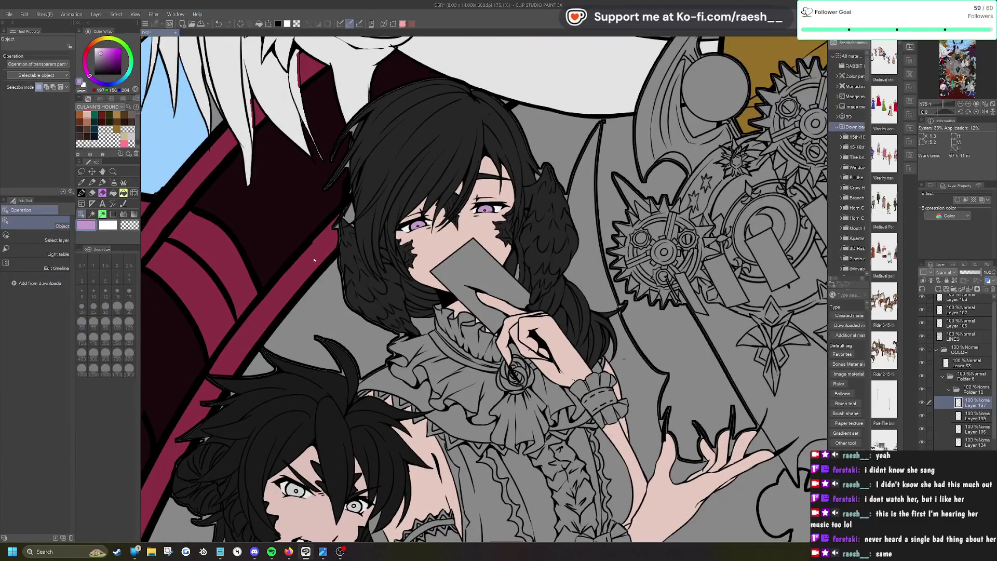
pyautogui.click(82, 183)
pyautogui.click(298, 272)
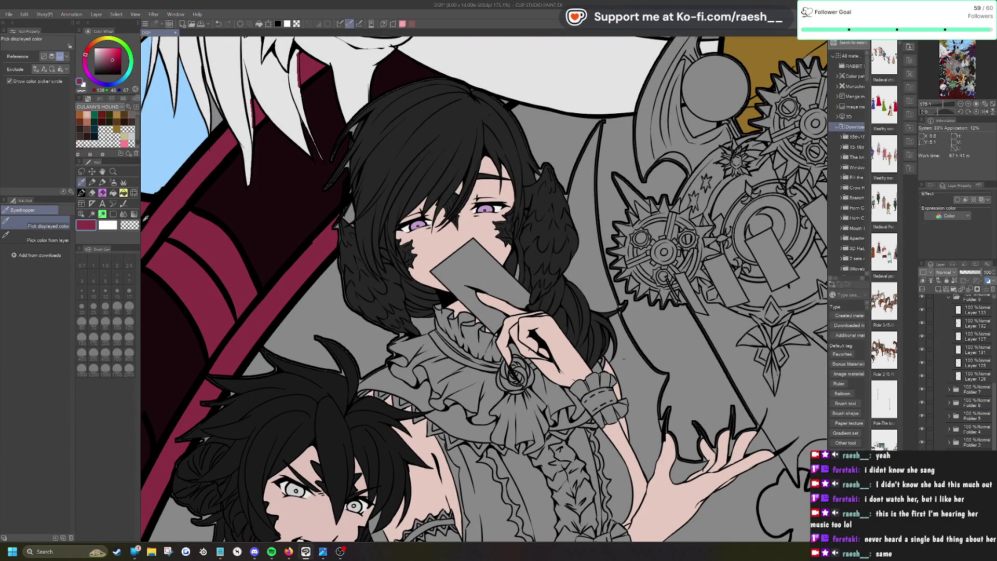
pyautogui.click(81, 192)
pyautogui.scroll(5, 371, 185)
pyautogui.moveTo(297, 268)
pyautogui.mouseDown()
pyautogui.moveTo(304, 291)
pyautogui.moveTo(306, 246)
pyautogui.moveTo(318, 280)
pyautogui.moveTo(302, 274)
pyautogui.mouseUp()
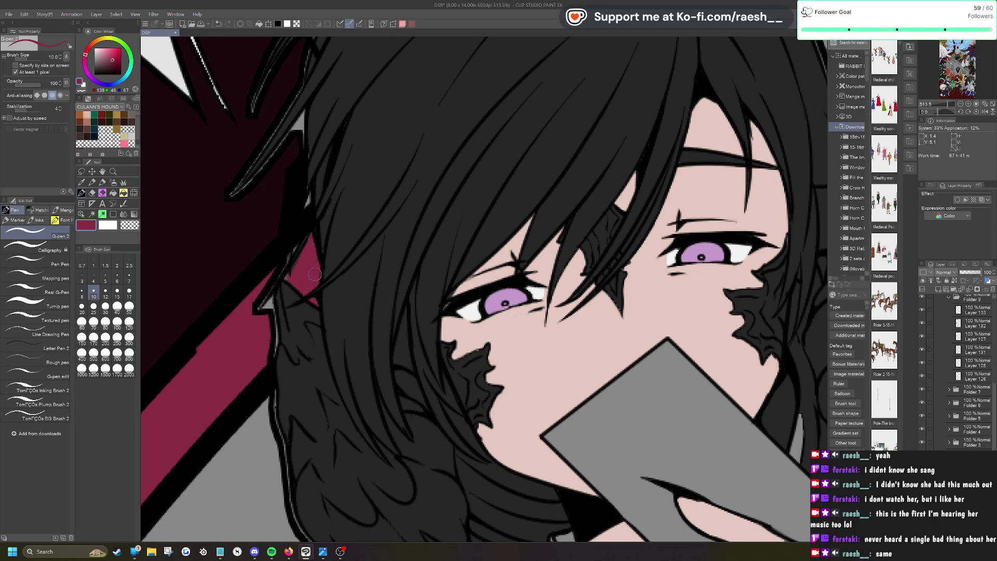
pyautogui.scroll(-5, 307, 244)
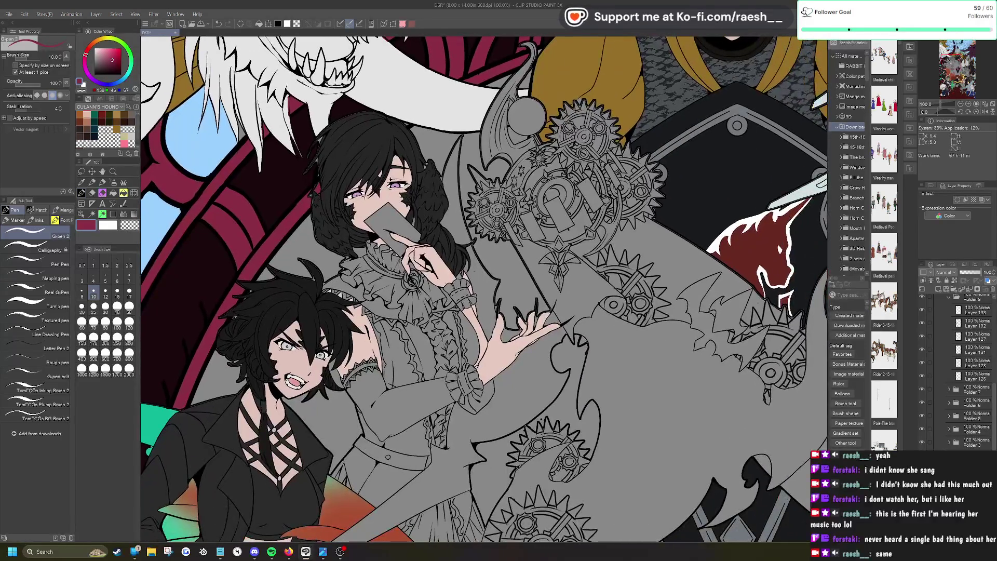
pyautogui.scroll(5, 337, 114)
pyautogui.moveTo(362, 224); pyautogui.dragTo(373, 252)
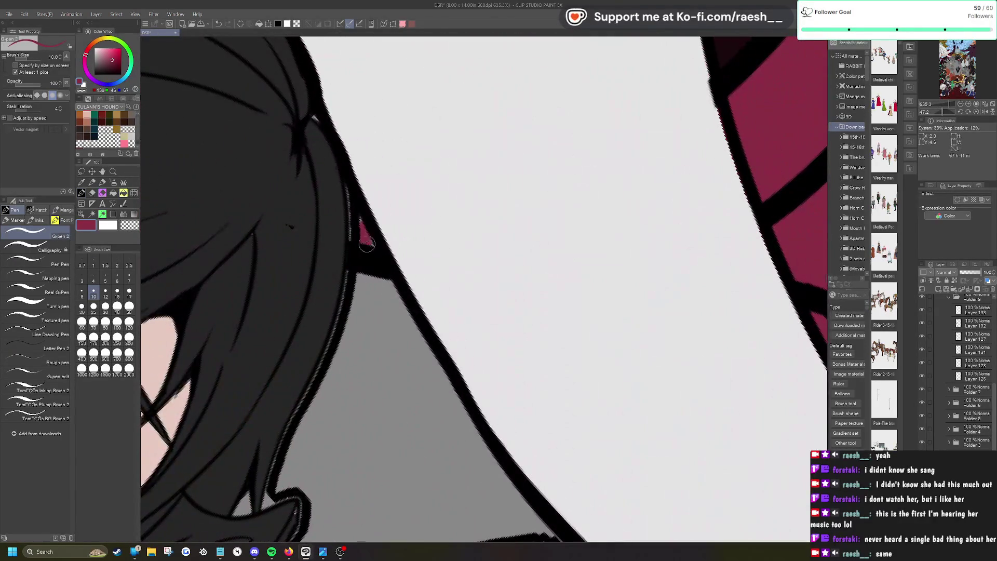
# Step: Make the LINES layer the working layer and switch to the Eraser
pyautogui.click(82, 214)
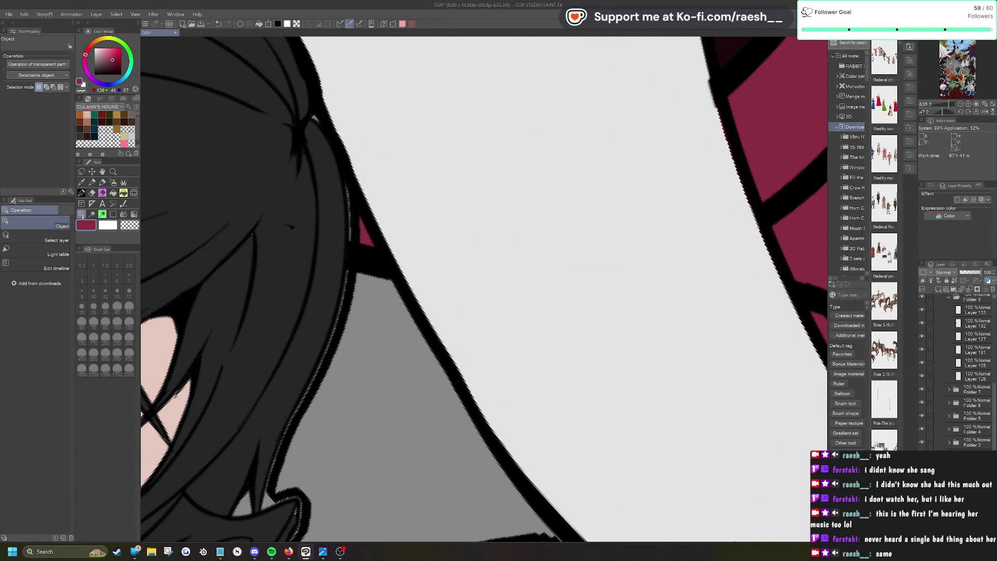
pyautogui.click(294, 229)
pyautogui.press('e')
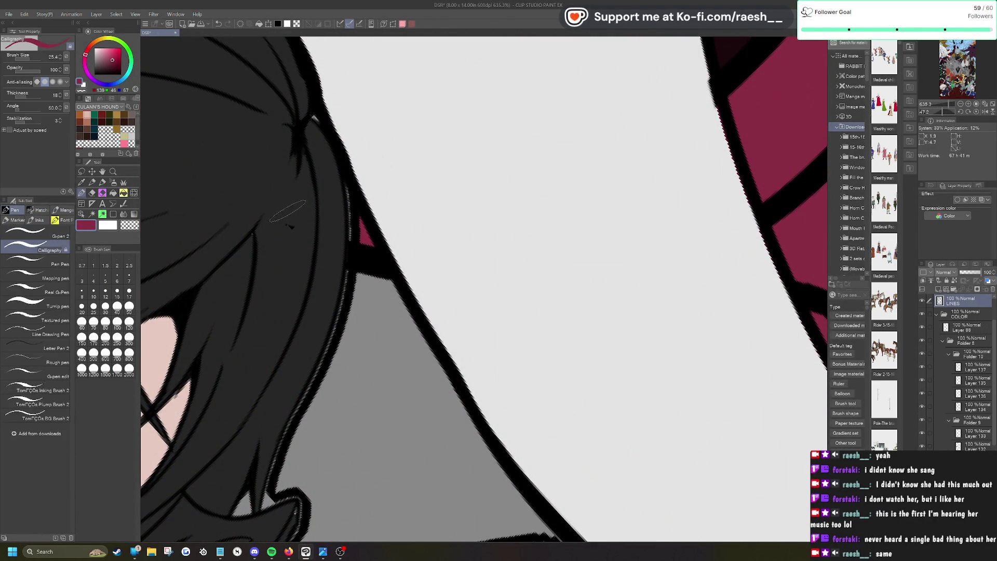
pyautogui.scroll(-10, 290, 231)
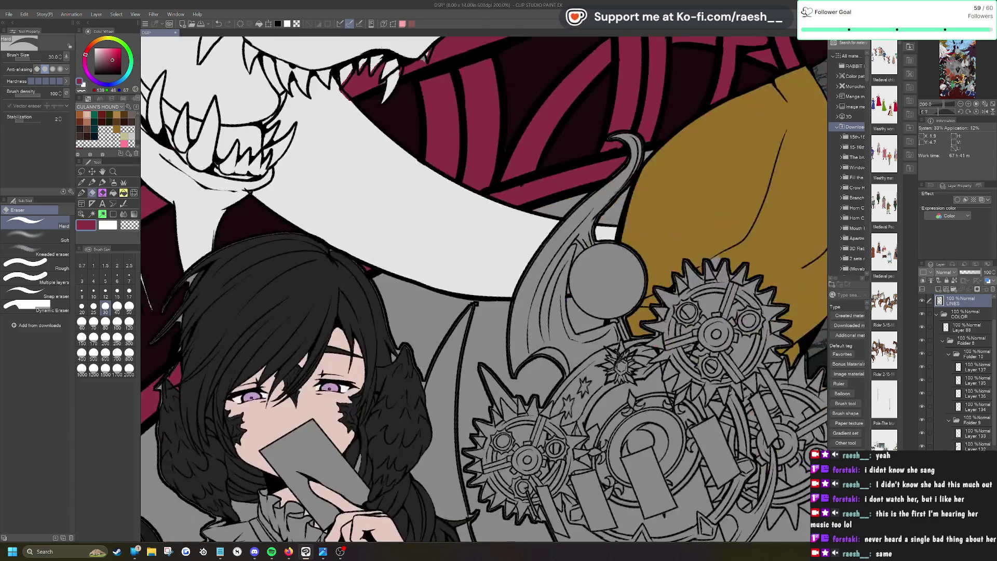
pyautogui.scroll(4, 520, 364)
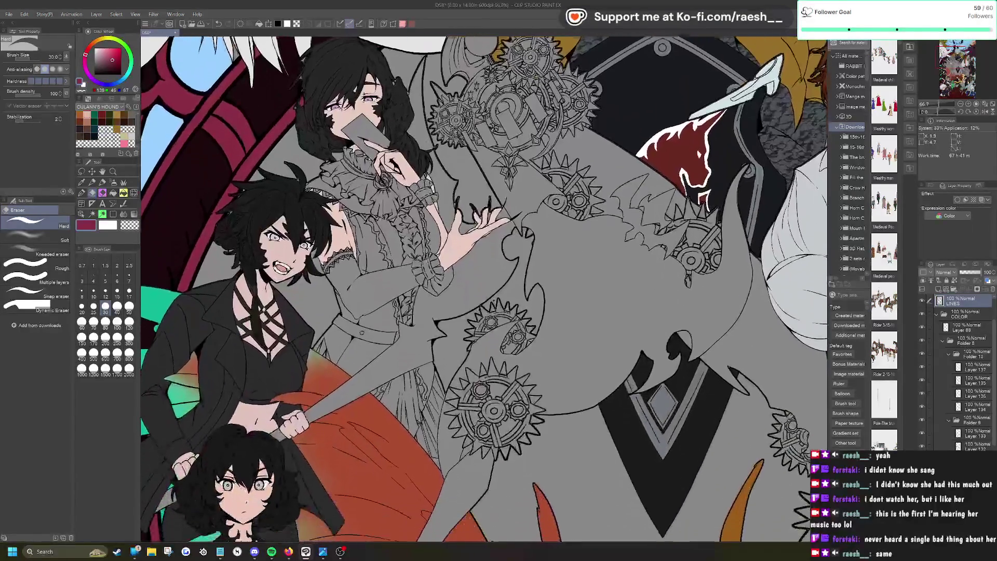
pyautogui.scroll(-1, 519, 286)
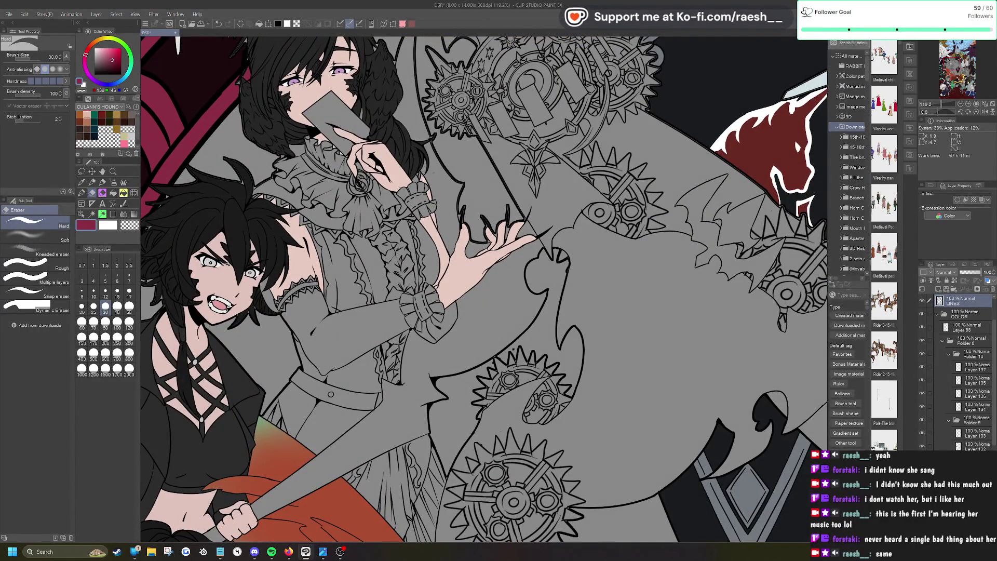
pyautogui.click(82, 214)
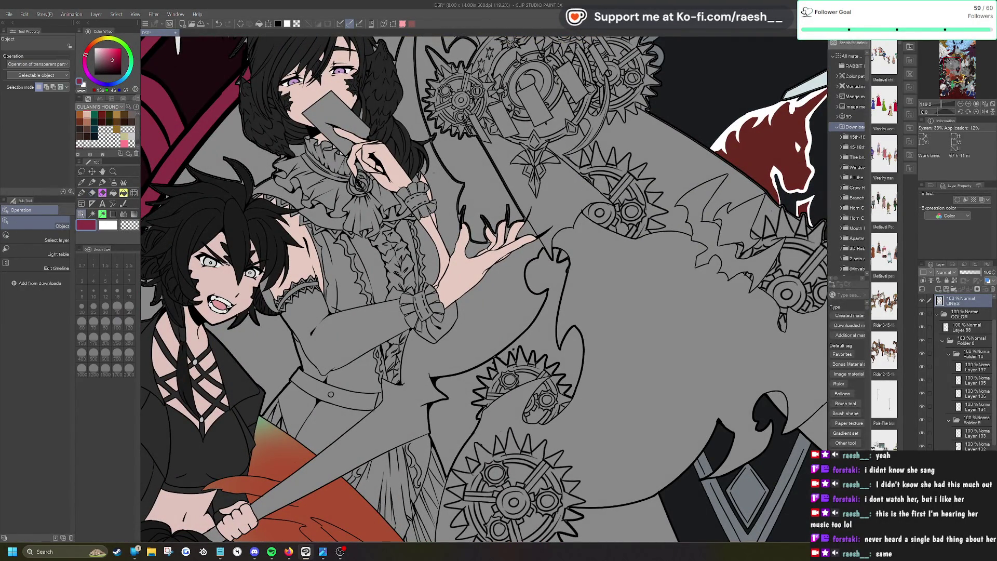
pyautogui.click(457, 284)
pyautogui.click(93, 214)
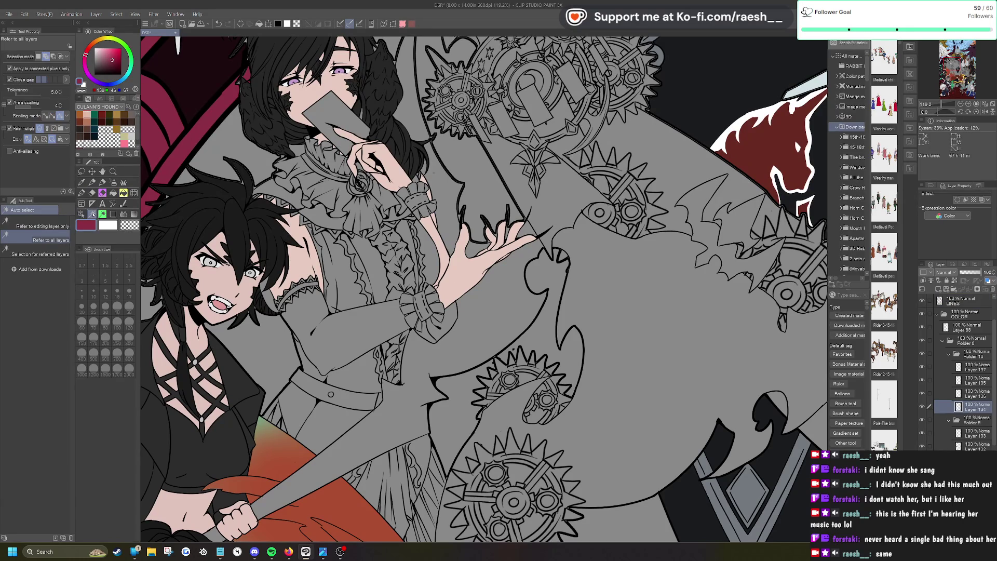
pyautogui.click(444, 334)
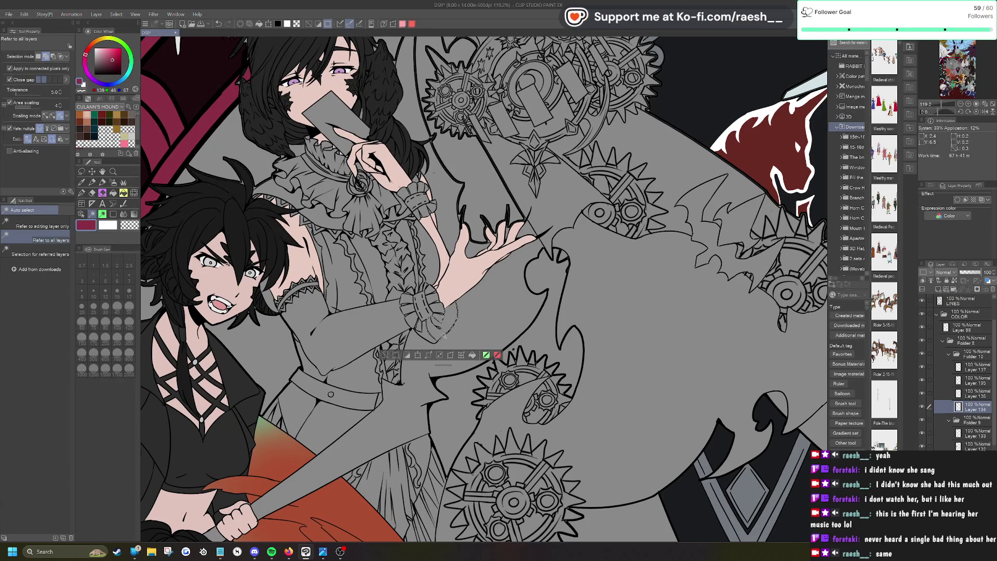
pyautogui.hotkey('ctrl', 'd')
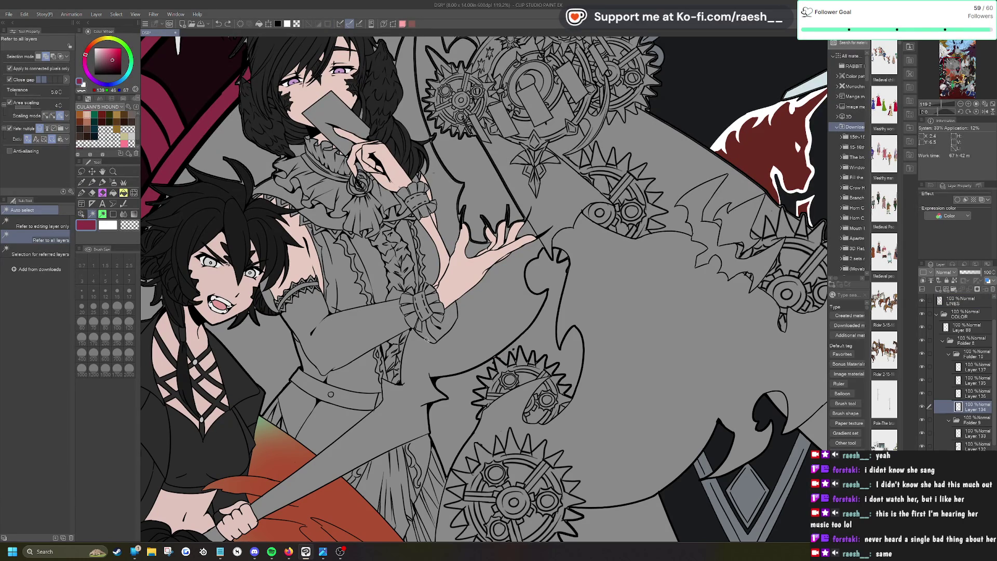
pyautogui.scroll(5, 427, 339)
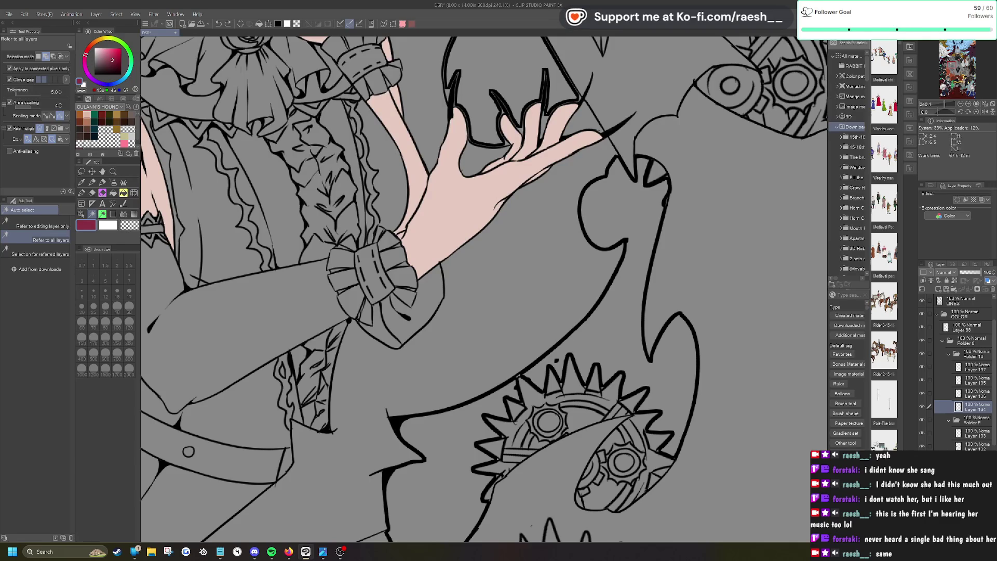
pyautogui.click(81, 213)
pyautogui.click(387, 329)
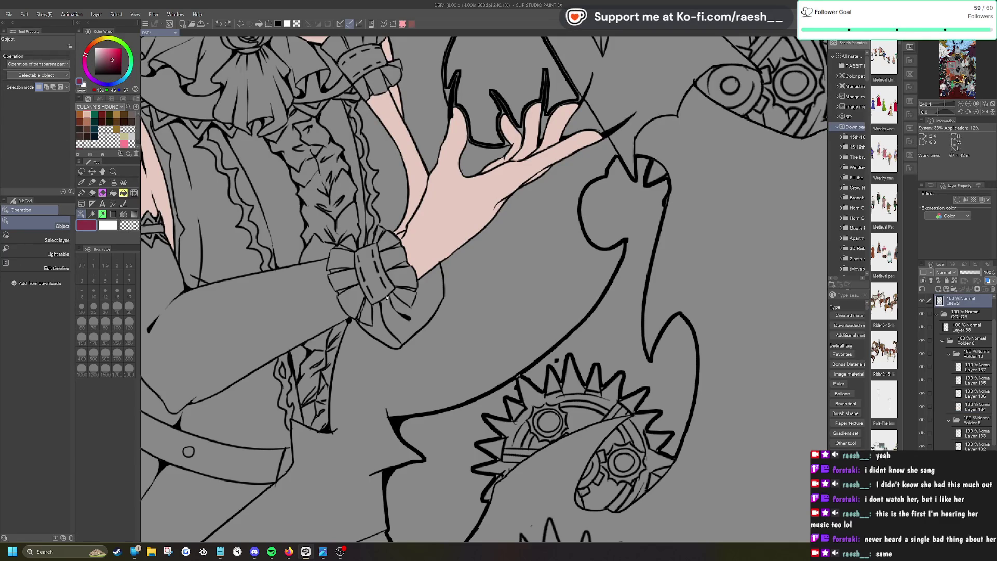
pyautogui.press('e')
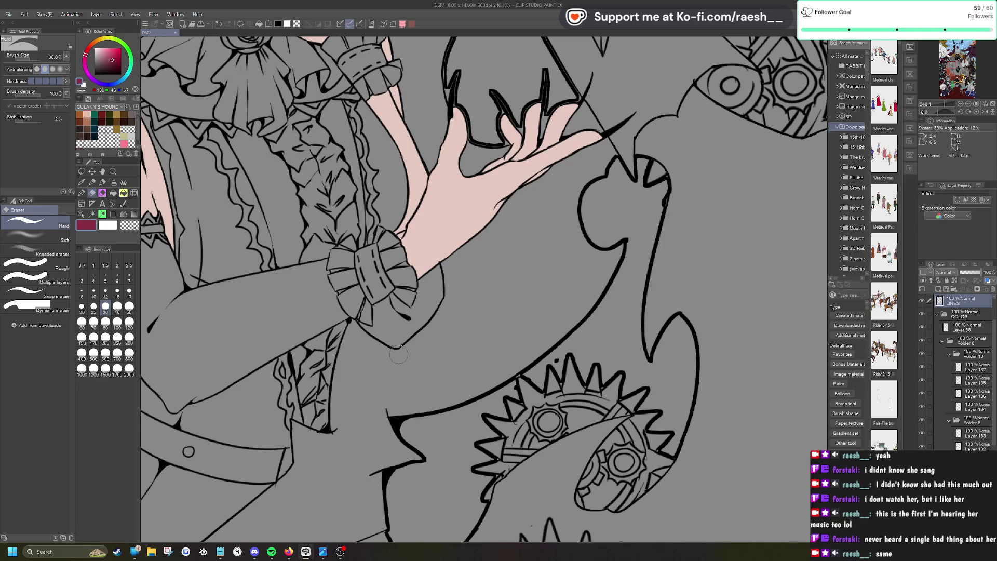
pyautogui.hotkey('ctrl', '-')
pyautogui.hotkey('ctrl', '-')
pyautogui.hotkey('ctrl', '-')
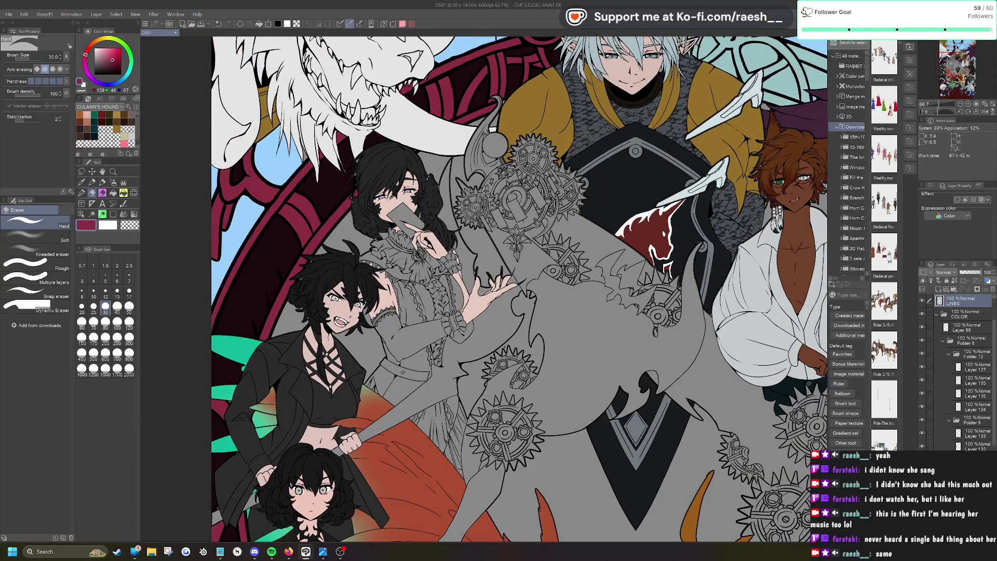
pyautogui.hotkey('ctrl', '+')
pyautogui.hotkey('ctrl', '+')
pyautogui.hotkey('ctrl', '+')
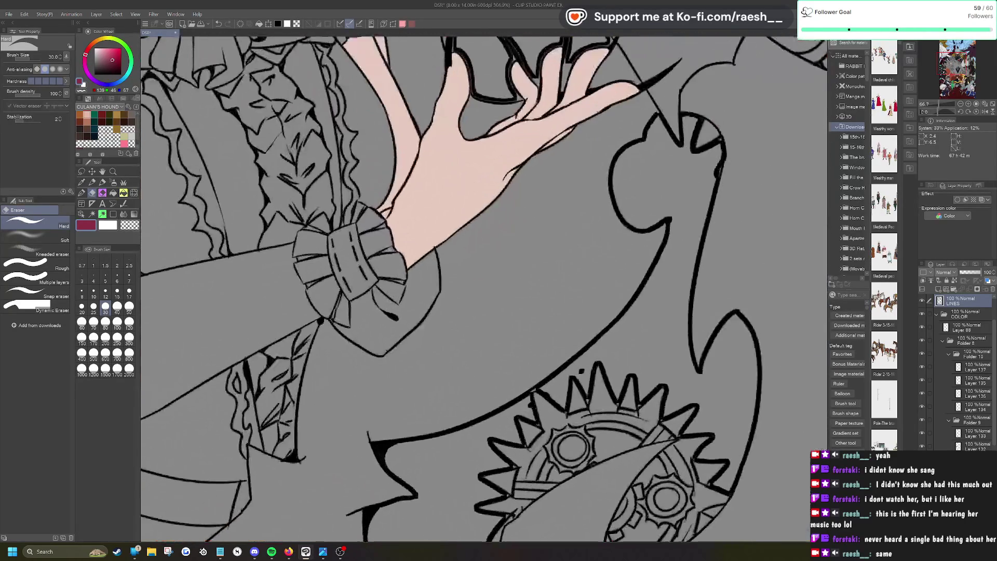
pyautogui.hotkey('ctrl', '-')
pyautogui.hotkey('ctrl', '-')
pyautogui.hotkey('ctrl', '-')
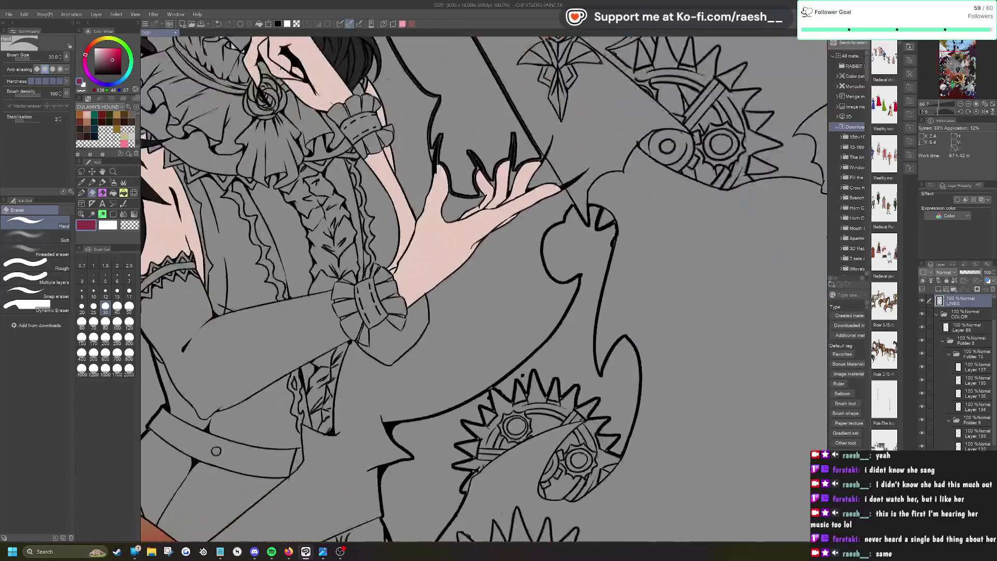
pyautogui.hotkey('ctrl', '+')
pyautogui.hotkey('ctrl', '+')
pyautogui.hotkey('ctrl', '+')
pyautogui.click(92, 214)
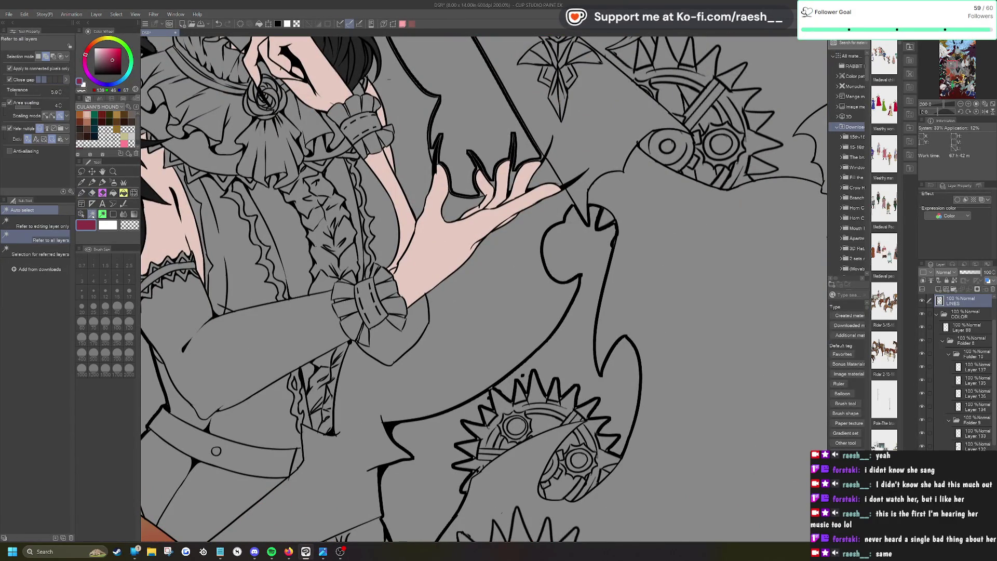
# Step: Make Layer 134 the working layer and sample the skin pink from the hand
pyautogui.click(397, 348)
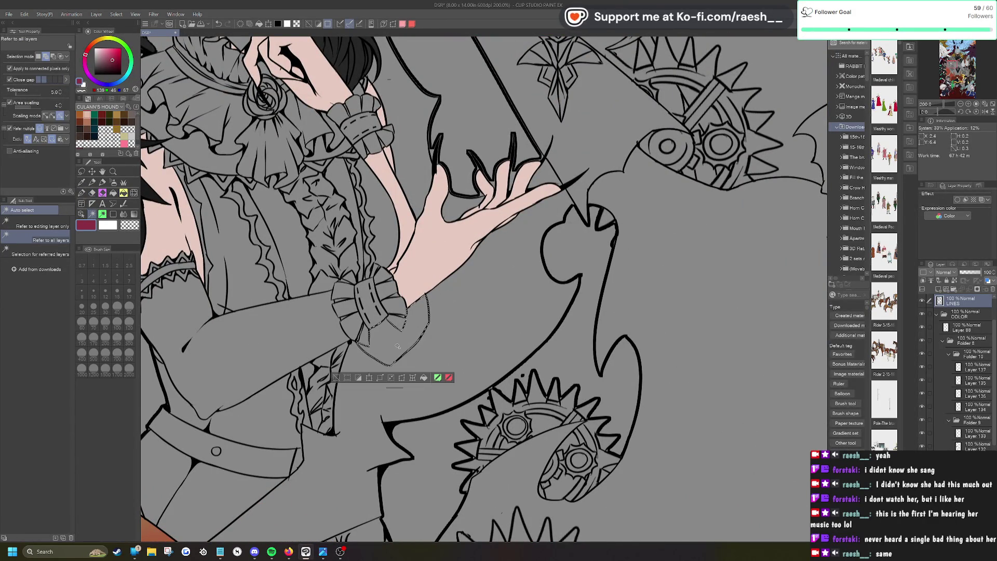
pyautogui.click(81, 214)
pyautogui.click(451, 258)
pyautogui.click(82, 182)
pyautogui.click(434, 262)
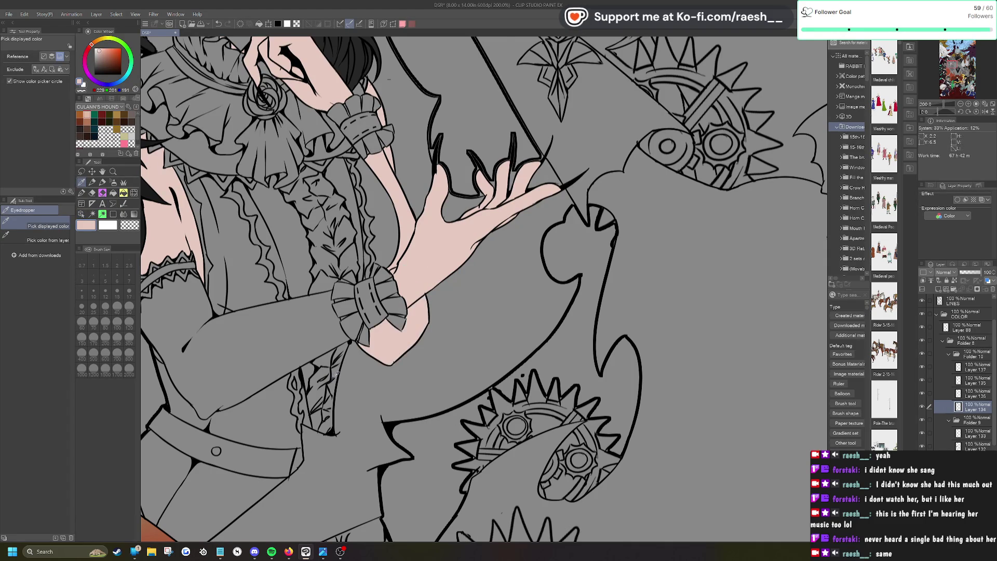
# Step: Zoom in on the hand and cuff, try a colour-region selection along the arm, then add new Layer 138
pyautogui.hotkey('ctrl', '-')
pyautogui.hotkey('ctrl', '-')
pyautogui.hotkey('ctrl', '-')
pyautogui.hotkey('ctrl', '-')
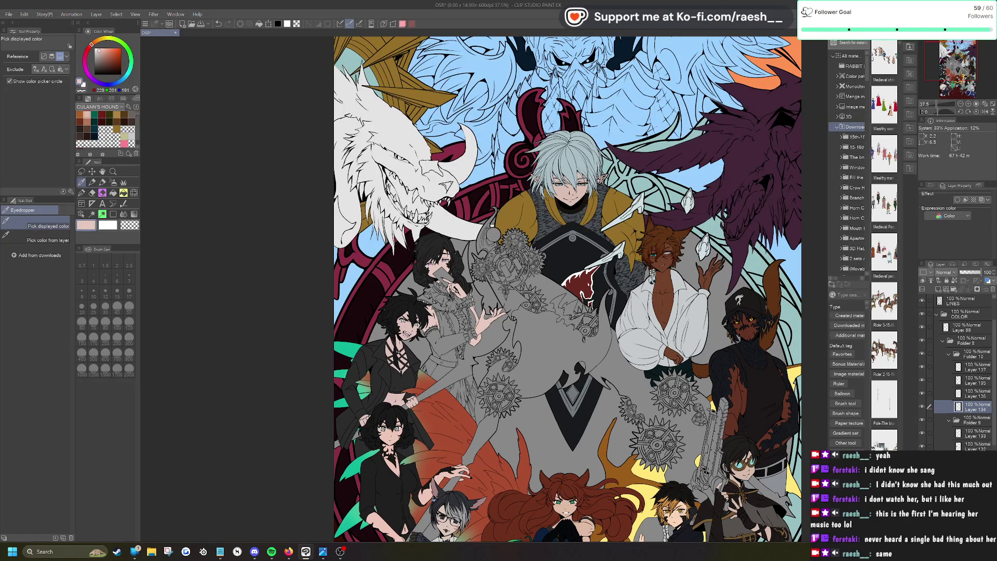
pyautogui.scroll(5, 496, 337)
pyautogui.scroll(3, 466, 329)
pyautogui.hotkey('ctrl', 'shift', 'd')
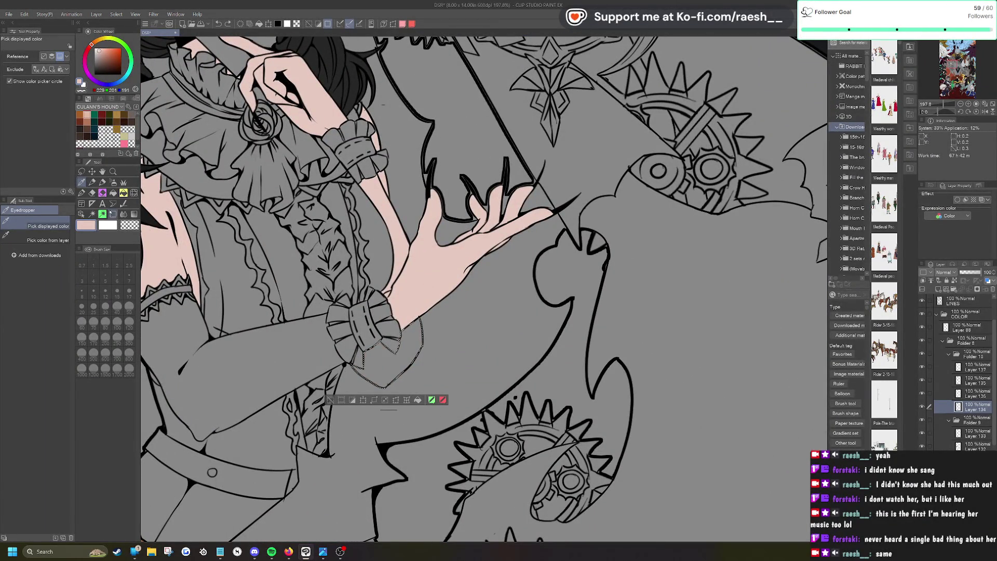
pyautogui.press('w')
pyautogui.click(401, 248)
pyautogui.keyDown('shift'); pyautogui.click(401, 248); pyautogui.keyUp('shift')
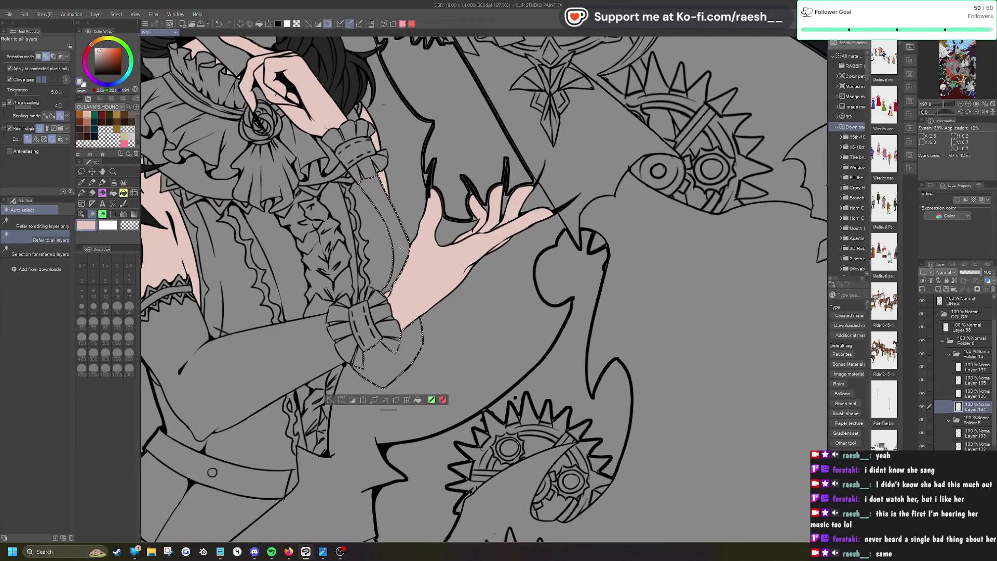
pyautogui.click(329, 400)
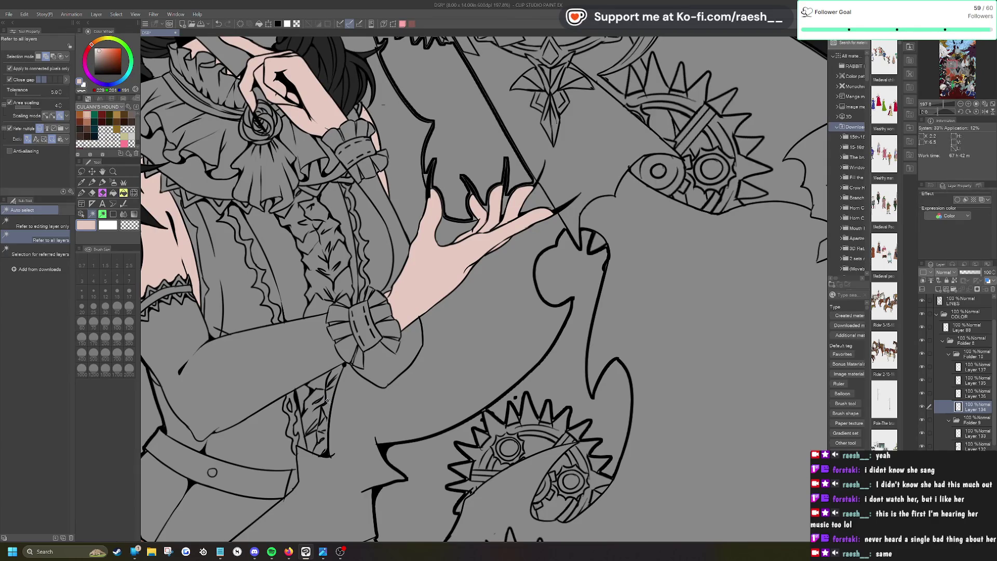
pyautogui.scroll(-3, 483, 364)
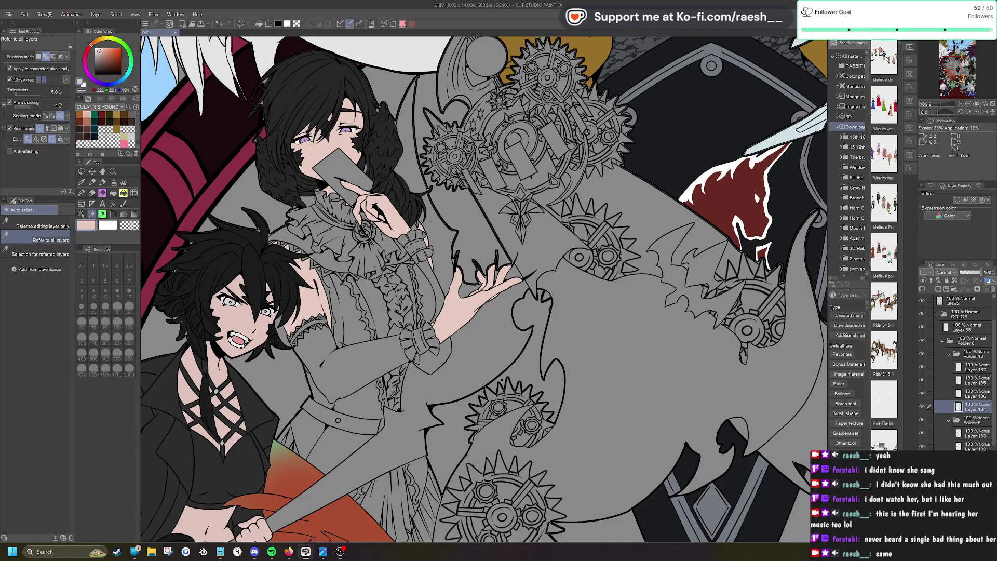
pyautogui.click(937, 289)
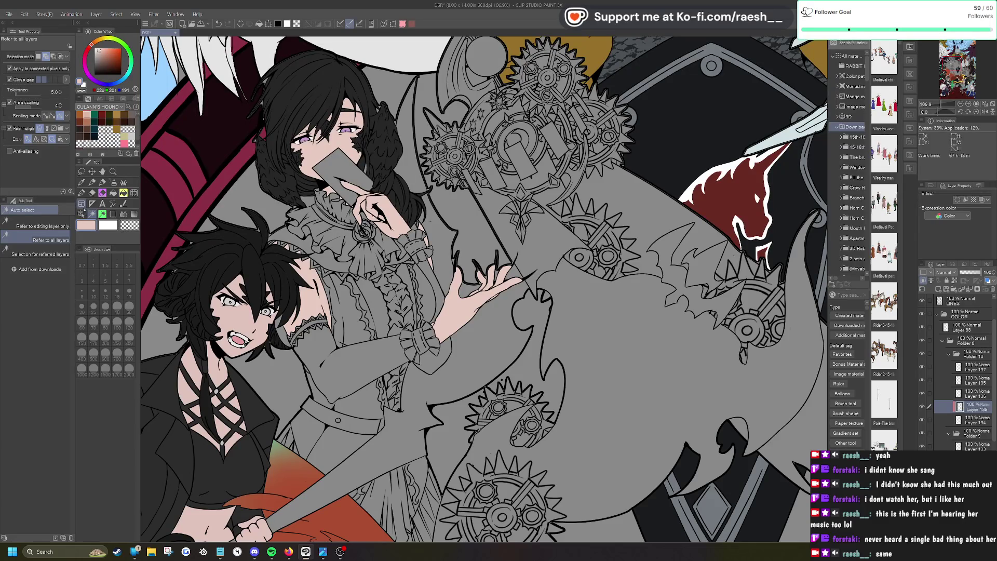
# Step: Set the colour to black and choose the lateral faint hatching brush, testing strokes on the hand
pyautogui.click(92, 182)
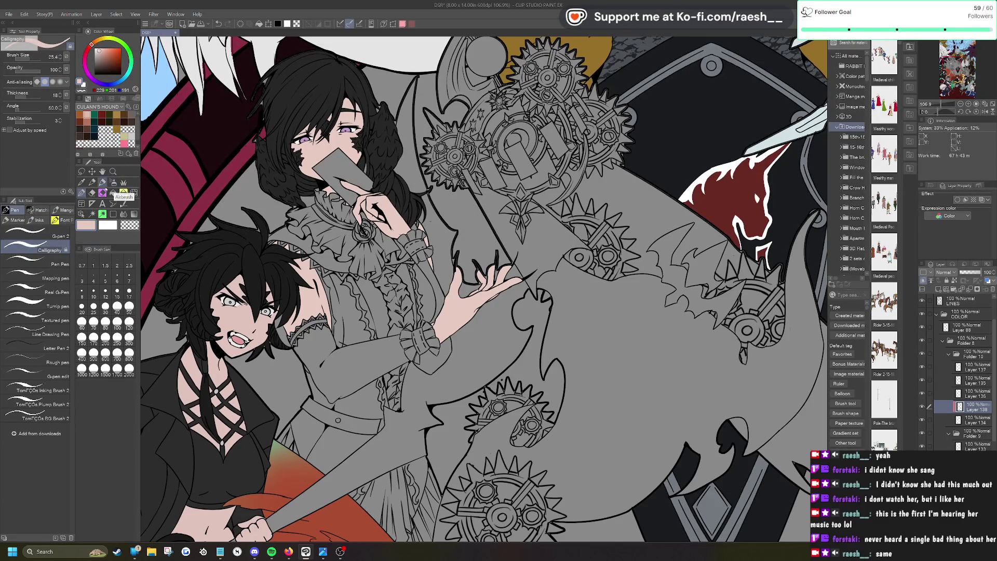
pyautogui.click(39, 209)
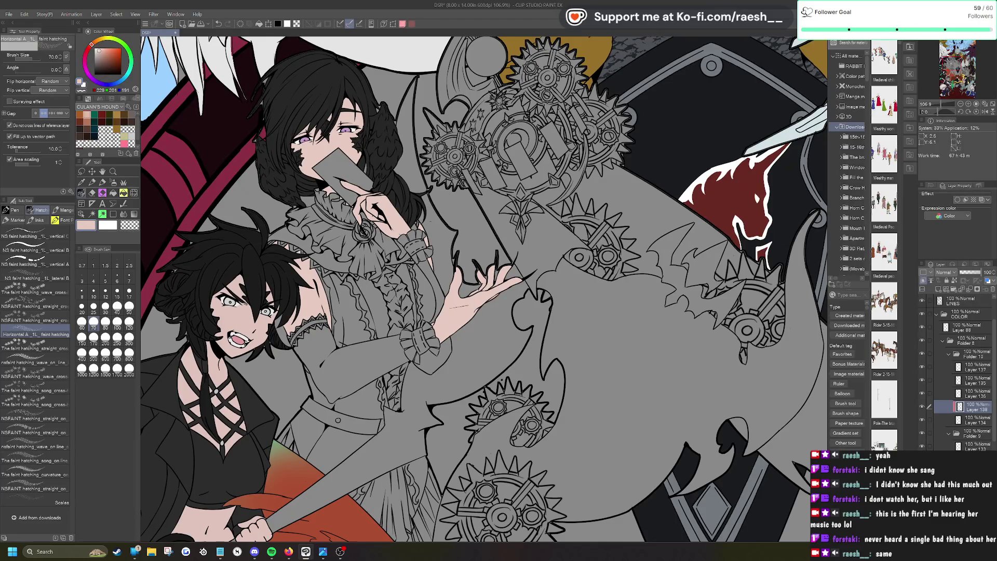
pyautogui.press('d')
pyautogui.moveTo(436, 327)
pyautogui.mouseDown()
pyautogui.moveTo(467, 291)
pyautogui.moveTo(519, 276)
pyautogui.mouseUp()
pyautogui.click(34, 418)
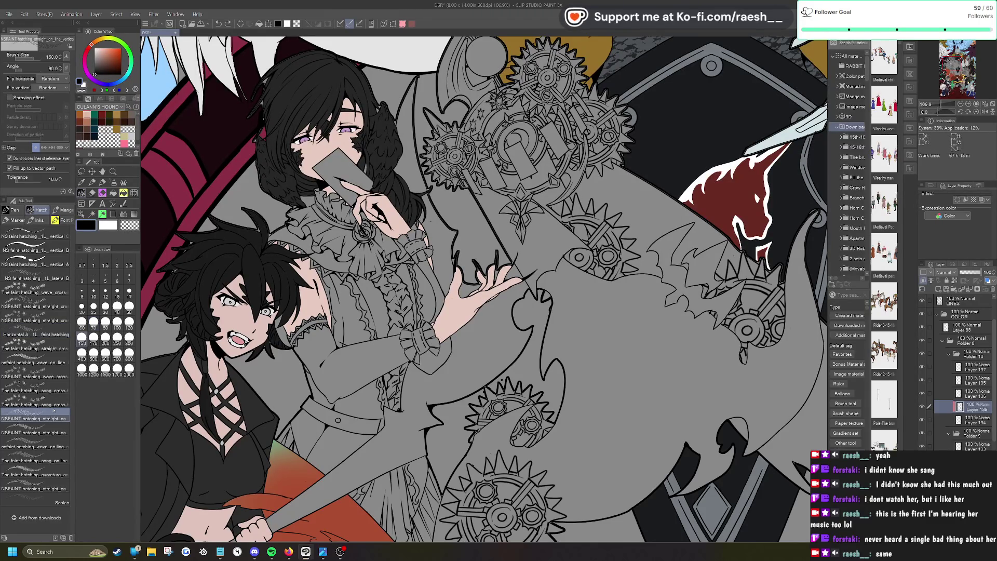
pyautogui.moveTo(456, 262)
pyautogui.mouseDown()
pyautogui.moveTo(447, 324)
pyautogui.moveTo(501, 291)
pyautogui.mouseUp()
pyautogui.hotkey('ctrl', 'z')
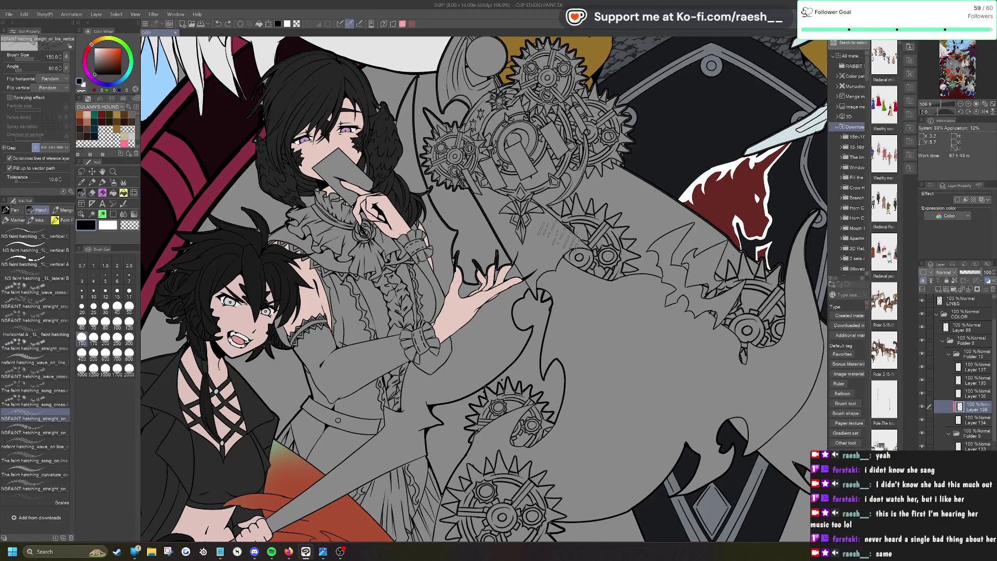
pyautogui.click(34, 279)
pyautogui.moveTo(456, 271); pyautogui.dragTo(439, 337)
pyautogui.hotkey('ctrl', 'z')
# Step: Crosshatch the lower pale hand and forearm in black
pyautogui.moveTo(460, 304)
pyautogui.mouseDown()
pyautogui.moveTo(441, 333)
pyautogui.moveTo(452, 275)
pyautogui.moveTo(508, 276)
pyautogui.moveTo(452, 283)
pyautogui.moveTo(449, 311)
pyautogui.moveTo(473, 319)
pyautogui.moveTo(436, 338)
pyautogui.moveTo(442, 330)
pyautogui.mouseUp()
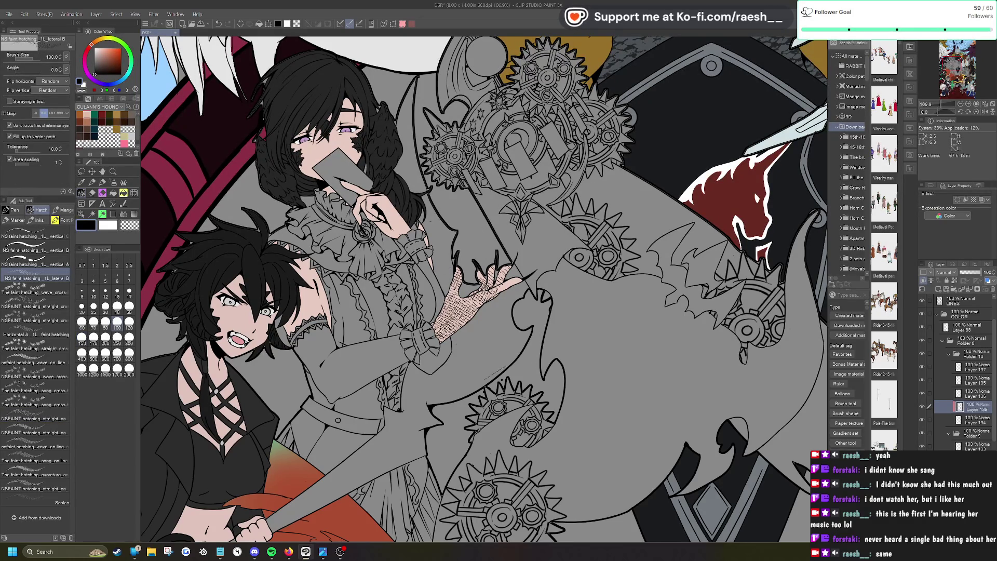
pyautogui.moveTo(482, 285); pyautogui.dragTo(449, 313)
pyautogui.moveTo(509, 268); pyautogui.dragTo(478, 293)
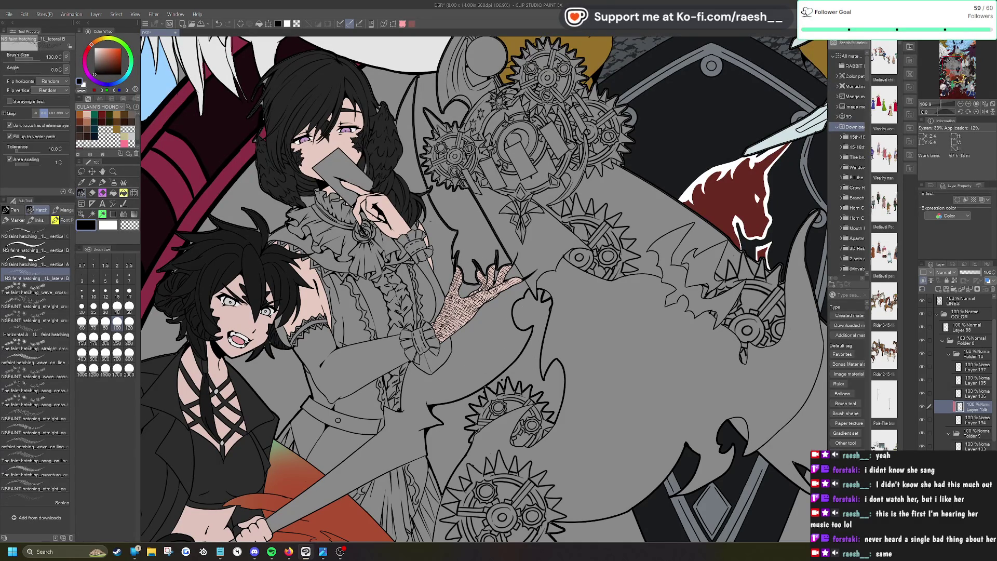
pyautogui.moveTo(462, 277); pyautogui.dragTo(445, 306)
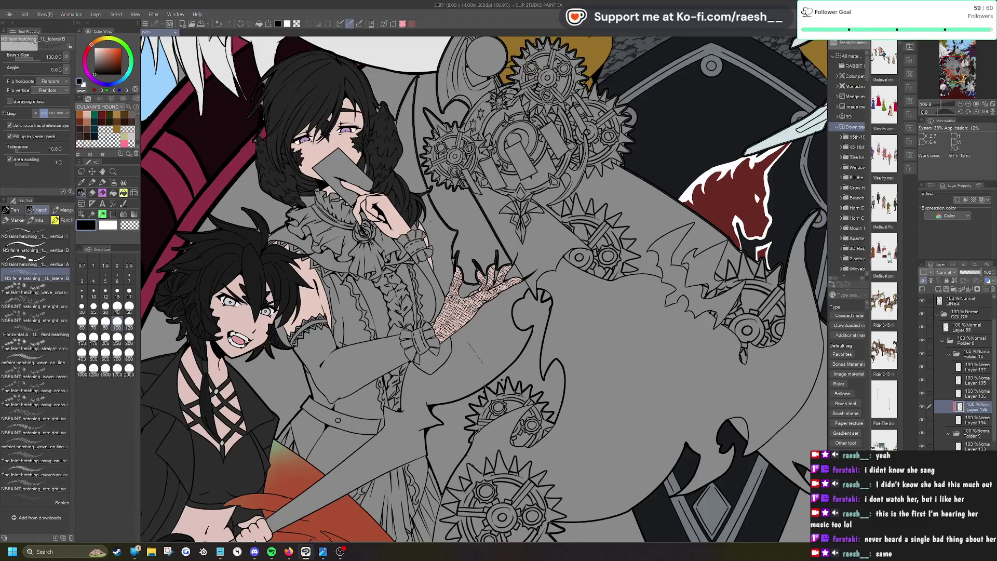
pyautogui.scroll(-5, 558, 316)
pyautogui.scroll(5, 560, 320)
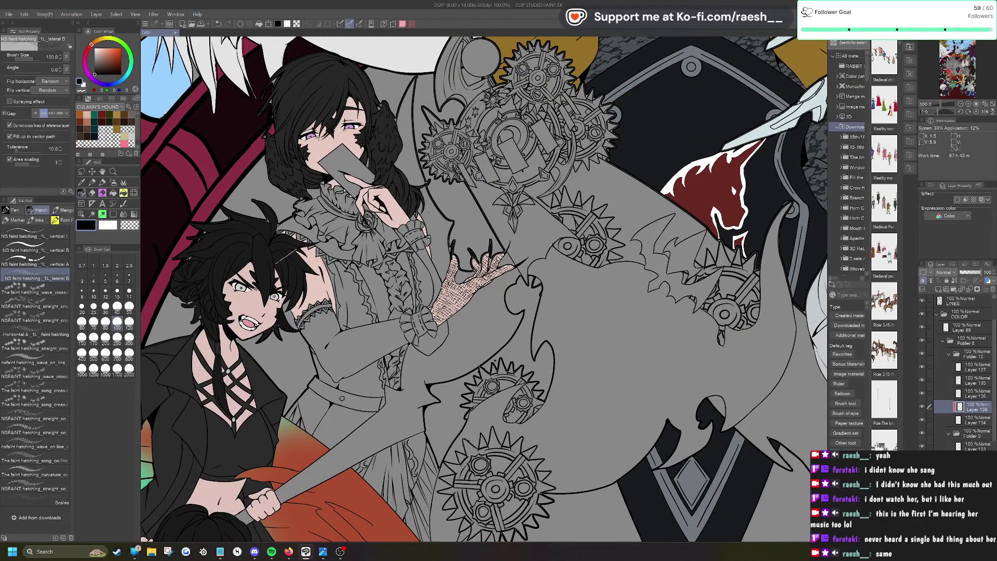
# Step: Crosshatch the fingers of the hand near the mouth
pyautogui.moveTo(358, 173)
pyautogui.mouseDown()
pyautogui.moveTo(344, 187)
pyautogui.moveTo(393, 221)
pyautogui.mouseUp()
pyautogui.hotkey('ctrl', 'z')
pyautogui.hotkey('ctrl', 'z')
pyautogui.hotkey('ctrl', 'z')
pyautogui.moveTo(348, 171)
pyautogui.mouseDown()
pyautogui.moveTo(392, 207)
pyautogui.moveTo(382, 213)
pyautogui.moveTo(387, 186)
pyautogui.moveTo(408, 228)
pyautogui.mouseUp()
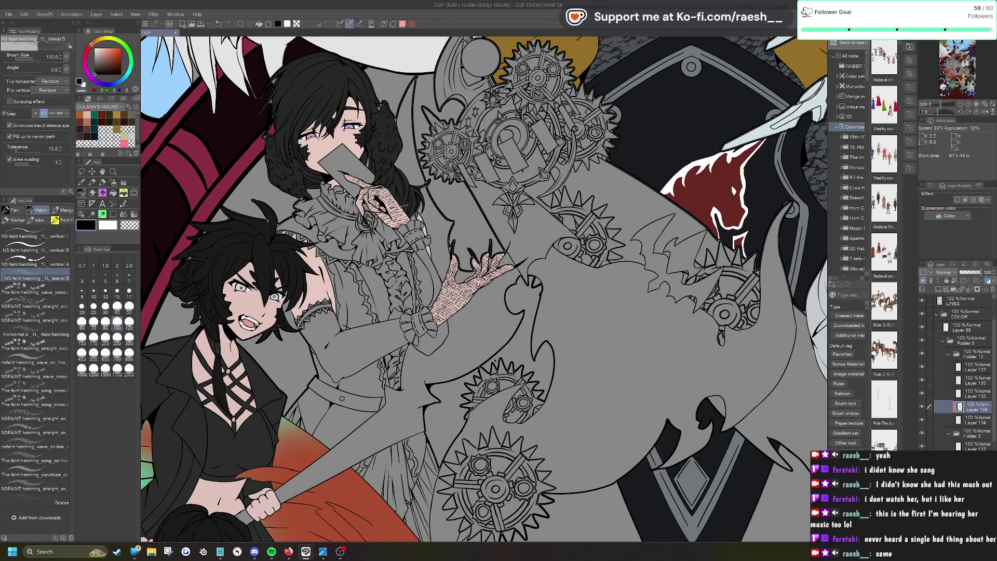
pyautogui.moveTo(389, 193); pyautogui.dragTo(408, 224)
pyautogui.moveTo(381, 165)
pyautogui.mouseDown()
pyautogui.moveTo(404, 196)
pyautogui.moveTo(391, 212)
pyautogui.mouseUp()
pyautogui.moveTo(377, 199)
pyautogui.mouseDown()
pyautogui.moveTo(407, 227)
pyautogui.moveTo(415, 207)
pyautogui.mouseUp()
pyautogui.moveTo(375, 174)
pyautogui.mouseDown()
pyautogui.moveTo(387, 189)
pyautogui.moveTo(358, 184)
pyautogui.moveTo(377, 208)
pyautogui.moveTo(397, 181)
pyautogui.mouseUp()
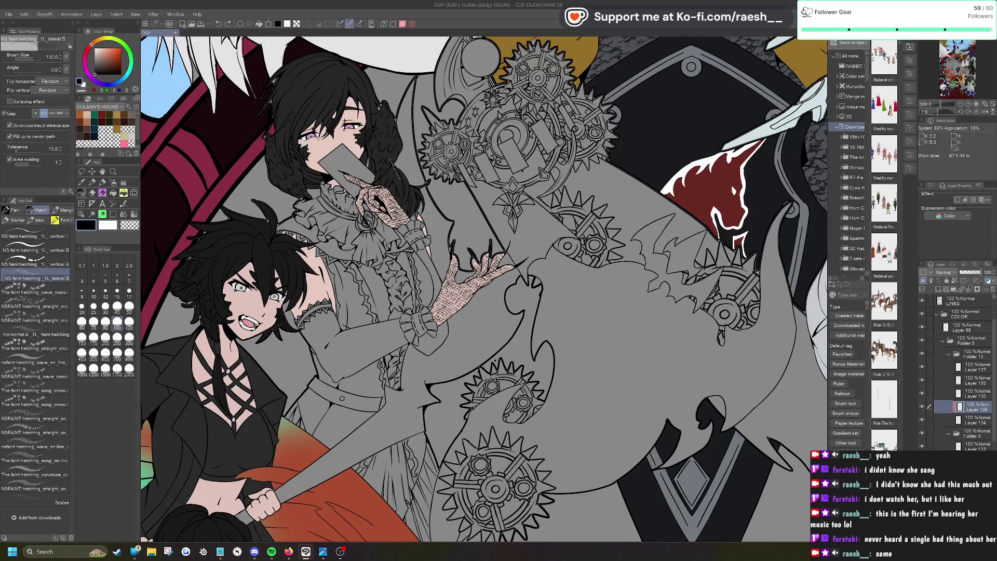
# Step: Darken the crosshatching on the lower hand
pyautogui.hotkey('ctrl', '0')
pyautogui.scroll(1, 508, 329)
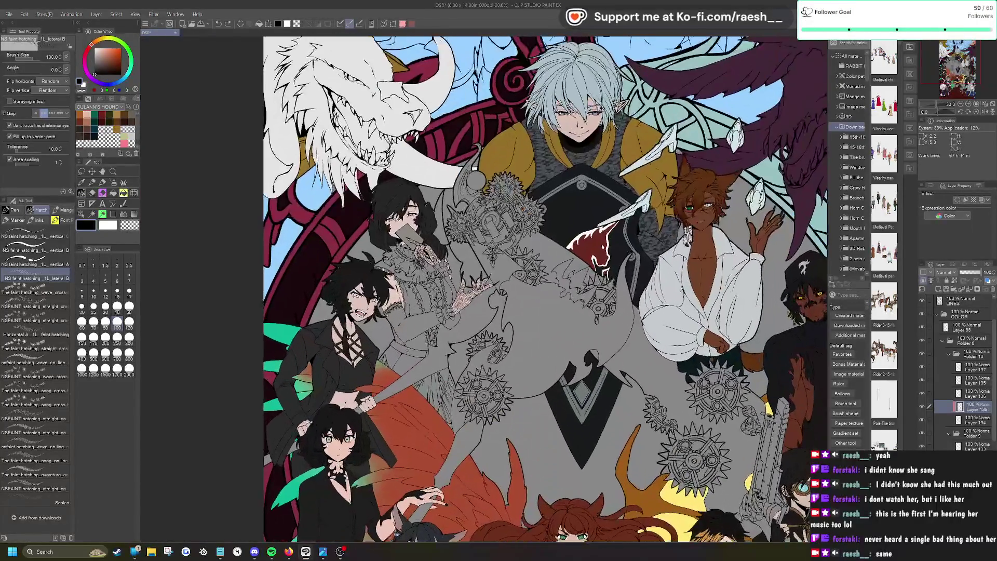
pyautogui.scroll(1, 507, 330)
pyautogui.moveTo(436, 302); pyautogui.dragTo(464, 280)
# Step: Set the hatching layer to Multiply at 96% opacity
pyautogui.hotkey('ctrl', '0')
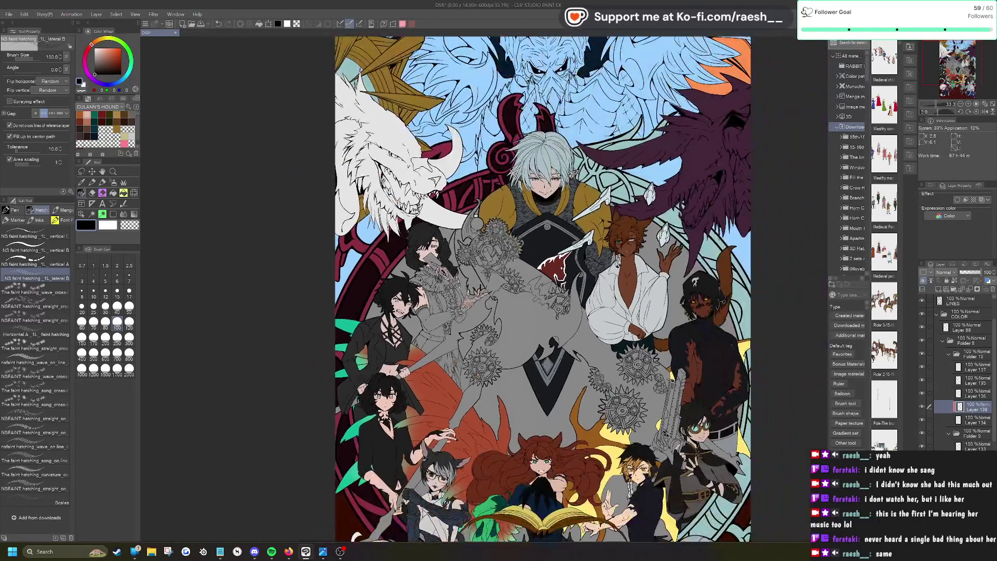
pyautogui.scroll(2, 503, 288)
pyautogui.click(944, 272)
pyautogui.click(952, 297)
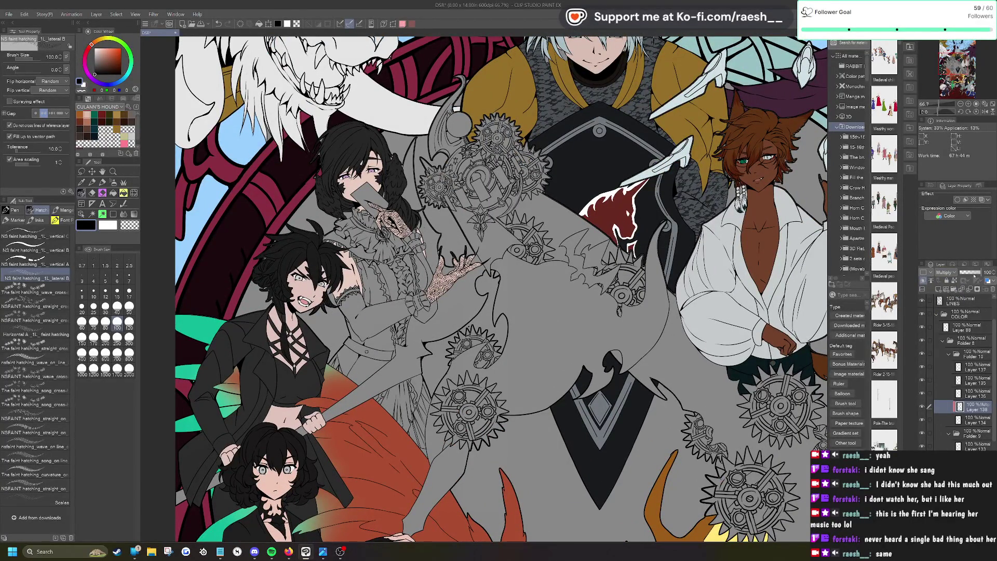
pyautogui.moveTo(979, 272); pyautogui.dragTo(967, 272)
pyautogui.hotkey('ctrl', '+')
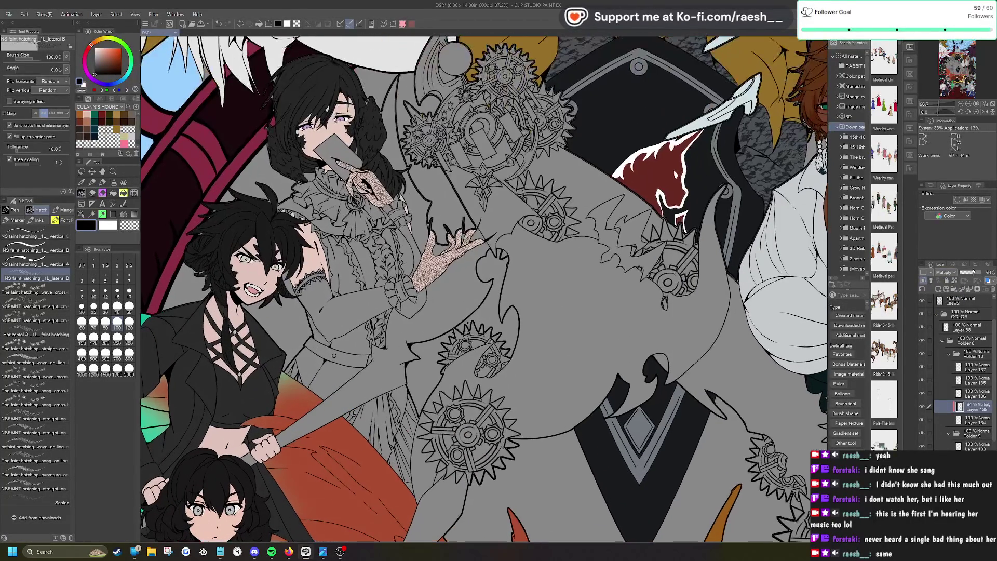
pyautogui.moveTo(967, 272); pyautogui.dragTo(978, 272)
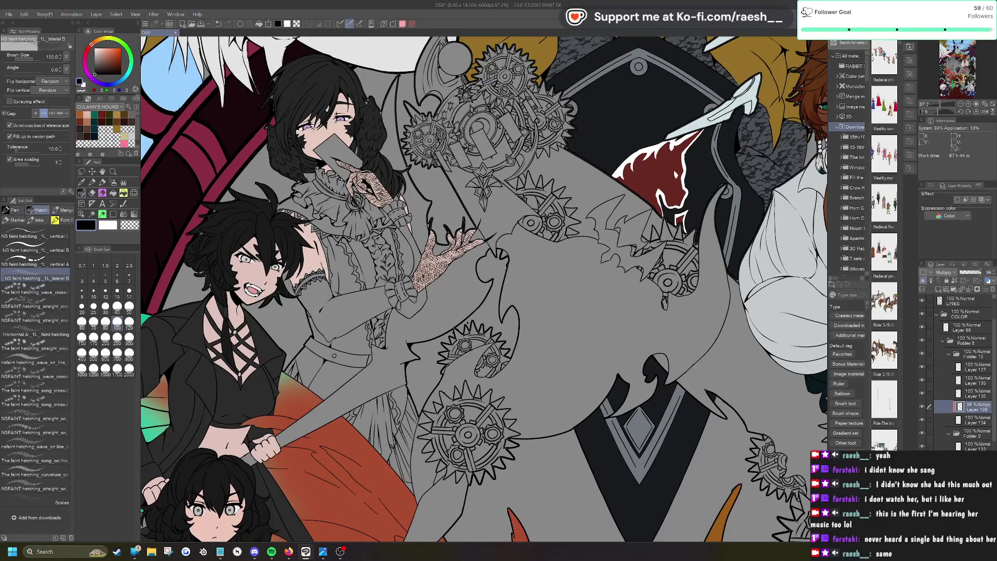
pyautogui.hotkey('ctrl', '-')
pyautogui.hotkey('ctrl', '-')
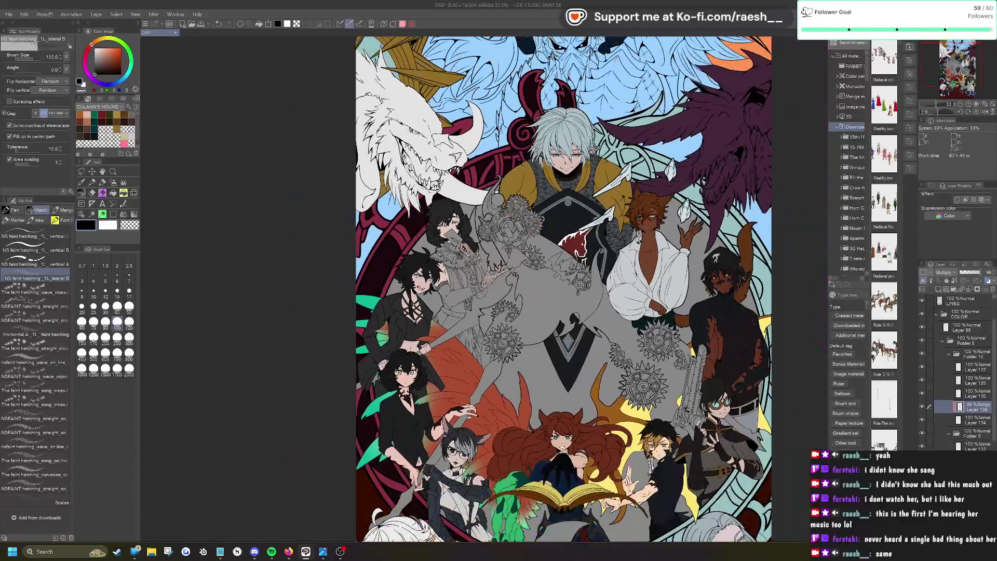
pyautogui.scroll(10, 488, 274)
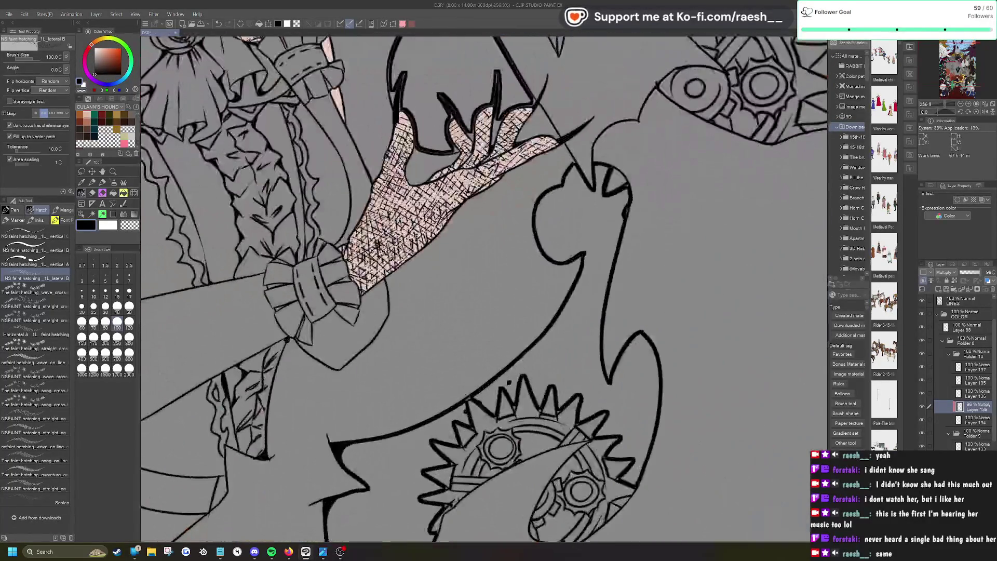
# Step: Erase stray hatch lines and soften the hand's lower edge with the Kneaded eraser
pyautogui.press('e')
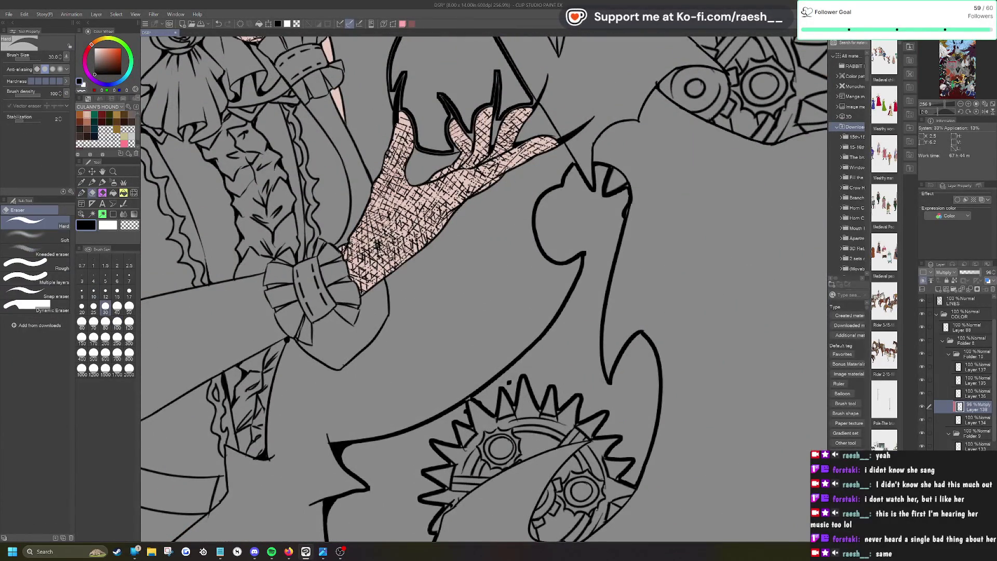
pyautogui.moveTo(387, 234); pyautogui.dragTo(378, 245)
pyautogui.scroll(-8, 500, 306)
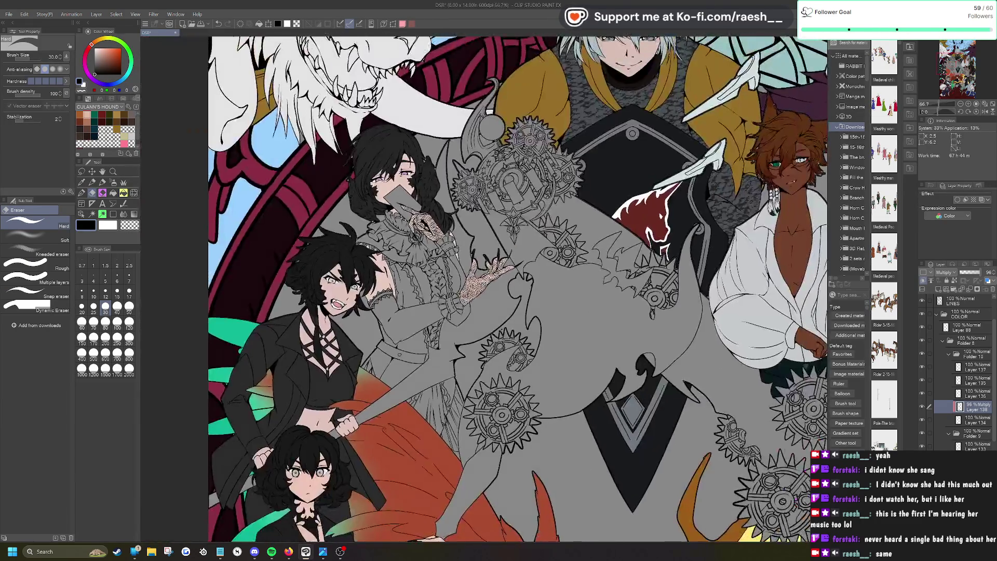
pyautogui.scroll(3, 483, 270)
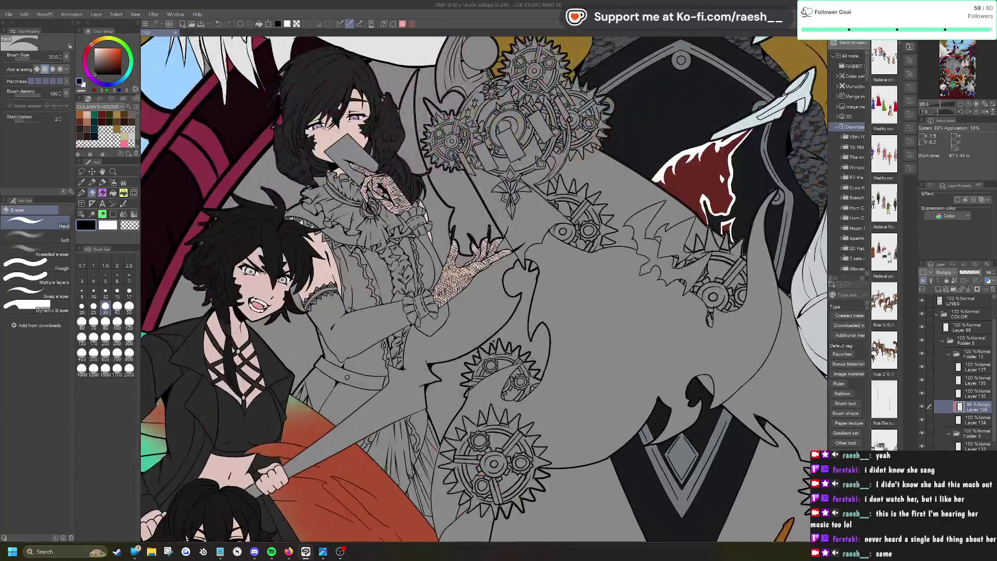
pyautogui.click(37, 236)
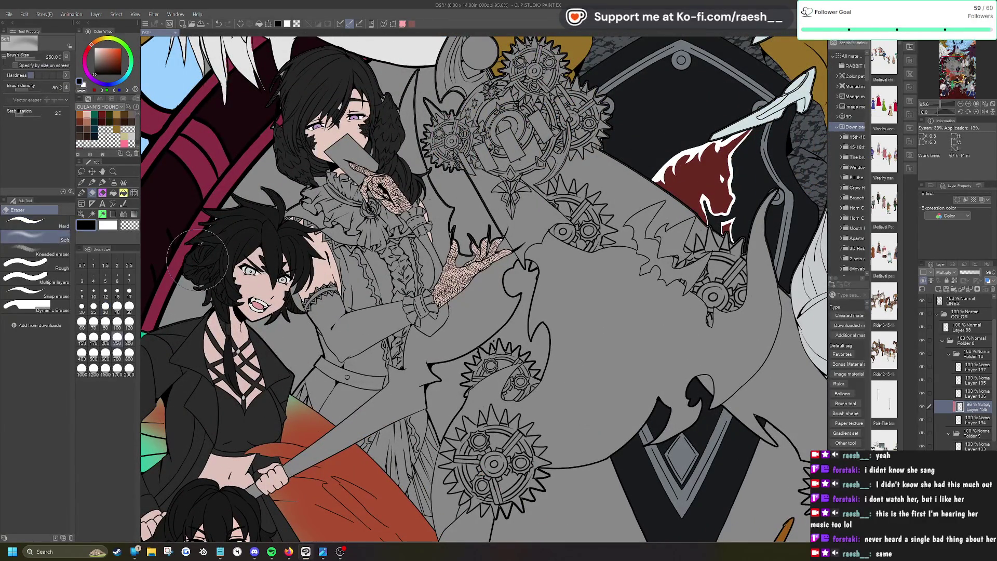
pyautogui.click(37, 251)
pyautogui.moveTo(443, 276)
pyautogui.mouseDown()
pyautogui.moveTo(441, 288)
pyautogui.moveTo(473, 286)
pyautogui.mouseUp()
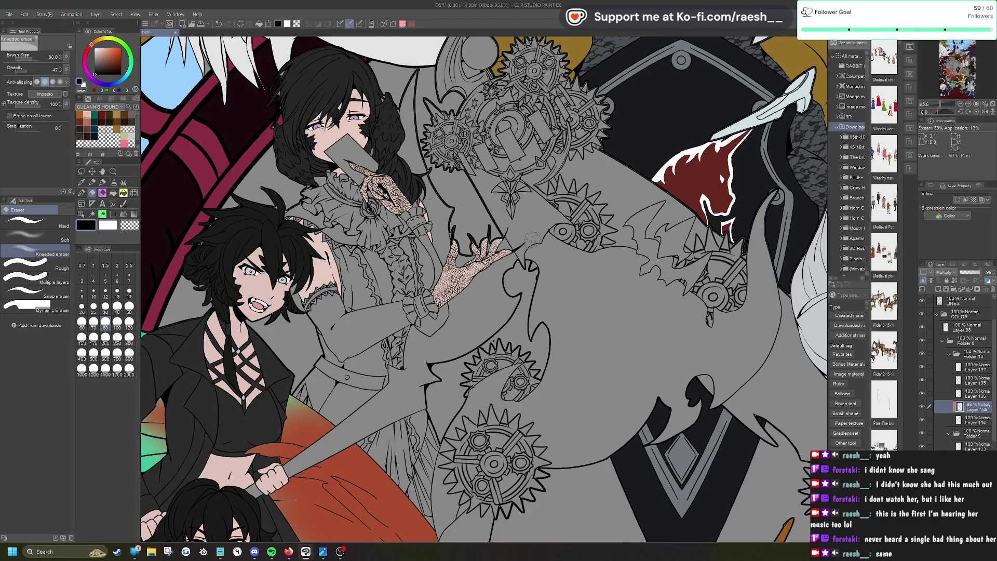
pyautogui.scroll(-4, 520, 223)
pyautogui.scroll(1, 559, 327)
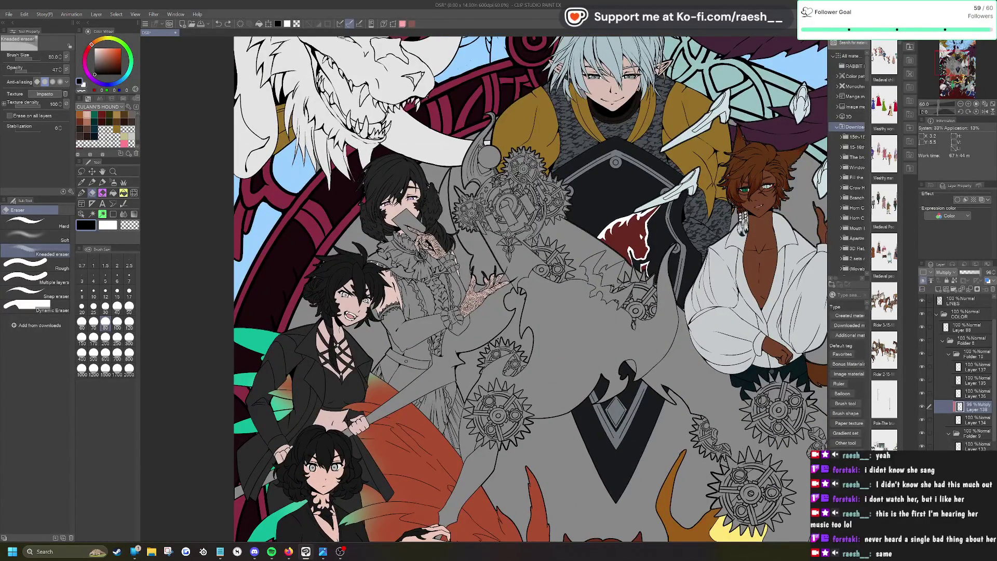
pyautogui.scroll(-1, 514, 309)
pyautogui.scroll(-1, 499, 348)
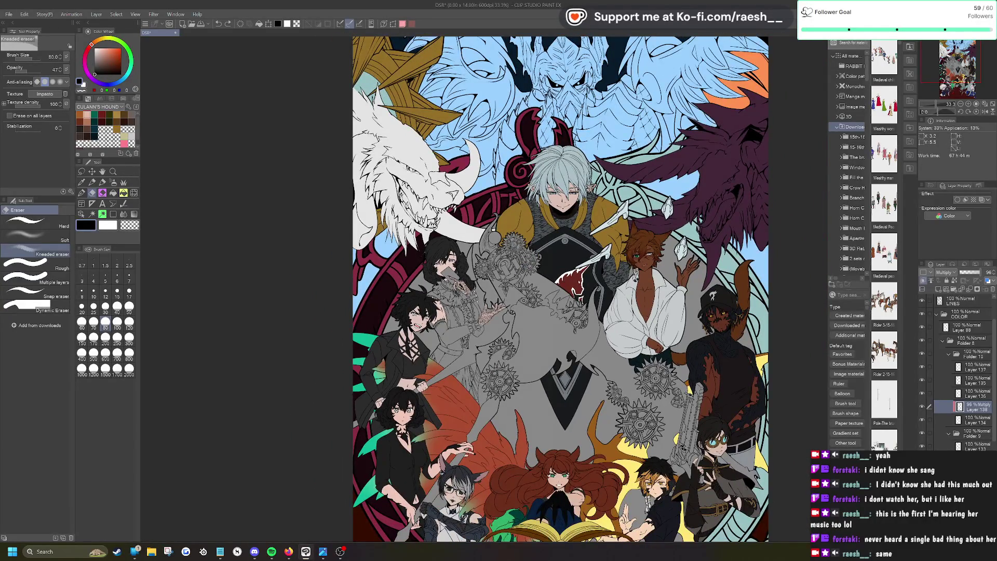
pyautogui.scroll(3, 514, 323)
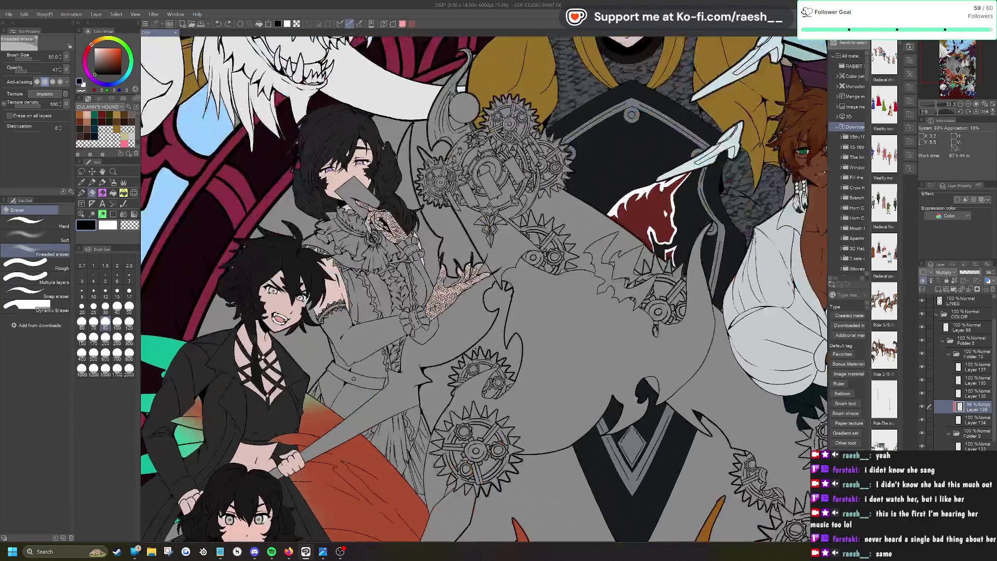
pyautogui.click(979, 366)
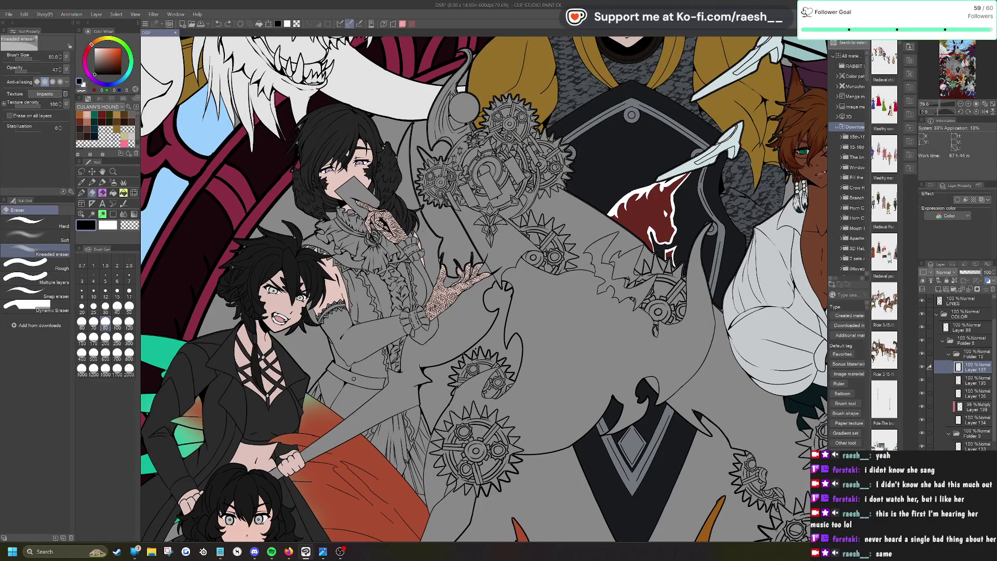
# Step: On a new layer, select the sleeves, dress, collar ruffle and arm area and fill them dark grey (26,25,25)
pyautogui.click(937, 290)
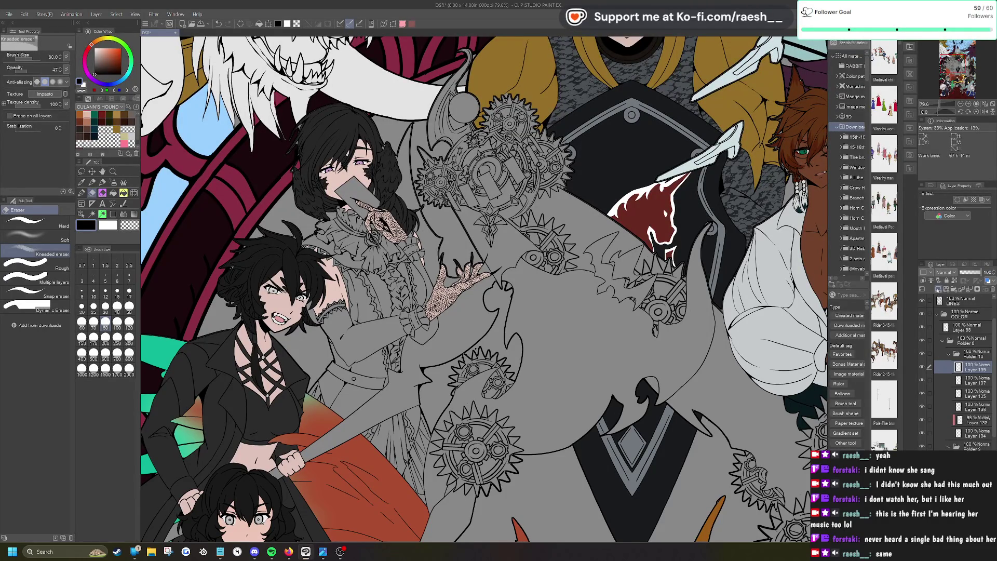
pyautogui.click(92, 214)
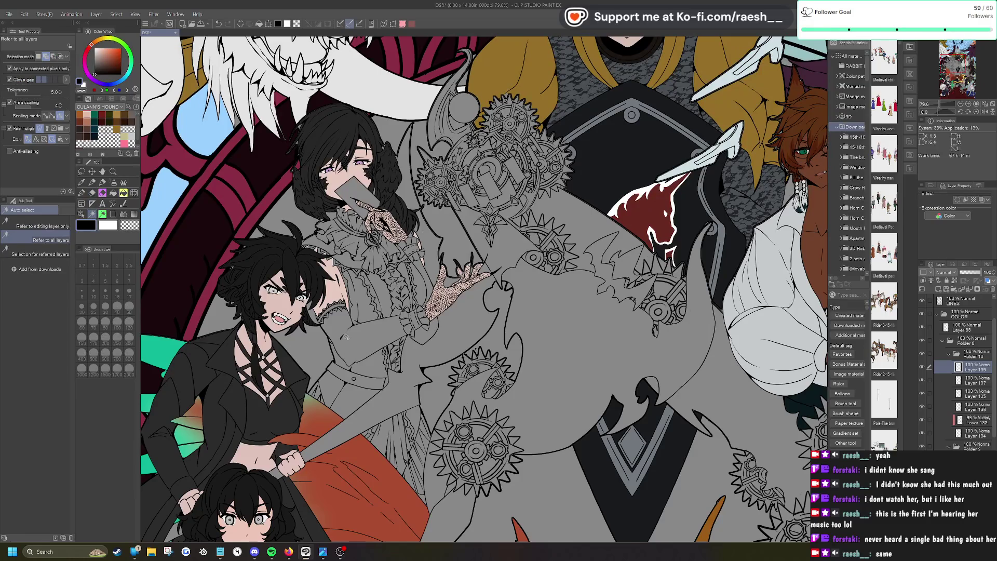
pyautogui.click(349, 338)
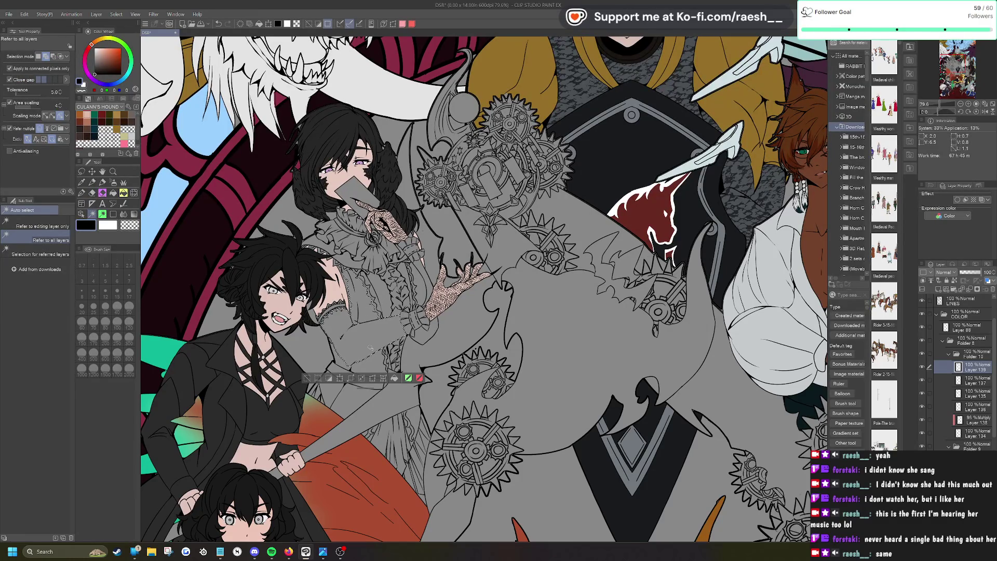
pyautogui.click(421, 285)
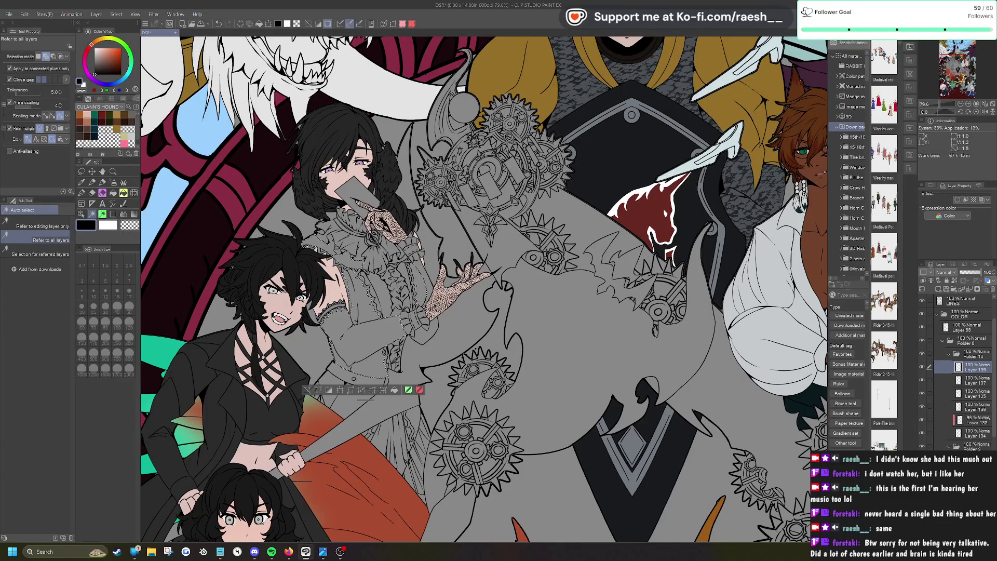
pyautogui.scroll(5, 358, 223)
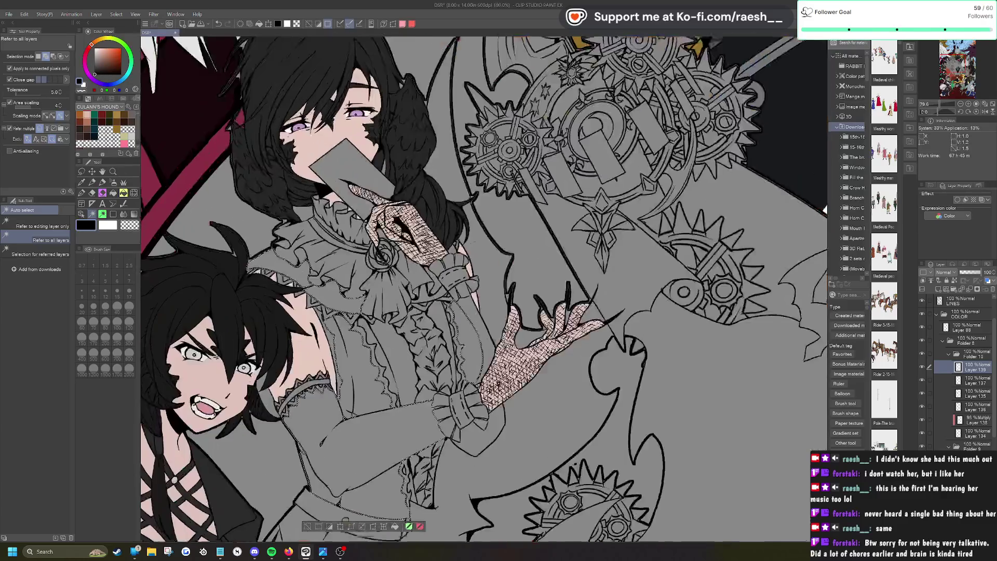
pyautogui.click(319, 263)
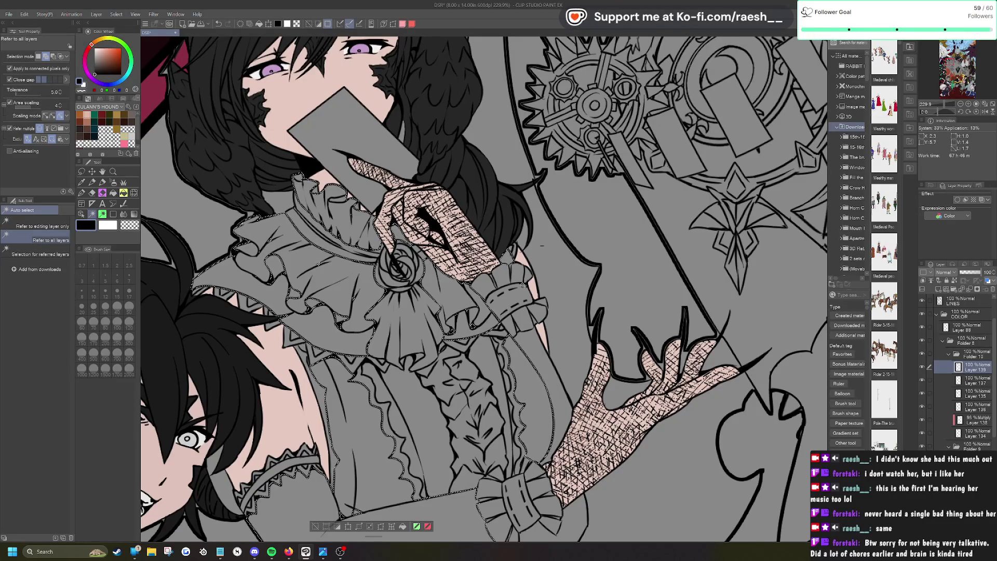
pyautogui.click(552, 375)
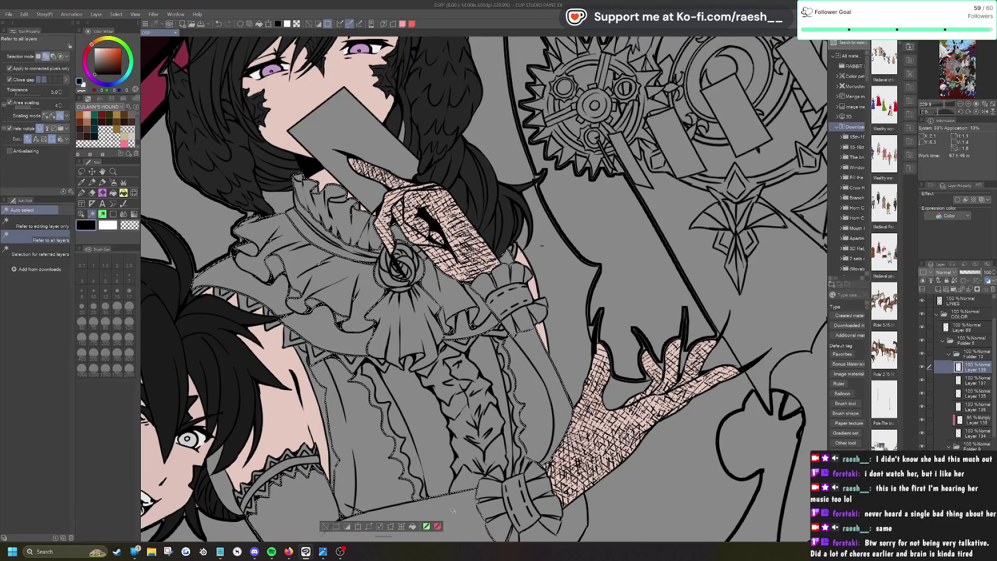
pyautogui.scroll(-5, 541, 245)
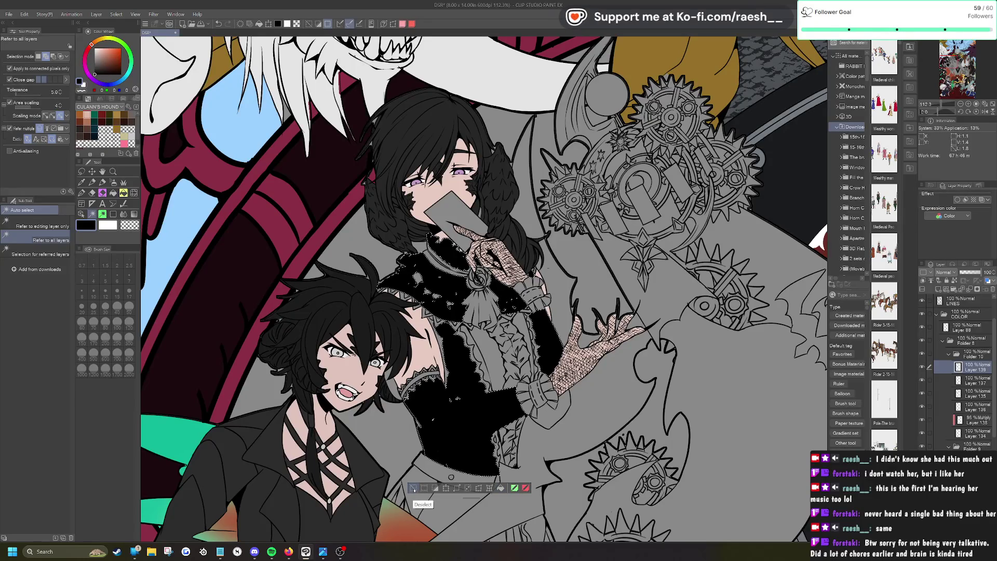
pyautogui.click(97, 69)
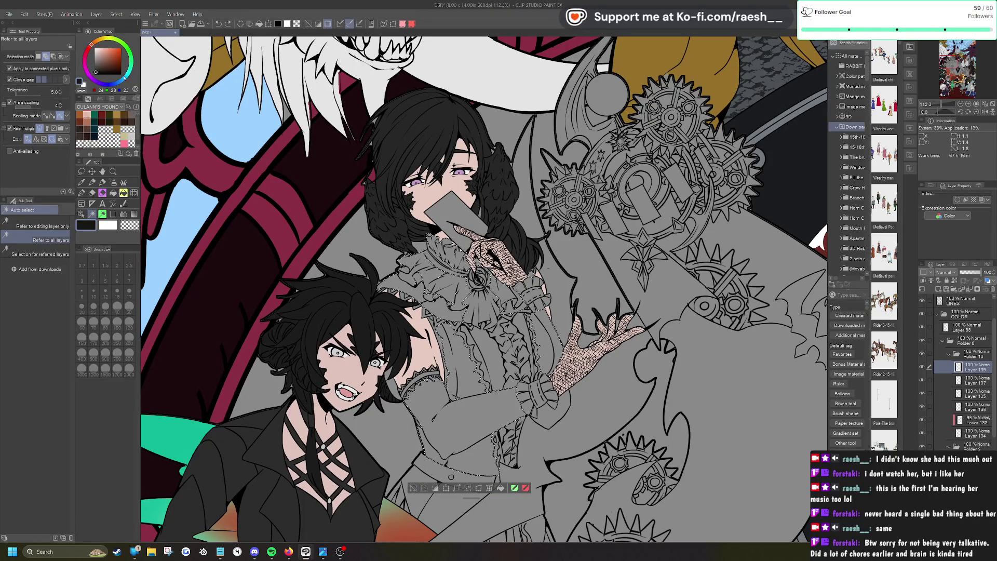
pyautogui.click(500, 487)
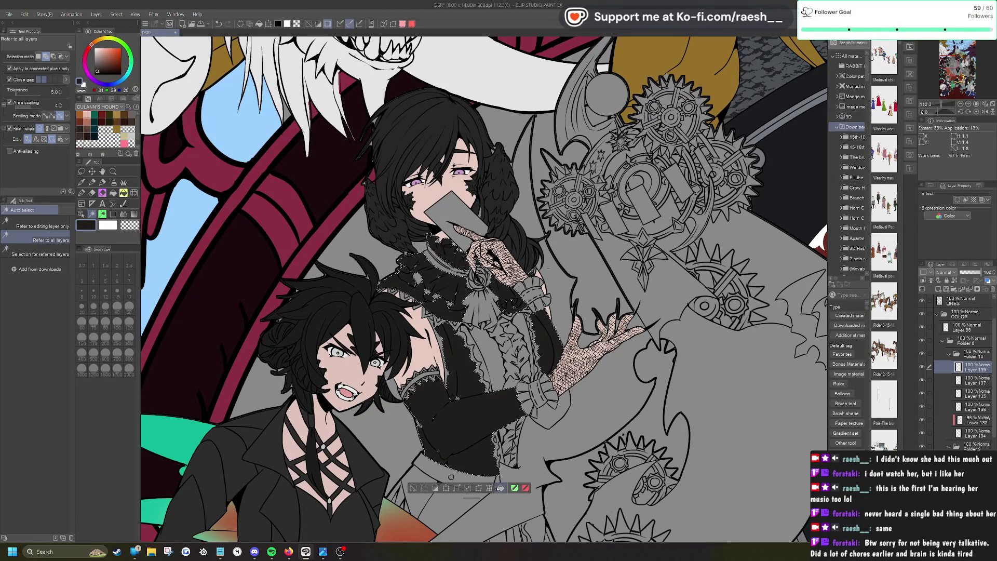
pyautogui.hotkey('ctrl', 'd')
pyautogui.hotkey('ctrl', '+')
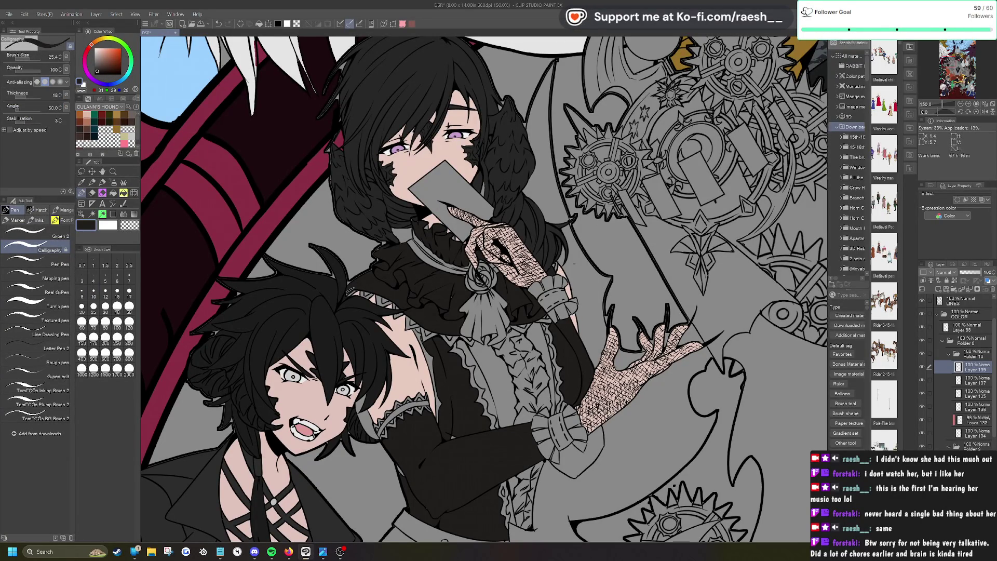
# Step: With G-pen 2 at size 30, ink the grey gaps between hair strands and the collar ruffle
pyautogui.click(47, 232)
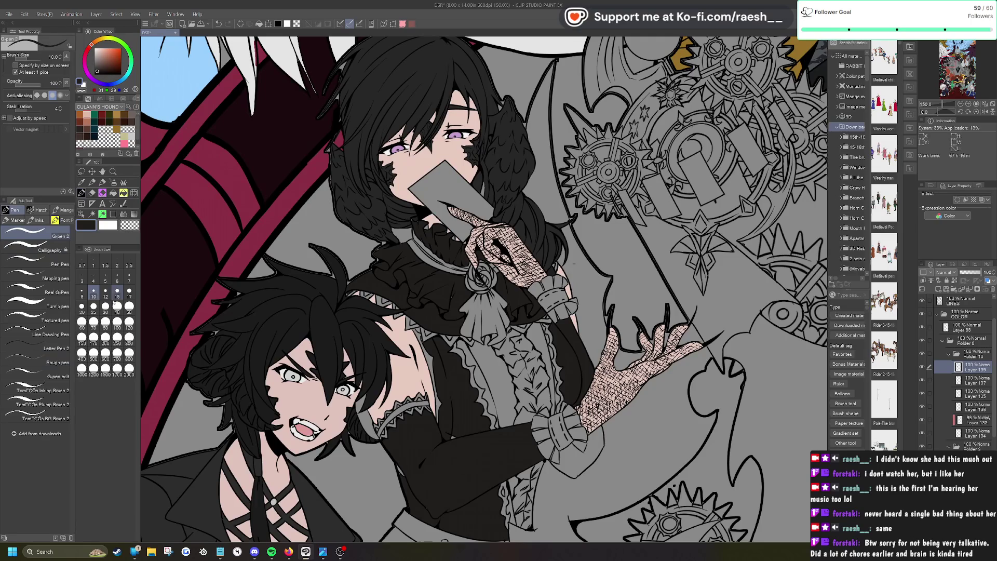
pyautogui.click(105, 307)
pyautogui.scroll(5, 290, 301)
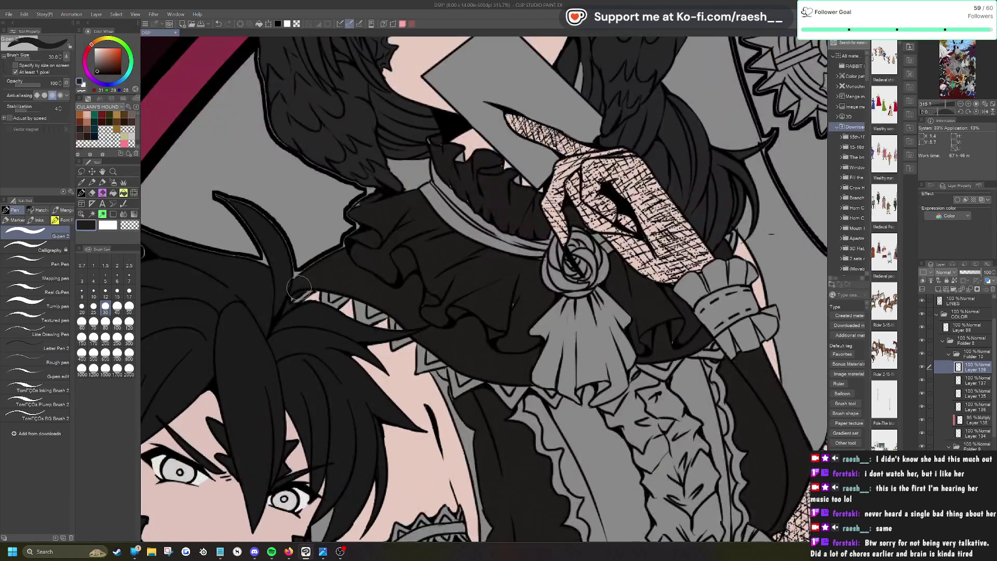
pyautogui.moveTo(294, 297)
pyautogui.mouseDown()
pyautogui.moveTo(314, 287)
pyautogui.moveTo(324, 300)
pyautogui.moveTo(340, 294)
pyautogui.moveTo(324, 295)
pyautogui.moveTo(370, 308)
pyautogui.moveTo(359, 312)
pyautogui.moveTo(364, 324)
pyautogui.moveTo(398, 296)
pyautogui.moveTo(385, 311)
pyautogui.mouseUp()
pyautogui.scroll(-10, 398, 296)
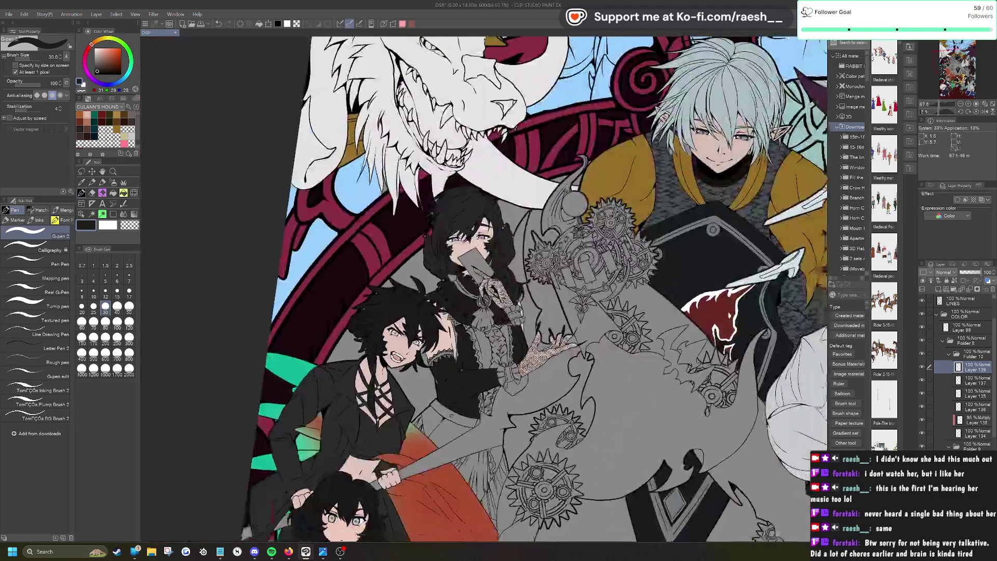
pyautogui.scroll(9, 425, 250)
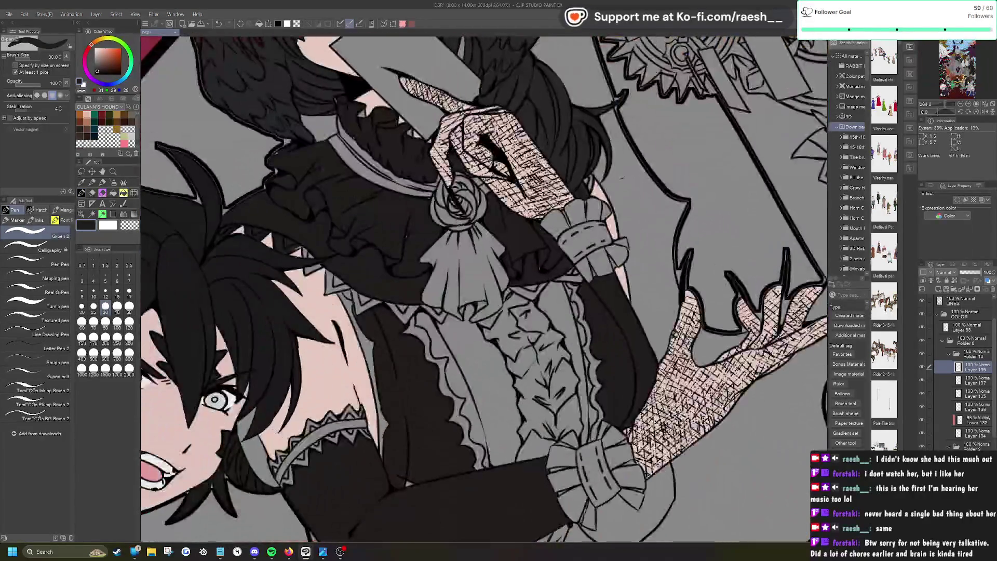
pyautogui.moveTo(290, 248)
pyautogui.mouseDown()
pyautogui.moveTo(307, 239)
pyautogui.moveTo(307, 253)
pyautogui.moveTo(325, 252)
pyautogui.moveTo(363, 332)
pyautogui.moveTo(359, 316)
pyautogui.moveTo(386, 439)
pyautogui.moveTo(373, 302)
pyautogui.moveTo(362, 299)
pyautogui.mouseUp()
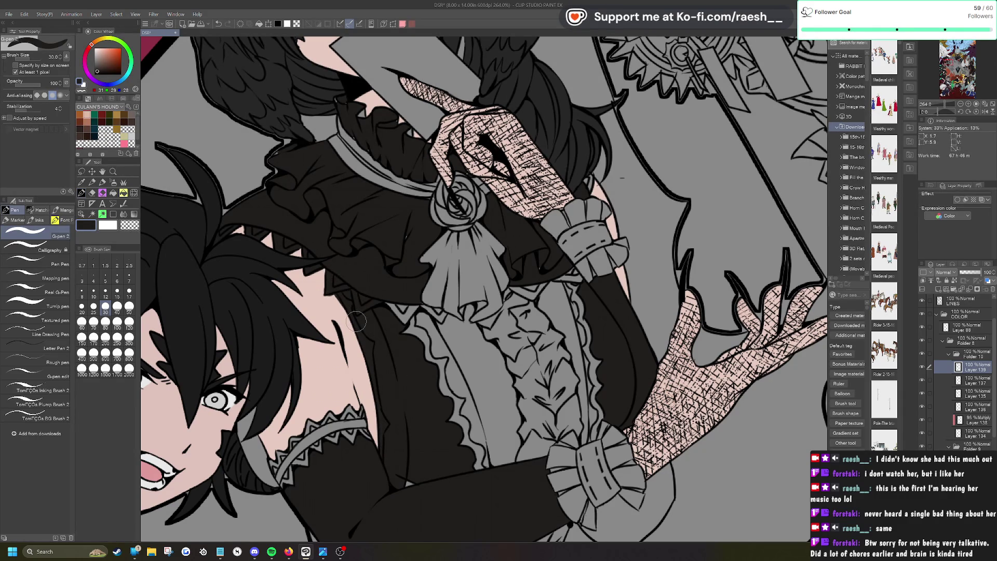
pyautogui.press('e')
pyautogui.press('e')
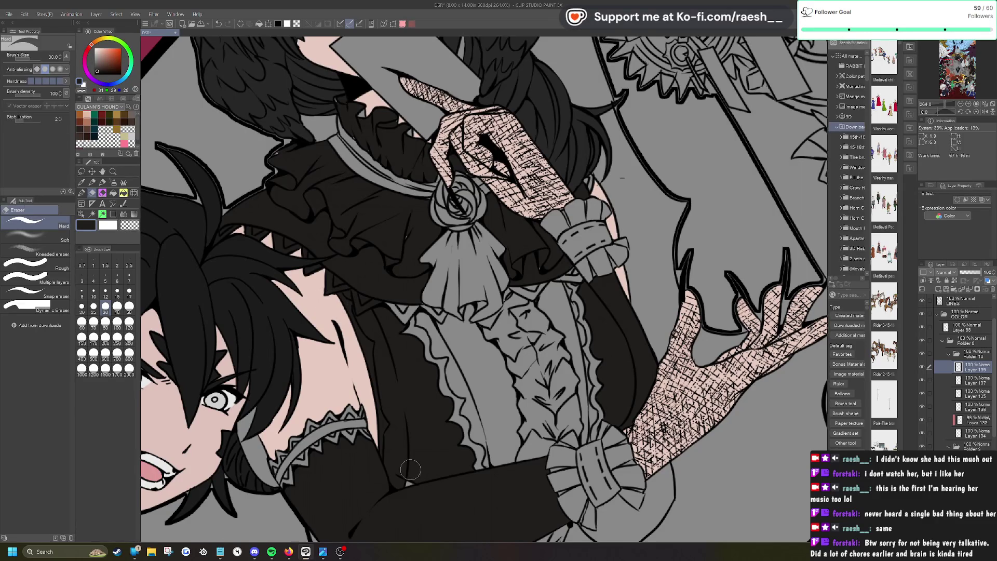
pyautogui.press('p')
# Step: Ink the sleeve-edge sliver and lace strand at size 20, then erase stray ink on the pink strand
pyautogui.moveTo(373, 312)
pyautogui.mouseDown()
pyautogui.moveTo(393, 292)
pyautogui.moveTo(382, 270)
pyautogui.mouseUp()
pyautogui.moveTo(383, 368)
pyautogui.mouseDown()
pyautogui.moveTo(366, 421)
pyautogui.moveTo(364, 411)
pyautogui.mouseUp()
pyautogui.moveTo(444, 457); pyautogui.dragTo(474, 474)
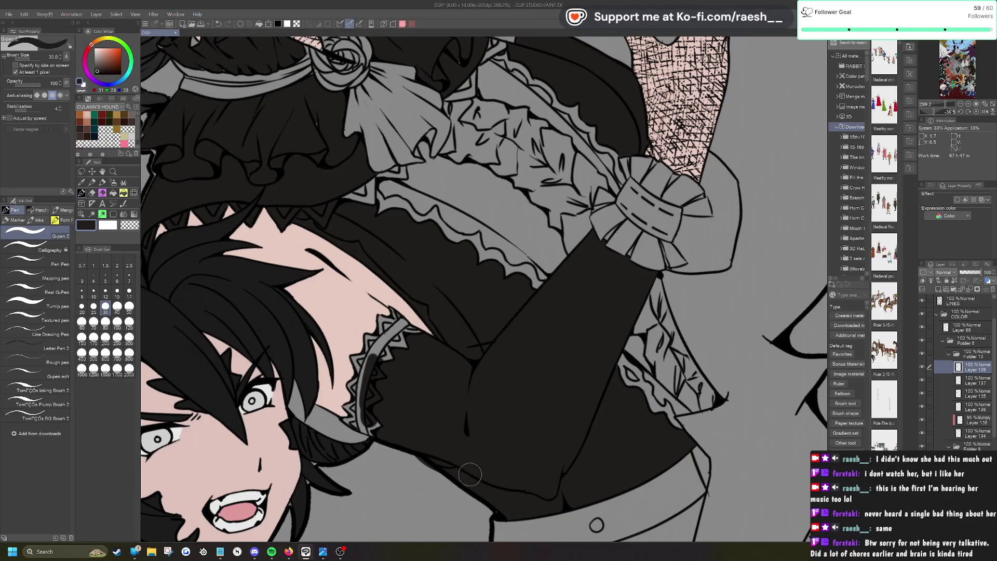
pyautogui.moveTo(364, 398); pyautogui.dragTo(349, 408)
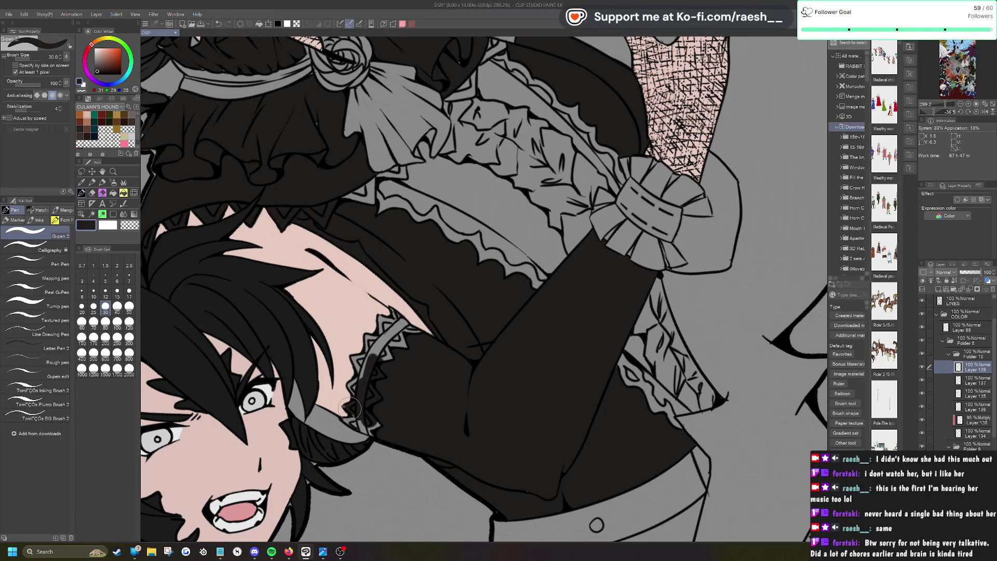
pyautogui.click(93, 307)
pyautogui.click(84, 308)
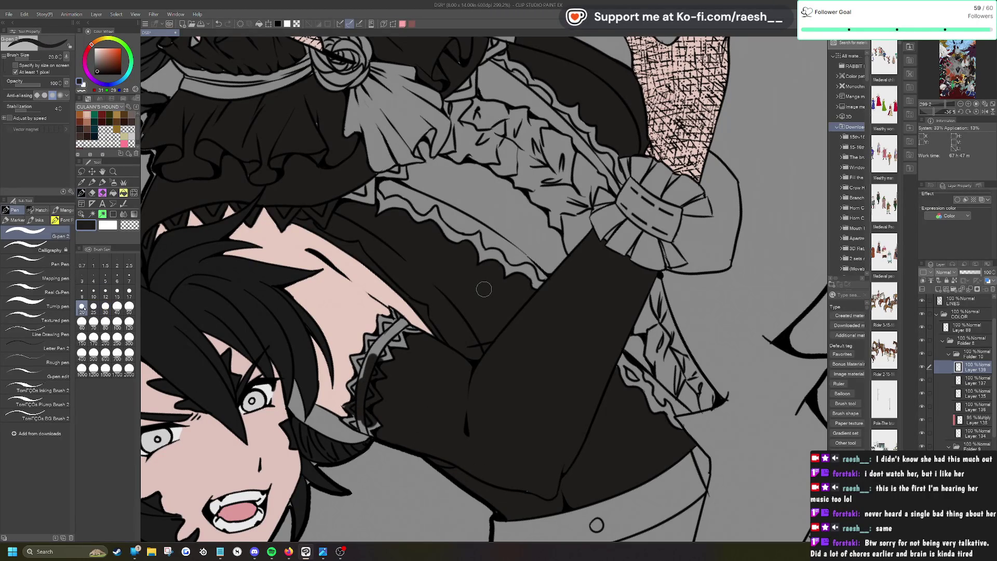
pyautogui.moveTo(357, 411)
pyautogui.mouseDown()
pyautogui.moveTo(345, 422)
pyautogui.moveTo(379, 431)
pyautogui.moveTo(357, 410)
pyautogui.mouseUp()
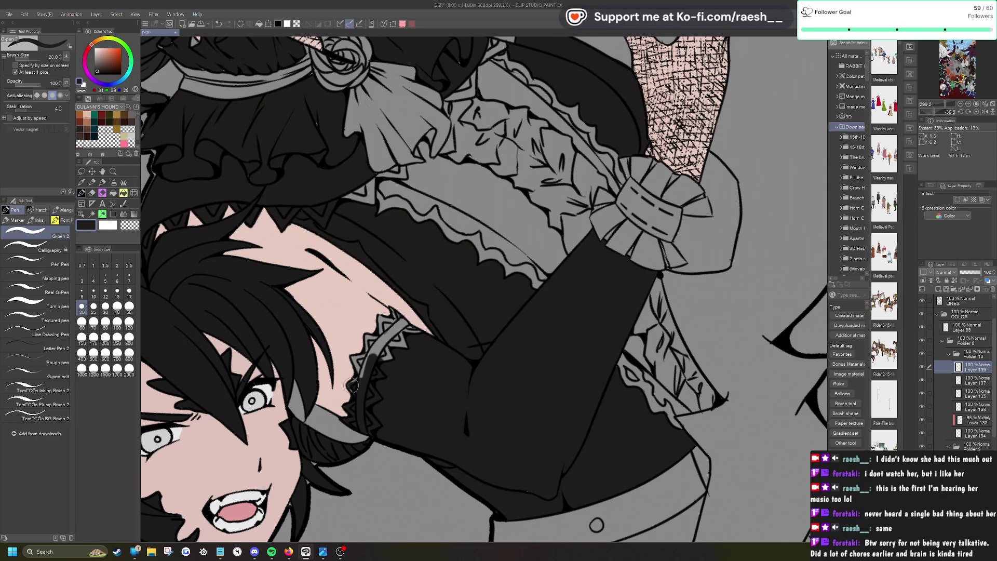
pyautogui.moveTo(352, 388)
pyautogui.mouseDown()
pyautogui.moveTo(355, 358)
pyautogui.moveTo(364, 379)
pyautogui.moveTo(366, 343)
pyautogui.moveTo(390, 327)
pyautogui.moveTo(390, 307)
pyautogui.moveTo(431, 342)
pyautogui.moveTo(400, 343)
pyautogui.moveTo(383, 368)
pyautogui.moveTo(370, 354)
pyautogui.mouseUp()
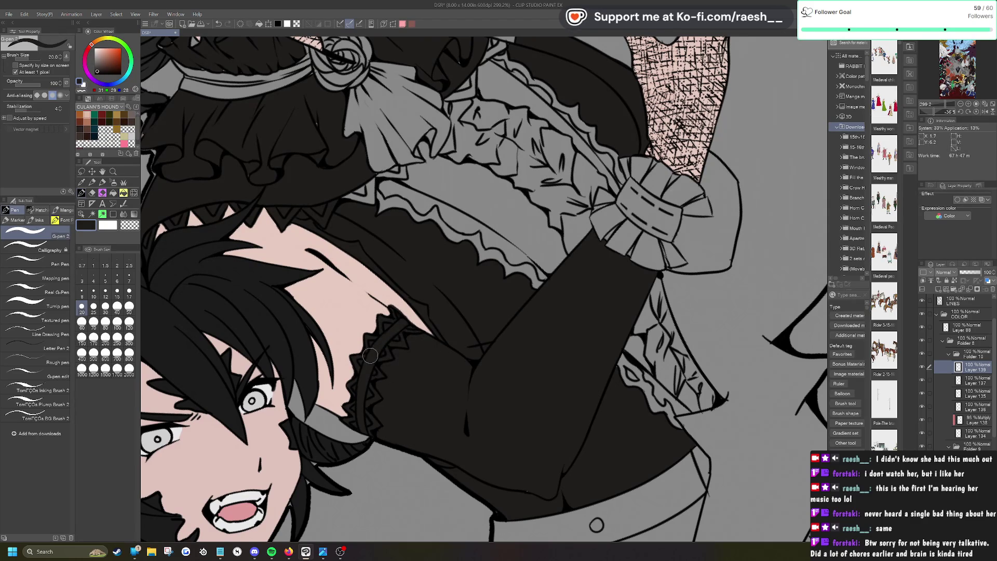
pyautogui.scroll(3, 365, 366)
pyautogui.press('e')
pyautogui.moveTo(387, 252)
pyautogui.mouseDown()
pyautogui.moveTo(385, 290)
pyautogui.moveTo(401, 304)
pyautogui.mouseUp()
# Step: Paint the bow-shaped wrist cuff solid near-black across its top, right edge and lower edge
pyautogui.scroll(-10, 401, 303)
pyautogui.scroll(2, 401, 303)
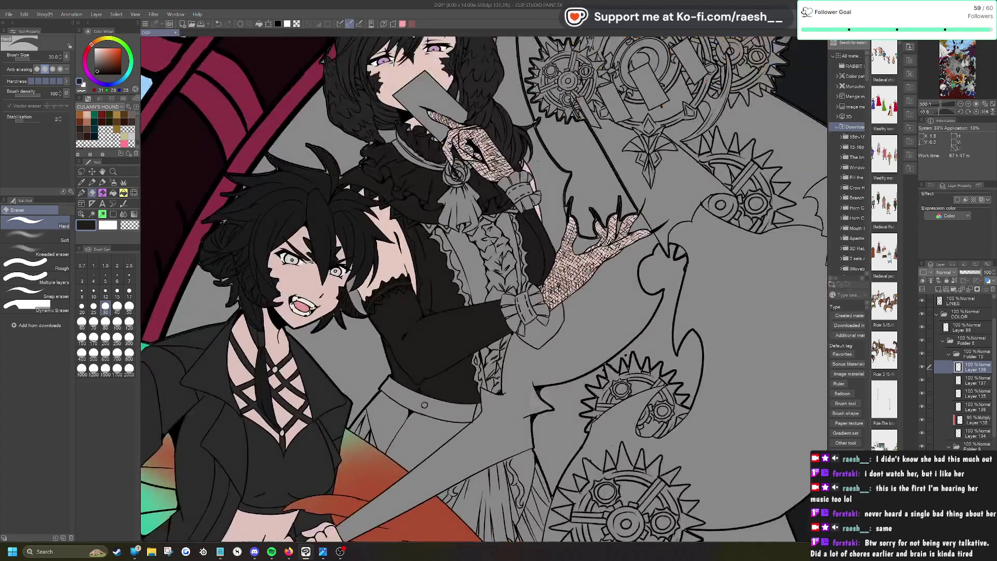
pyautogui.scroll(2, 602, 333)
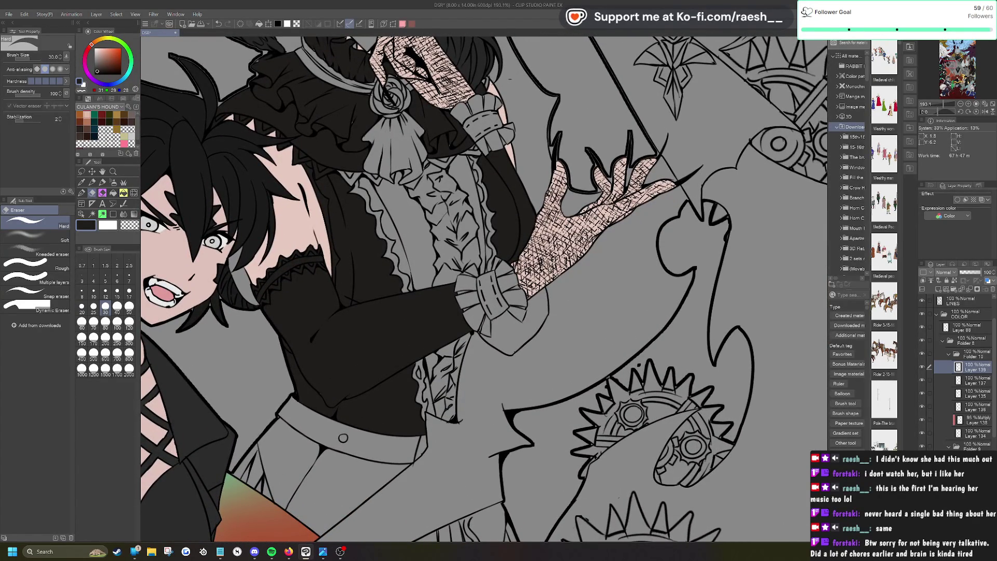
pyautogui.scroll(2, 553, 205)
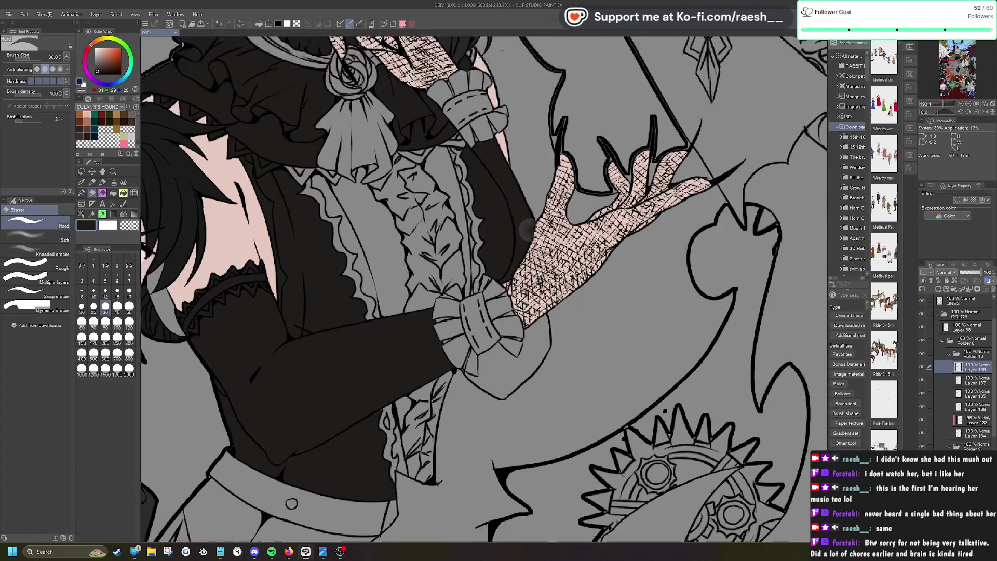
pyautogui.scroll(2, 520, 260)
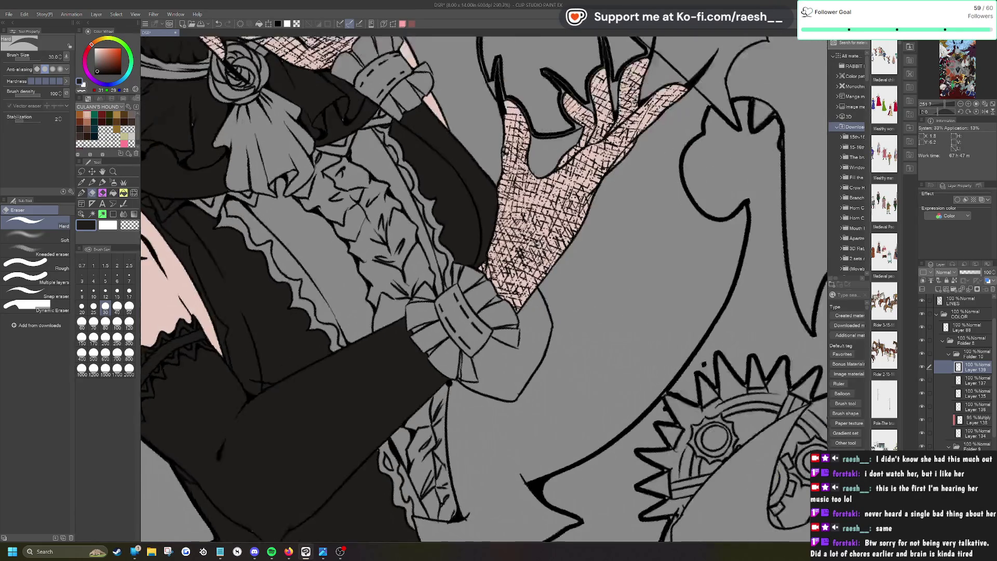
pyautogui.press('p')
pyautogui.moveTo(503, 333)
pyautogui.mouseDown()
pyautogui.moveTo(527, 292)
pyautogui.moveTo(542, 332)
pyautogui.moveTo(503, 370)
pyautogui.mouseUp()
pyautogui.moveTo(527, 306); pyautogui.dragTo(503, 343)
pyautogui.moveTo(500, 348); pyautogui.dragTo(481, 360)
pyautogui.moveTo(450, 283)
pyautogui.mouseDown()
pyautogui.moveTo(426, 309)
pyautogui.moveTo(407, 289)
pyautogui.moveTo(415, 317)
pyautogui.moveTo(416, 301)
pyautogui.moveTo(430, 297)
pyautogui.moveTo(410, 329)
pyautogui.moveTo(450, 370)
pyautogui.moveTo(483, 377)
pyautogui.mouseUp()
pyautogui.hotkey('ctrl', '+')
pyautogui.moveTo(448, 340)
pyautogui.mouseDown()
pyautogui.moveTo(431, 332)
pyautogui.moveTo(493, 381)
pyautogui.moveTo(461, 369)
pyautogui.moveTo(535, 343)
pyautogui.moveTo(499, 379)
pyautogui.moveTo(550, 332)
pyautogui.moveTo(564, 261)
pyautogui.moveTo(550, 311)
pyautogui.moveTo(506, 333)
pyautogui.moveTo(444, 326)
pyautogui.moveTo(467, 345)
pyautogui.moveTo(441, 306)
pyautogui.moveTo(465, 296)
pyautogui.moveTo(427, 281)
pyautogui.moveTo(465, 259)
pyautogui.moveTo(465, 208)
pyautogui.moveTo(478, 197)
pyautogui.moveTo(472, 213)
pyautogui.moveTo(494, 207)
pyautogui.moveTo(538, 314)
pyautogui.moveTo(477, 260)
pyautogui.moveTo(475, 218)
pyautogui.moveTo(507, 289)
pyautogui.mouseUp()
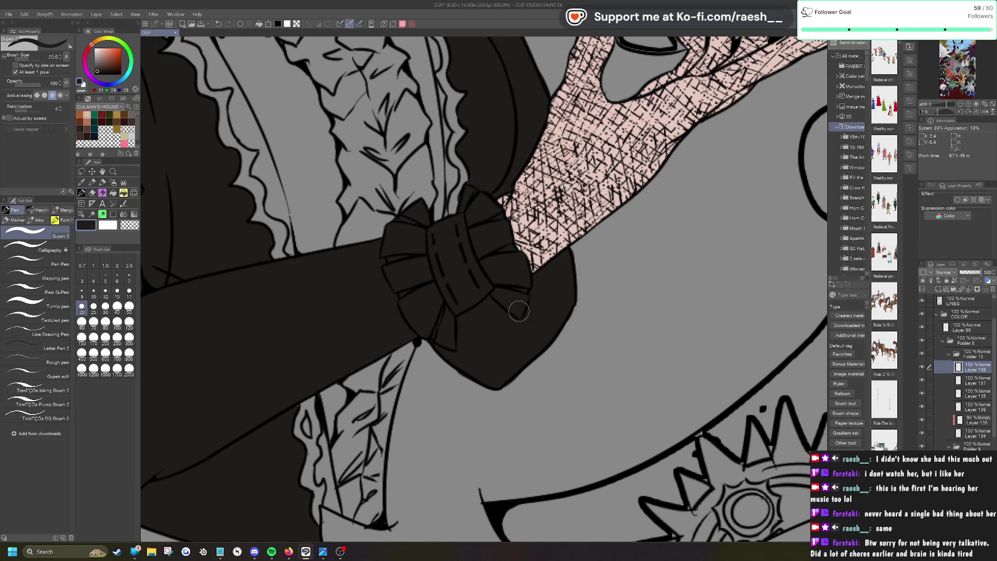
# Step: Ink the finger-rose spot, band-cuff gap, grey glove strap and cuff solid dark
pyautogui.scroll(-5, 518, 311)
pyautogui.scroll(3, 522, 270)
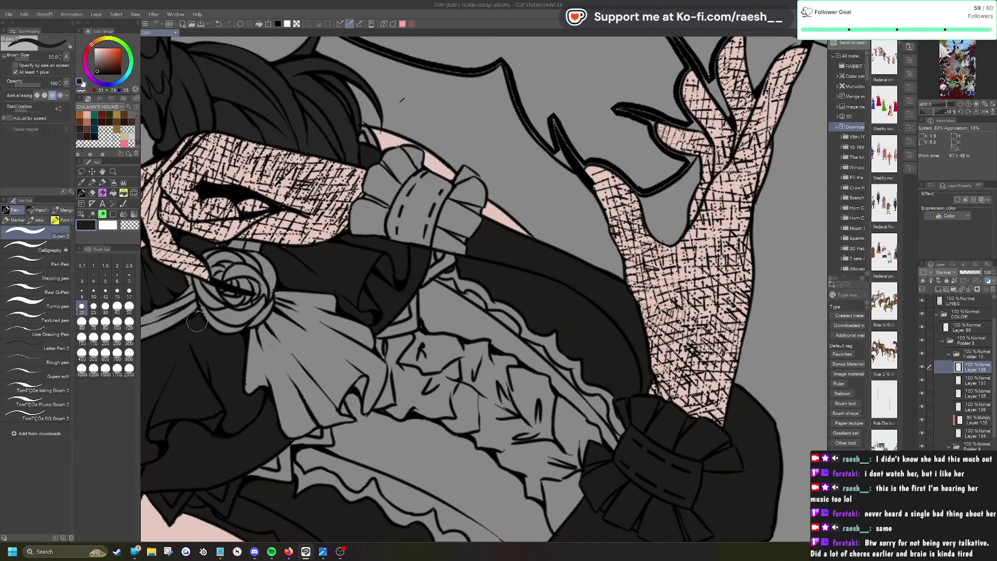
pyautogui.moveTo(197, 246); pyautogui.dragTo(205, 251)
pyautogui.moveTo(379, 238)
pyautogui.mouseDown()
pyautogui.moveTo(358, 210)
pyautogui.moveTo(355, 220)
pyautogui.moveTo(384, 207)
pyautogui.moveTo(381, 174)
pyautogui.mouseUp()
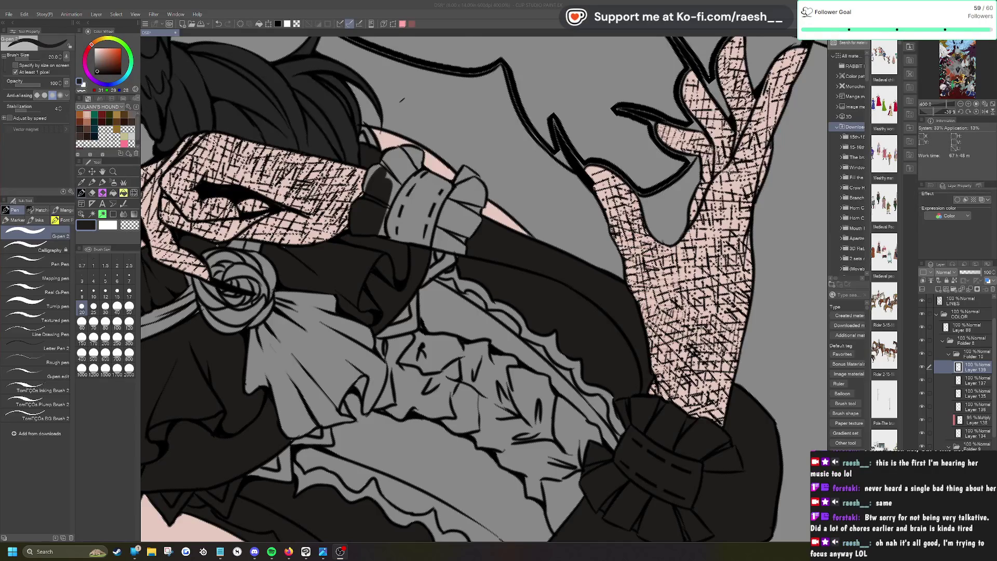
pyautogui.scroll(1, 484, 289)
pyautogui.moveTo(410, 215)
pyautogui.mouseDown()
pyautogui.moveTo(437, 176)
pyautogui.moveTo(418, 176)
pyautogui.moveTo(423, 155)
pyautogui.moveTo(454, 166)
pyautogui.moveTo(447, 148)
pyautogui.moveTo(481, 148)
pyautogui.moveTo(451, 173)
pyautogui.moveTo(419, 235)
pyautogui.moveTo(452, 179)
pyautogui.mouseUp()
pyautogui.moveTo(540, 244)
pyautogui.mouseDown()
pyautogui.moveTo(541, 219)
pyautogui.moveTo(545, 249)
pyautogui.moveTo(558, 244)
pyautogui.moveTo(530, 262)
pyautogui.moveTo(530, 213)
pyautogui.moveTo(505, 255)
pyautogui.moveTo(524, 268)
pyautogui.mouseUp()
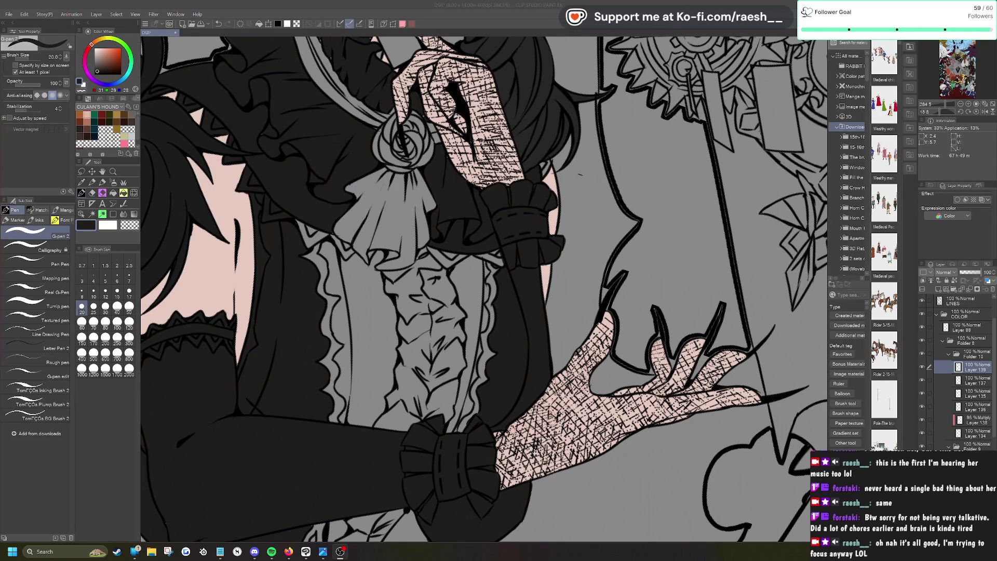
# Step: Ink over the grey gap between the dark hair strands with the G-pen
pyautogui.click(549, 242)
pyautogui.moveTo(562, 156); pyautogui.dragTo(536, 181)
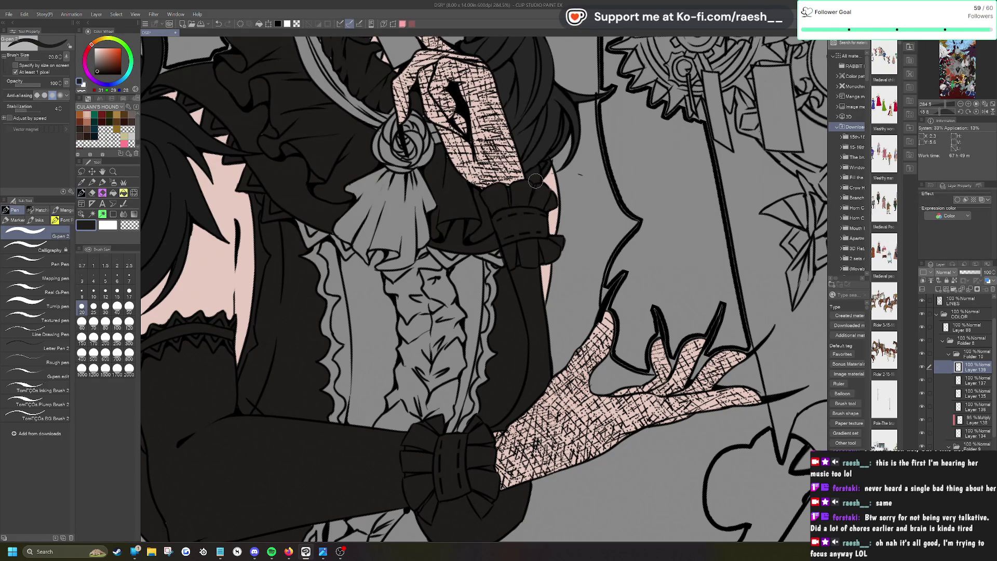
pyautogui.scroll(-2, 536, 181)
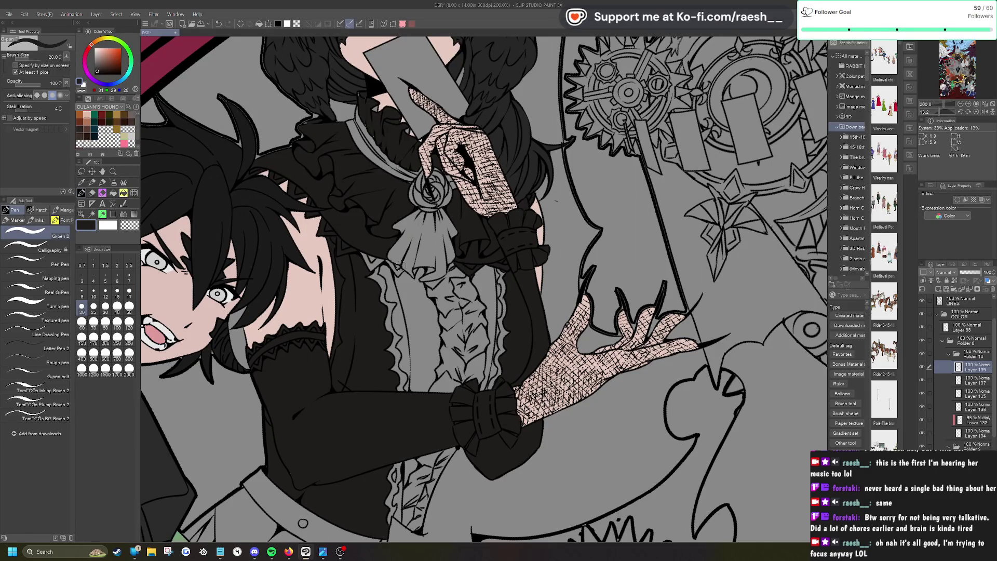
# Step: Rotate the canvas about 35 degrees and zoom around the dress ruffles to inspect them
pyautogui.moveTo(372, 268); pyautogui.dragTo(368, 359)
pyautogui.scroll(2, 353, 308)
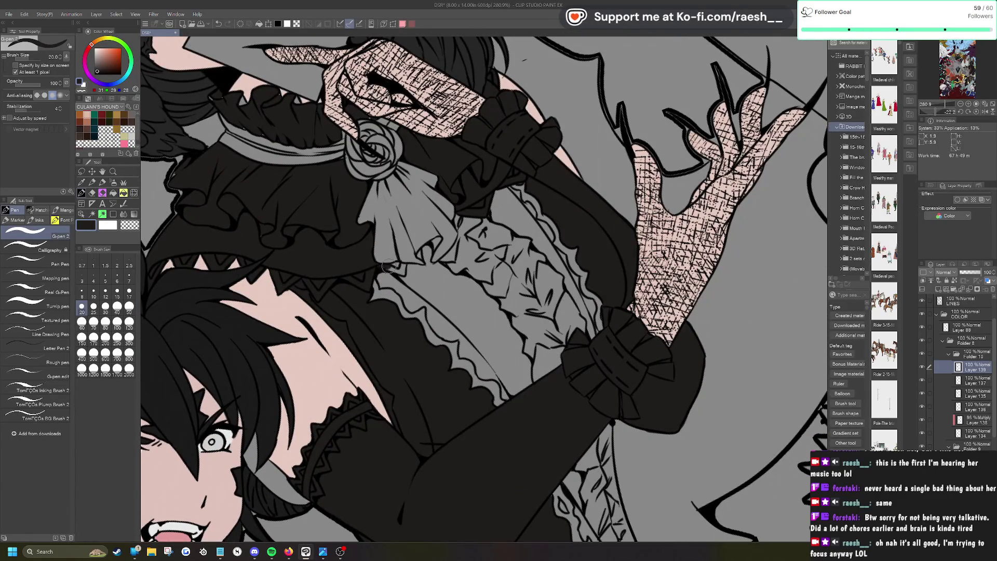
pyautogui.press('e')
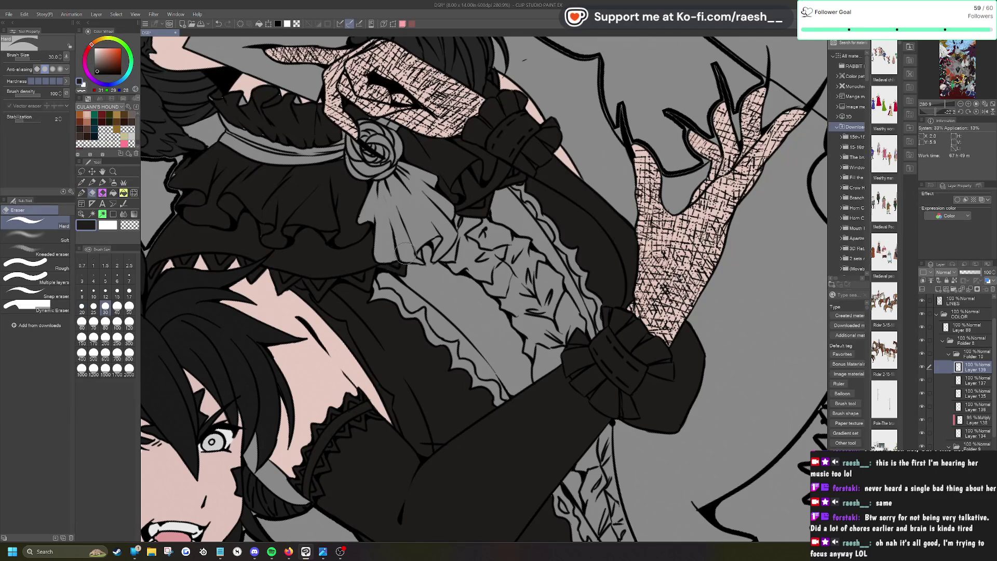
pyautogui.scroll(-5, 407, 253)
pyautogui.scroll(2, 406, 253)
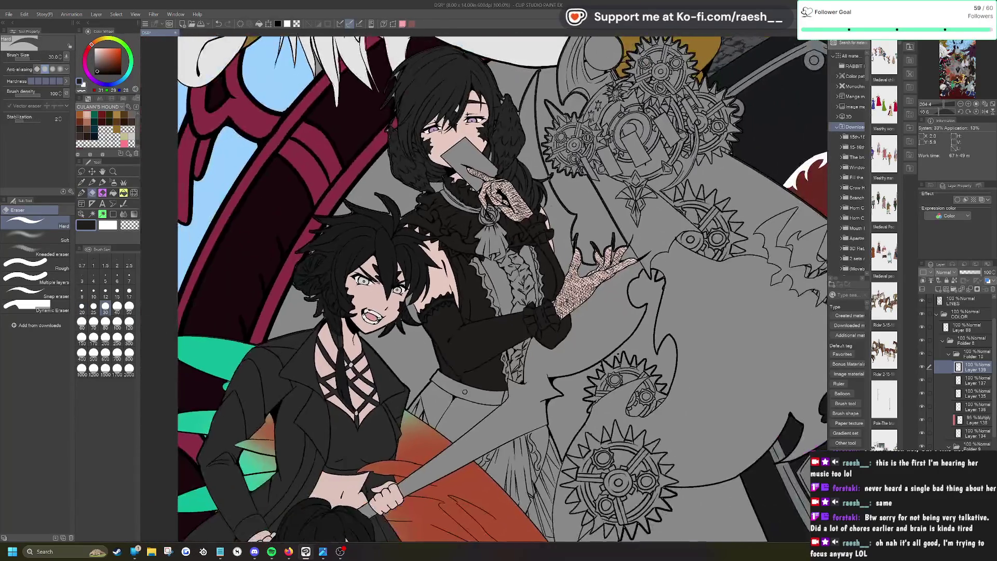
pyautogui.scroll(2, 602, 437)
pyautogui.scroll(-3, 483, 291)
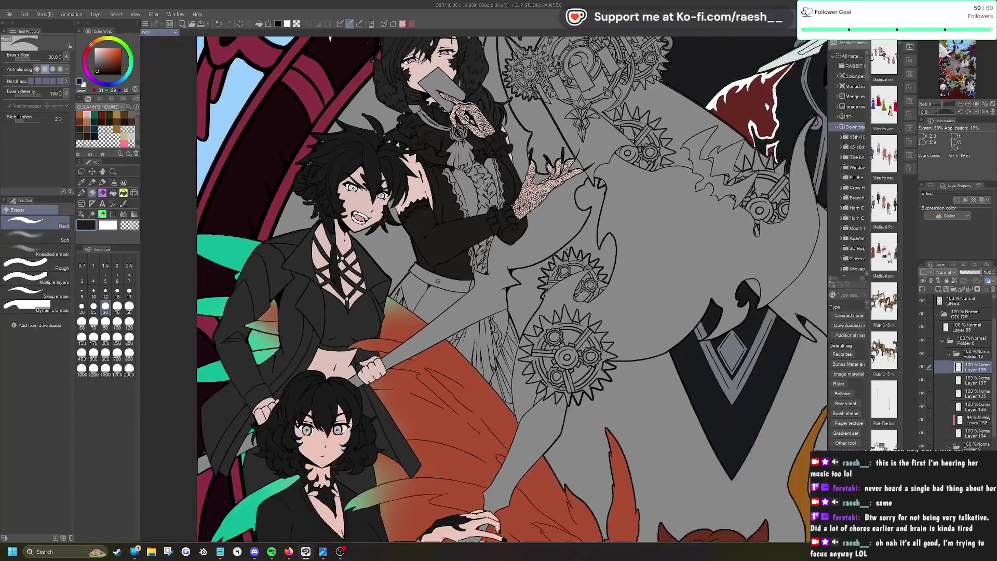
pyautogui.scroll(2, 483, 290)
pyautogui.scroll(2, 483, 288)
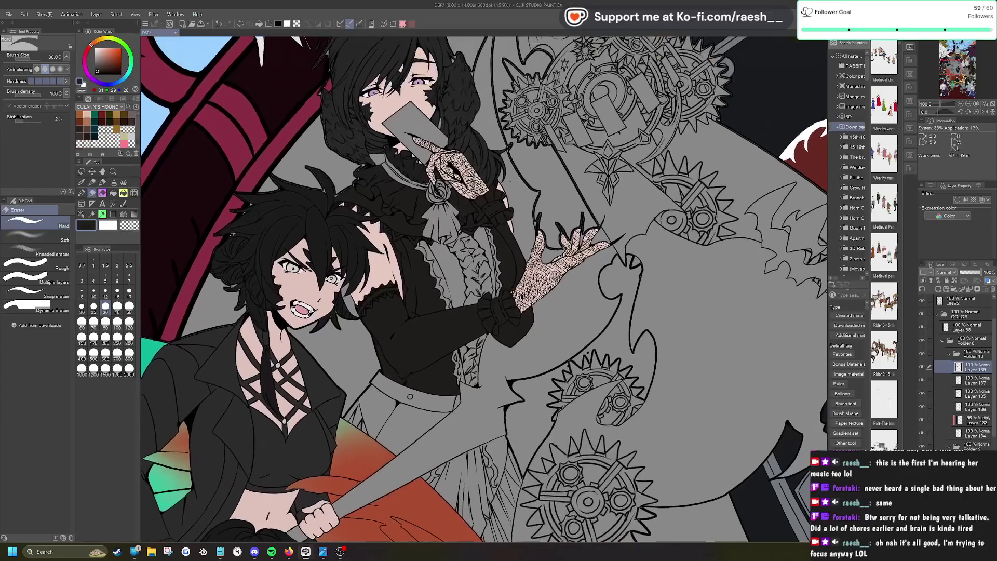
pyautogui.scroll(2, 483, 288)
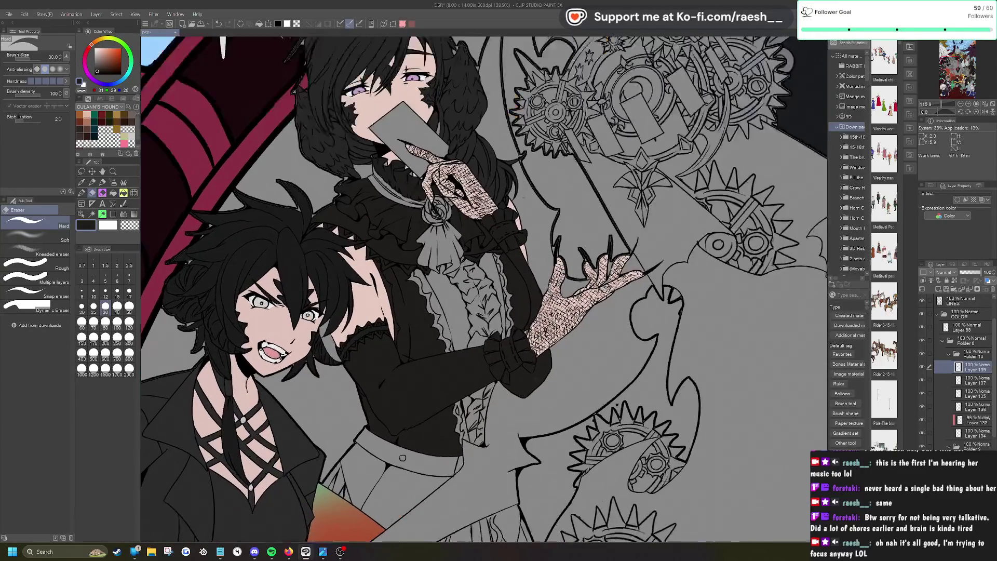
pyautogui.press('p')
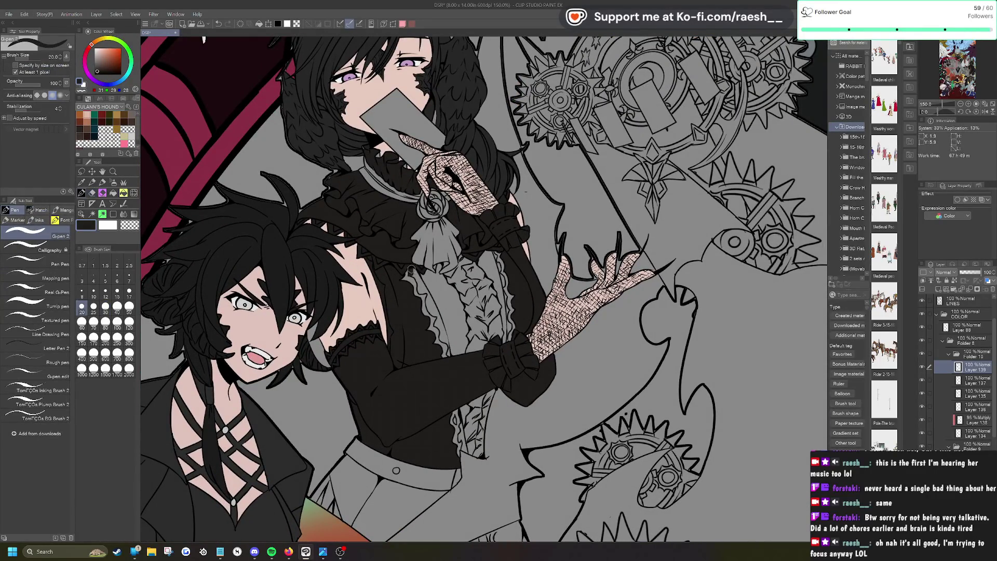
pyautogui.scroll(5, 414, 274)
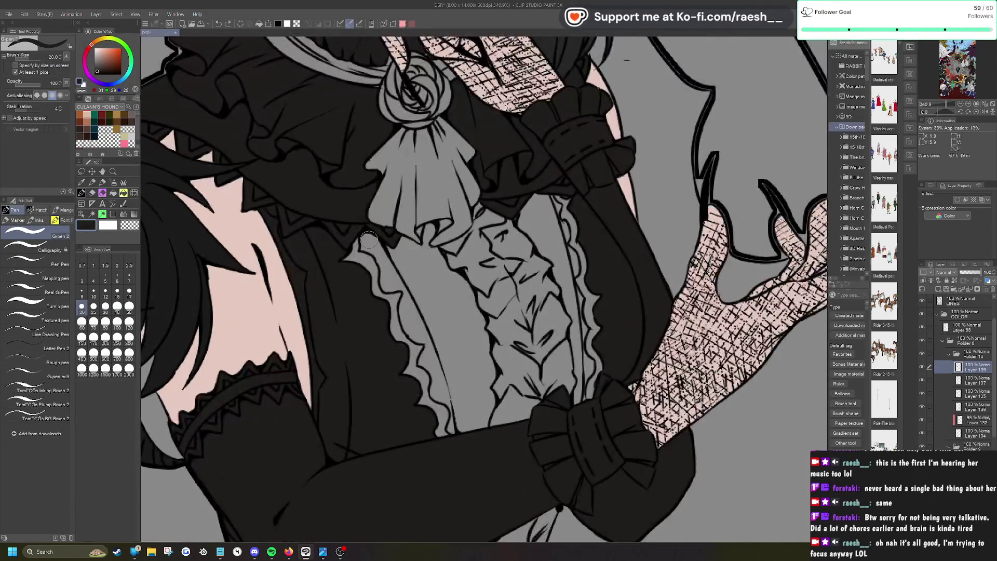
# Step: Auto-select the left and right ruffle strips down the dress front and fill them grey
pyautogui.press('w')
pyautogui.click(382, 256)
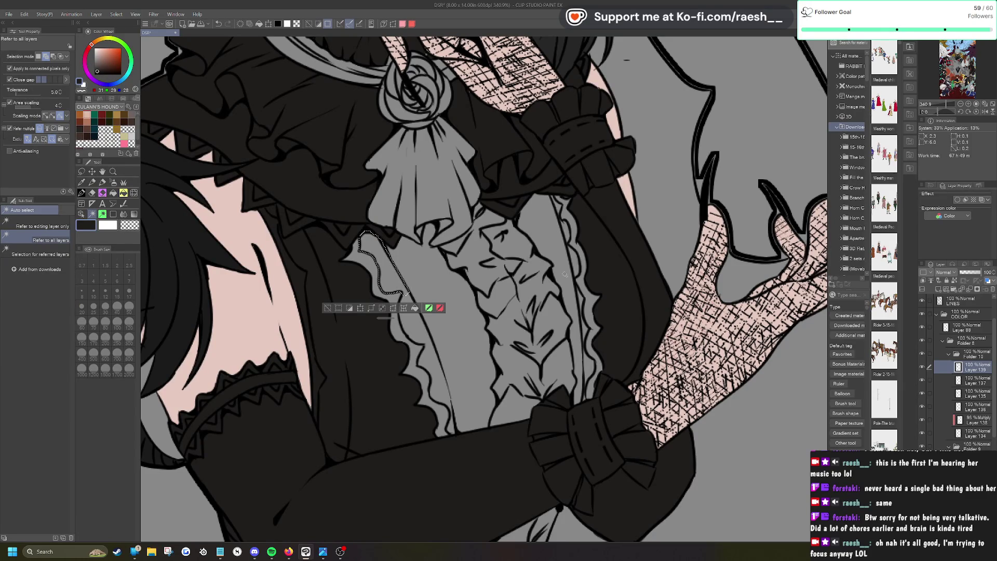
pyautogui.click(577, 262)
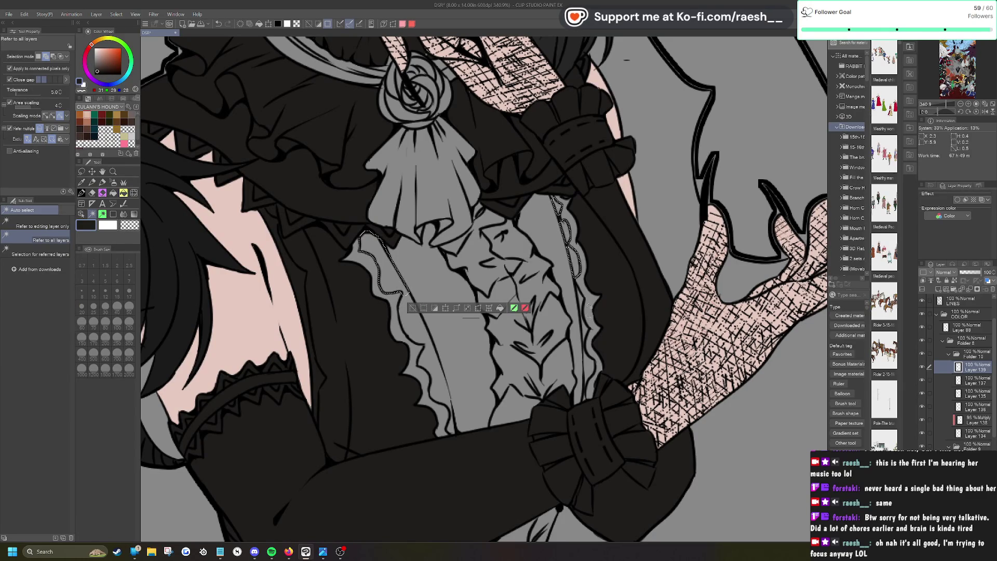
pyautogui.click(581, 310)
pyautogui.click(582, 337)
pyautogui.click(585, 384)
pyautogui.click(584, 398)
pyautogui.click(439, 379)
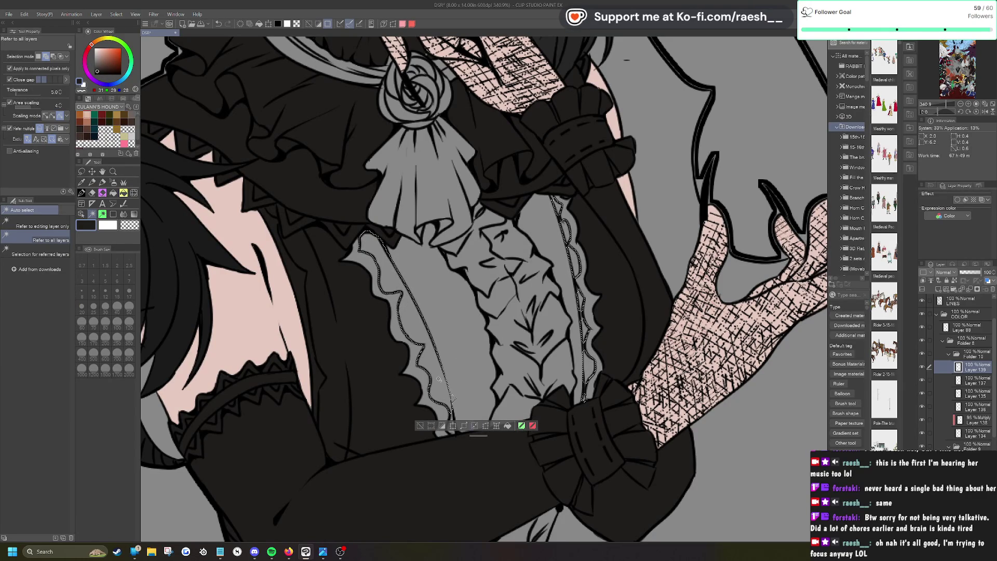
pyautogui.click(451, 421)
pyautogui.click(507, 461)
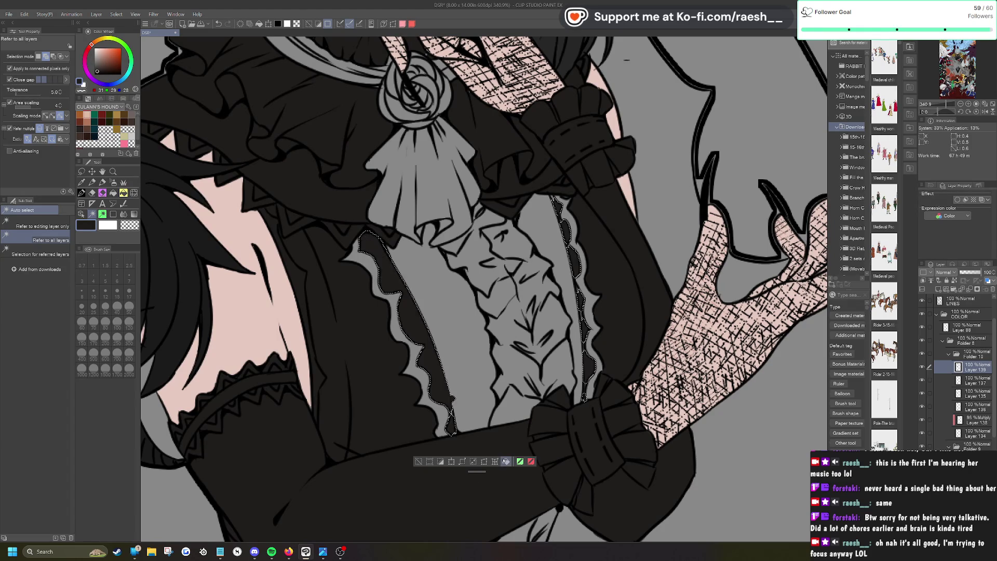
pyautogui.click(418, 461)
# Step: Tidy the ruffle edges, alternating the size-20 G-pen and the hard eraser
pyautogui.press('p')
pyautogui.press(',')
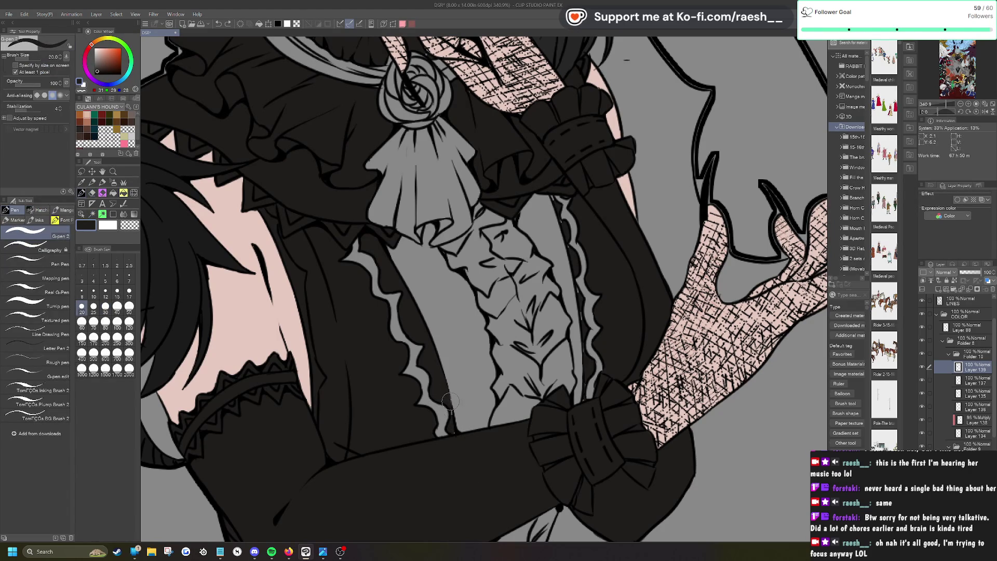
pyautogui.press('e')
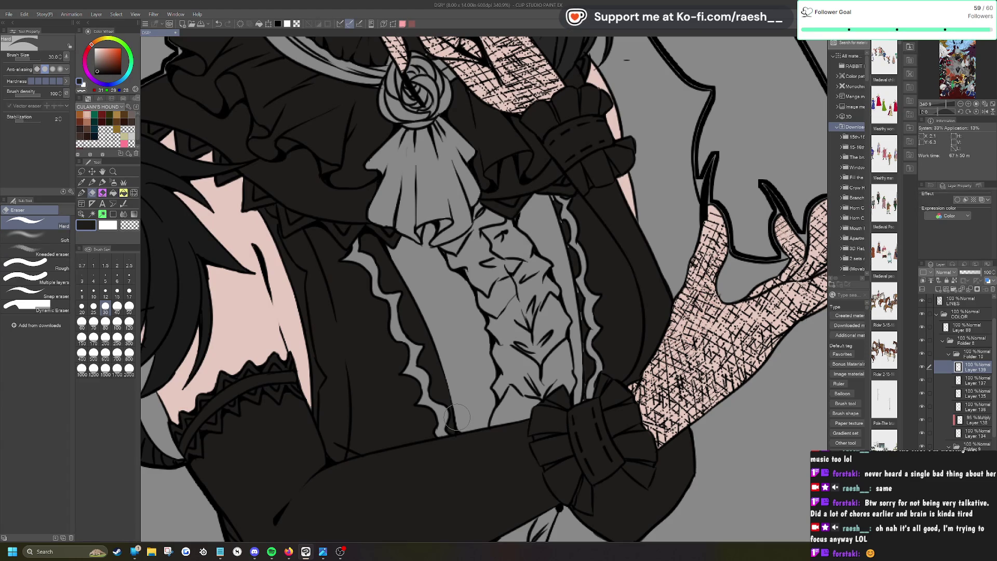
pyautogui.press('p')
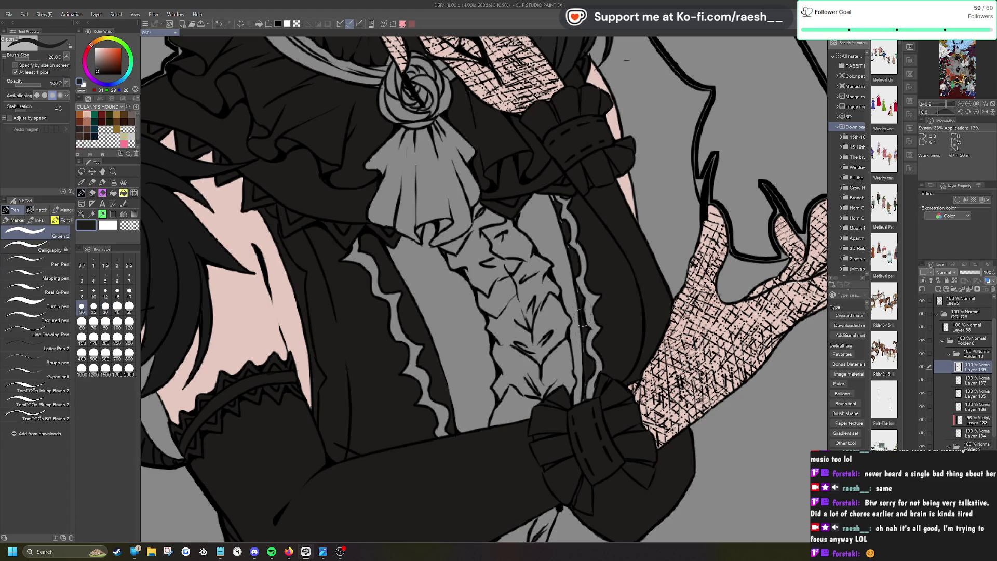
pyautogui.press('e')
pyautogui.press('p')
pyautogui.press('p')
pyautogui.press('p')
pyautogui.press('p')
pyautogui.press('e')
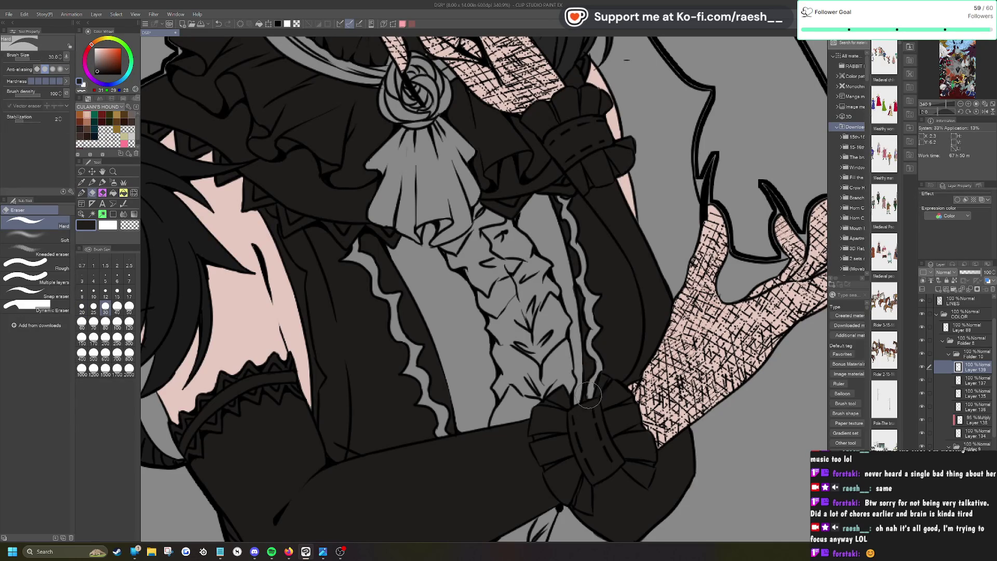
pyautogui.scroll(-2, 580, 306)
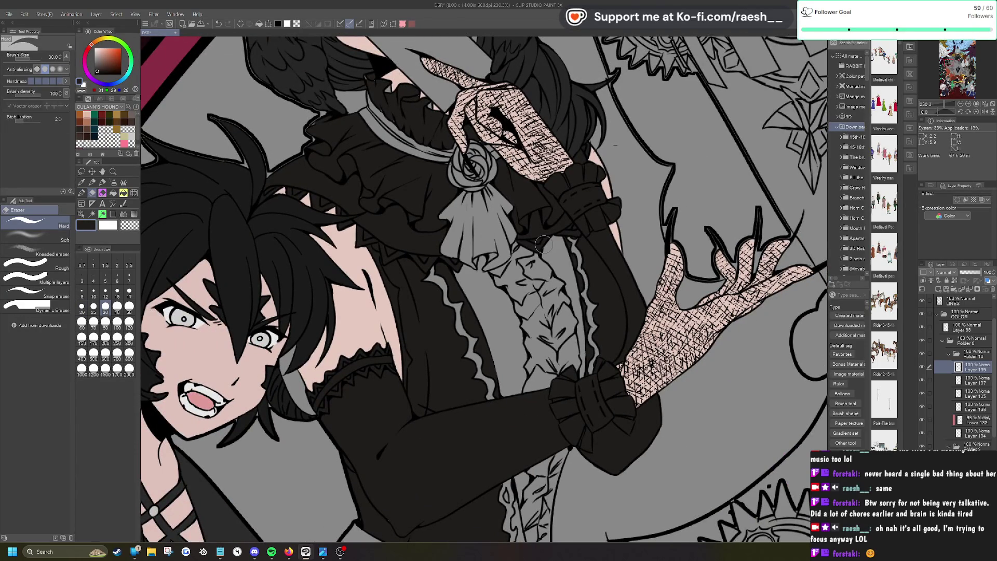
# Step: Make final ruffle edge touch-ups with the inking pen and hard eraser
pyautogui.scroll(-3, 543, 244)
pyautogui.scroll(5, 442, 199)
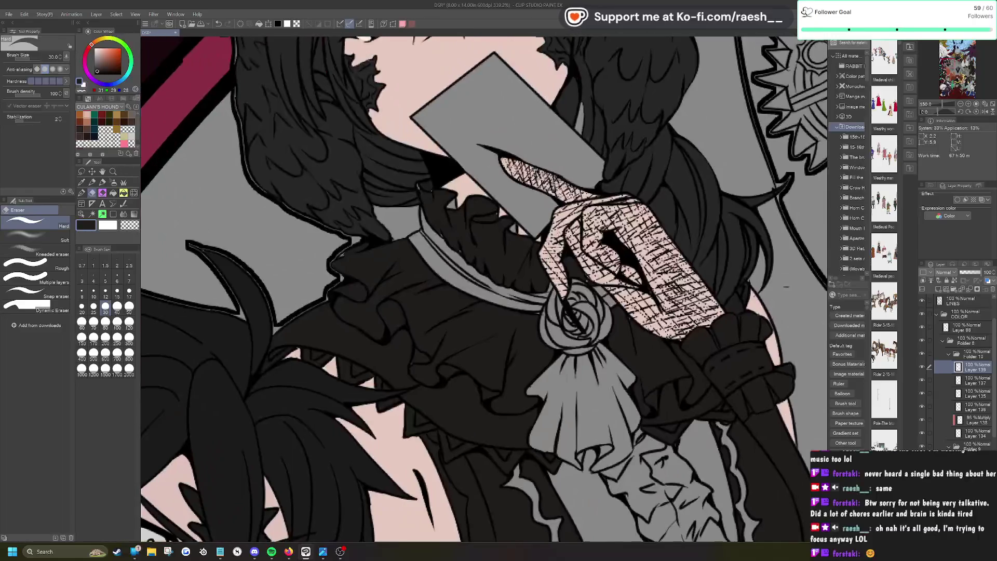
pyautogui.press('p')
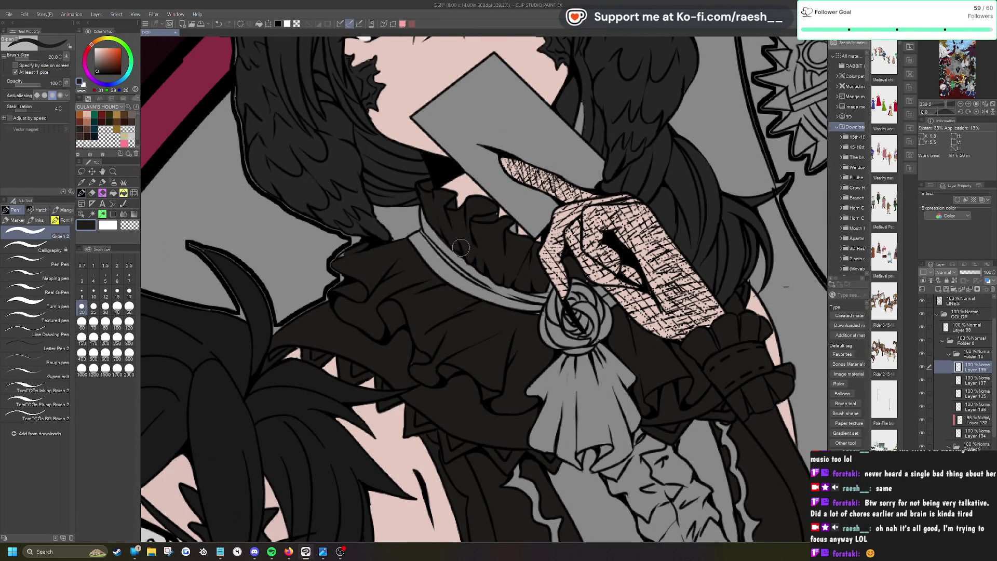
pyautogui.press('e')
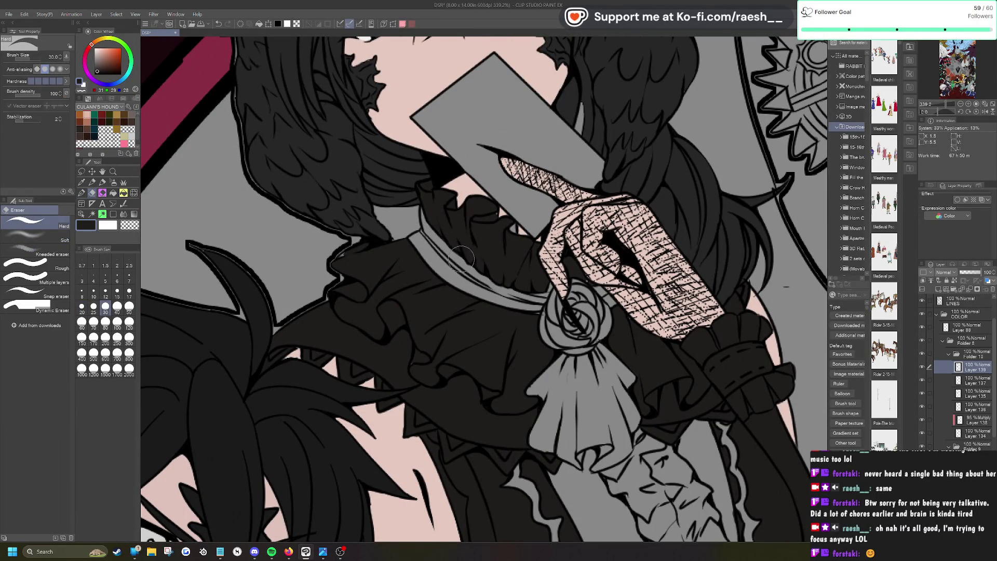
pyautogui.scroll(-2, 461, 257)
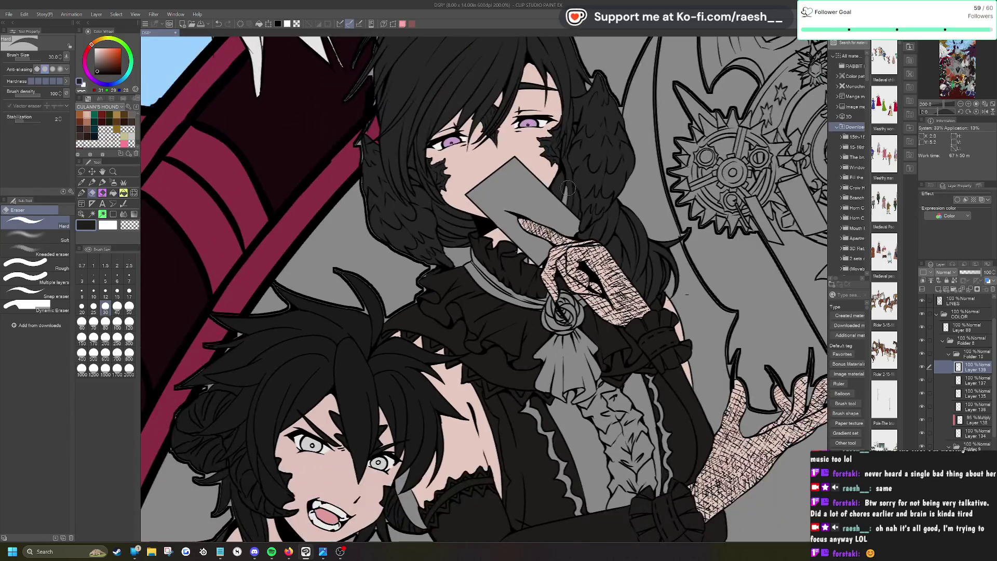
pyautogui.press('p')
# Step: Make Layer 135 active, sample its dark grey, and pan to the lower-right of the illustration
pyautogui.press('o')
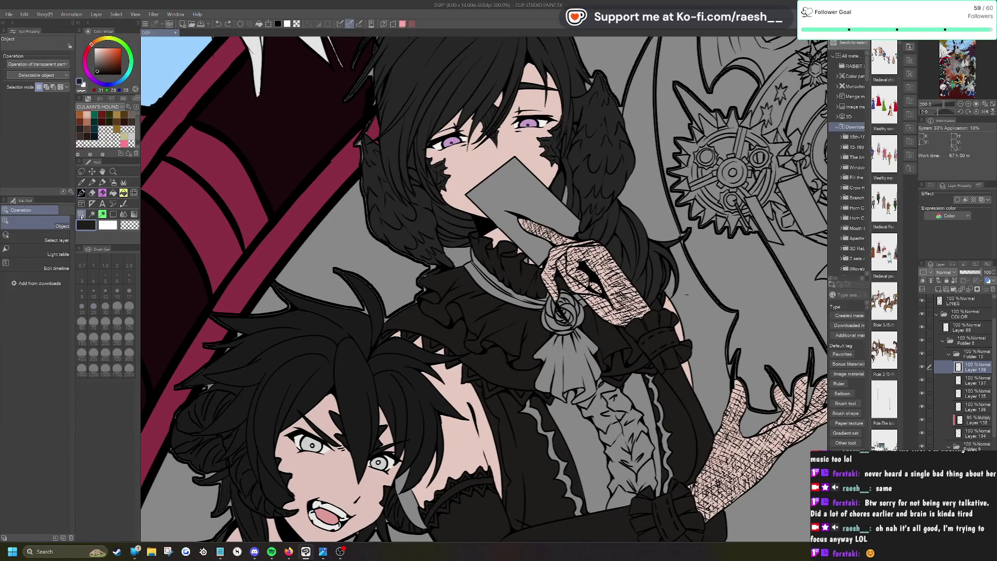
pyautogui.click(569, 195)
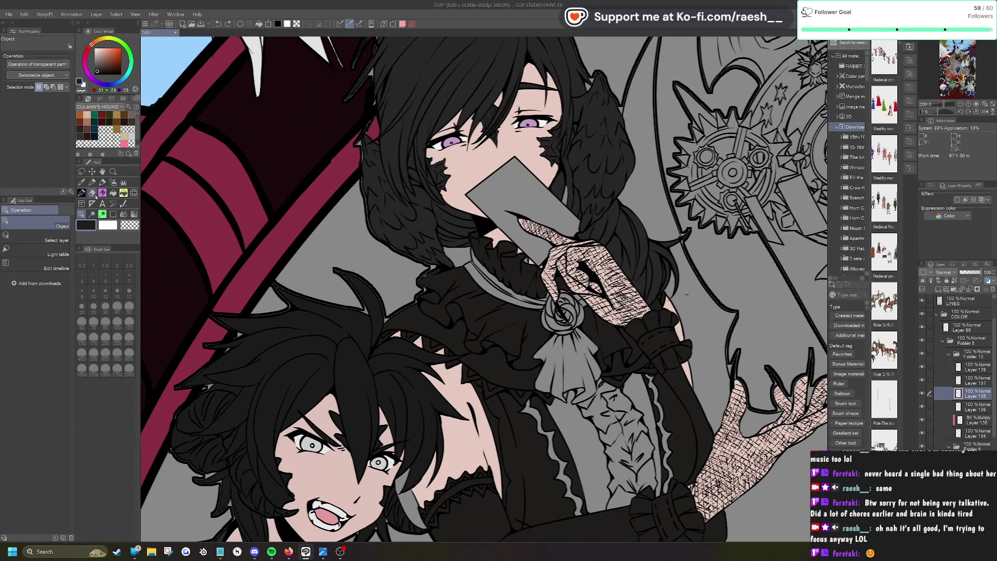
pyautogui.press('i')
pyautogui.click(570, 176)
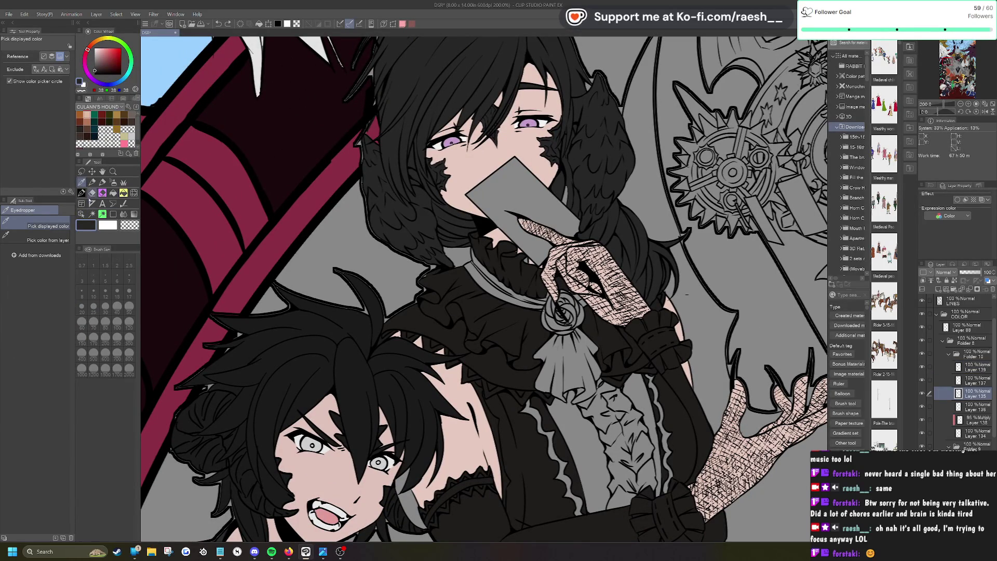
pyautogui.press('p')
pyautogui.scroll(2, 597, 165)
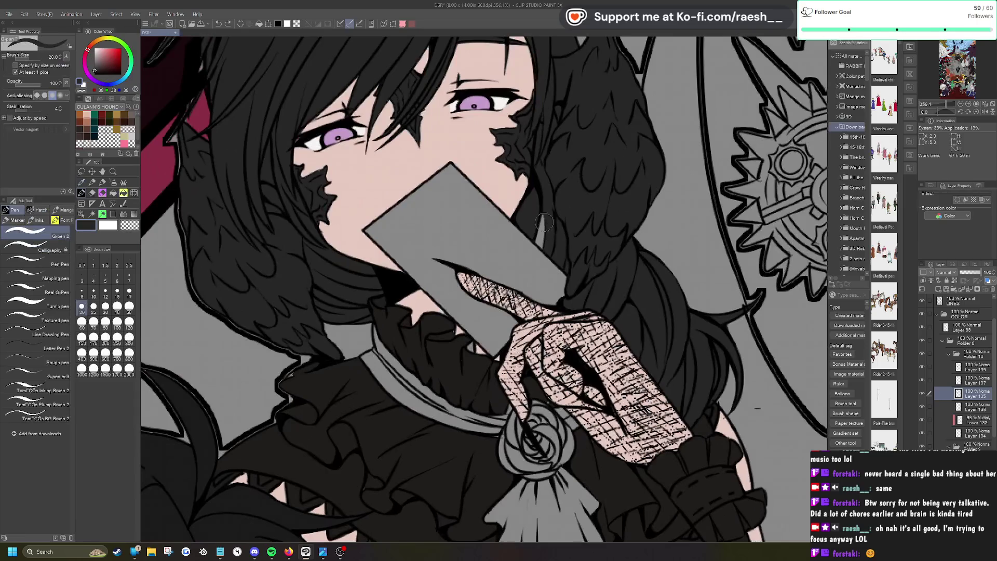
pyautogui.scroll(-8, 545, 216)
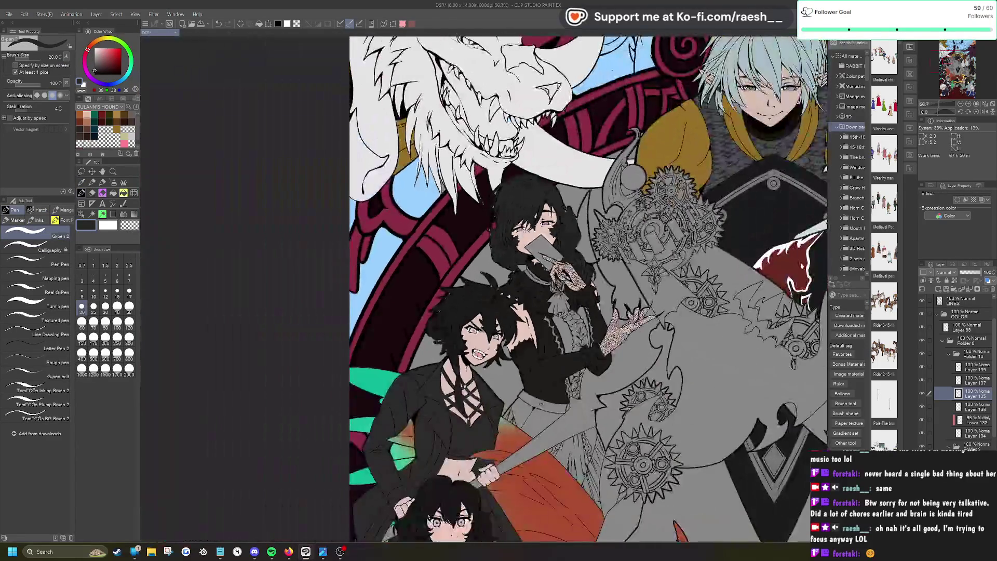
pyautogui.moveTo(610, 223)
pyautogui.mouseDown()
pyautogui.moveTo(537, 122)
pyautogui.moveTo(480, 96)
pyautogui.moveTo(528, 115)
pyautogui.mouseUp()
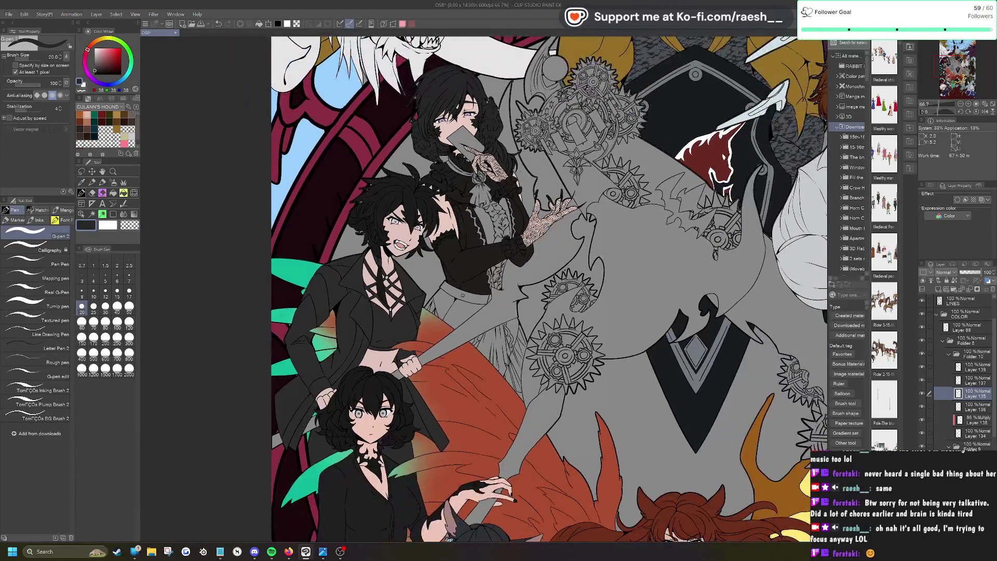
# Step: Pick Layer 139 and auto-select the grey belt, lower skirt and the skirt's right edge
pyautogui.scroll(1, 534, 356)
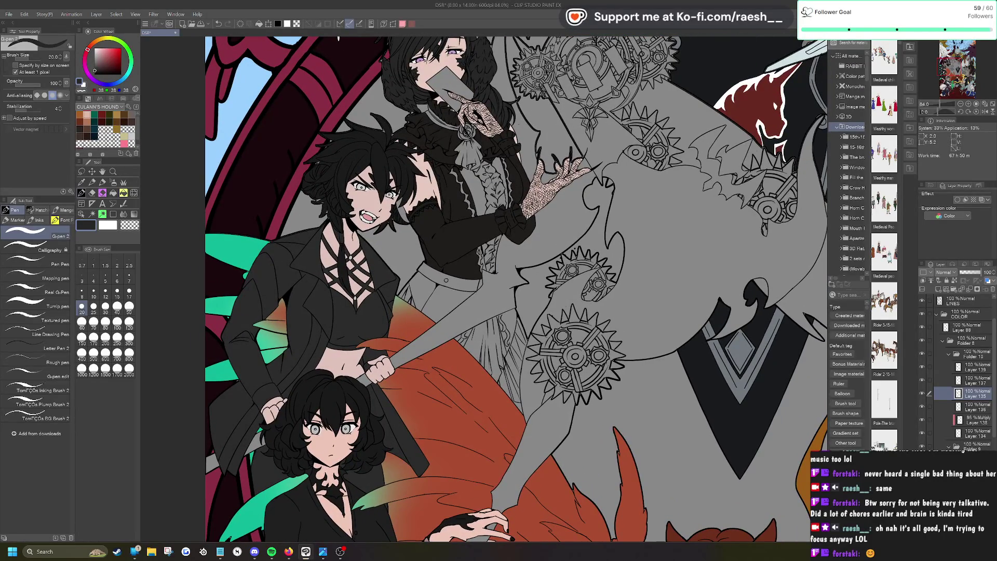
pyautogui.press('o')
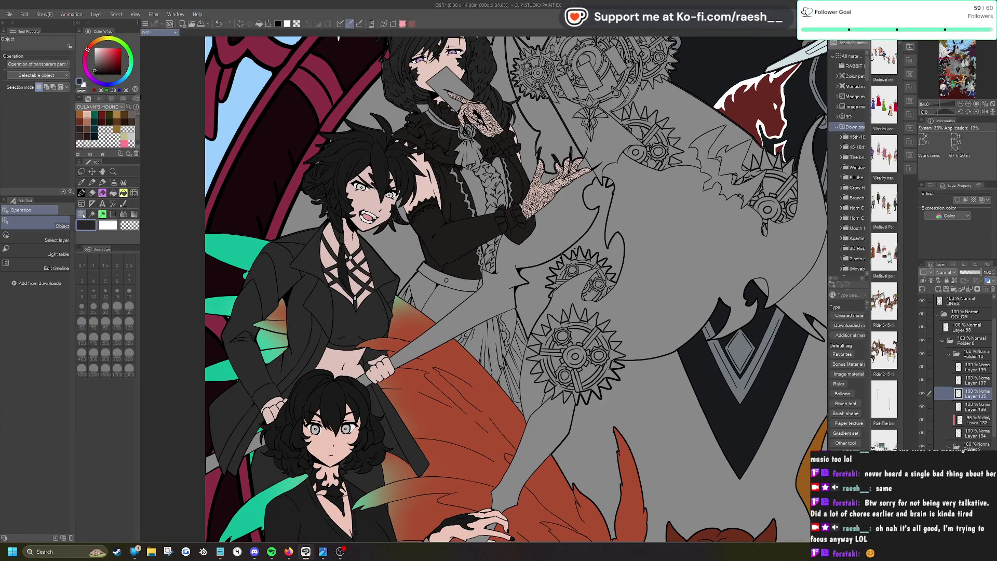
pyautogui.click(456, 213)
pyautogui.click(93, 215)
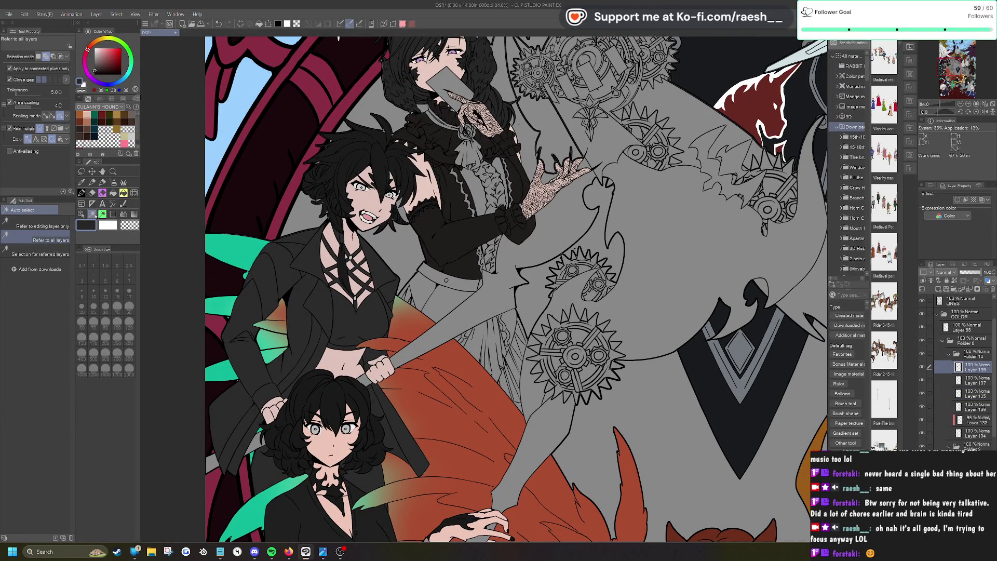
pyautogui.click(470, 278)
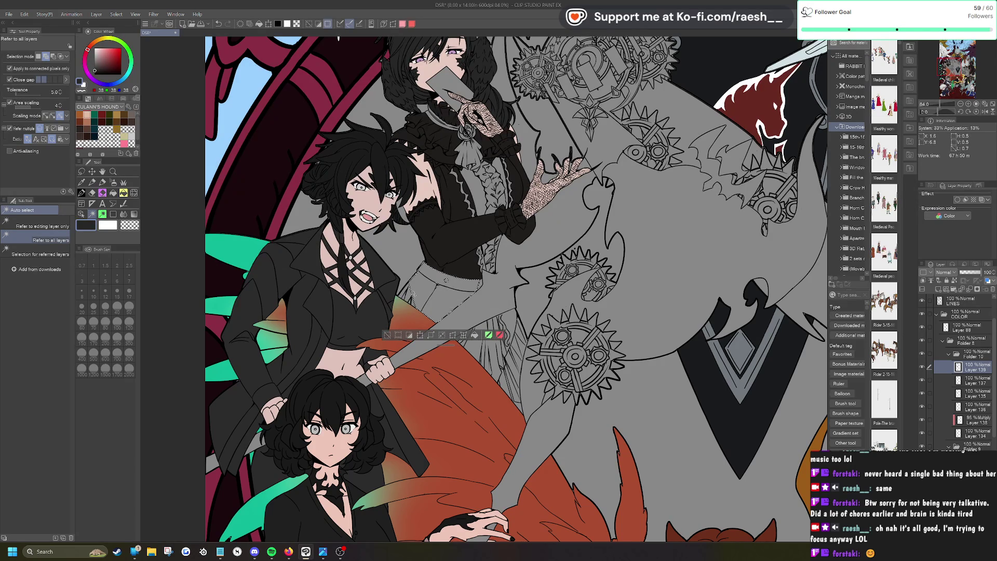
pyautogui.click(502, 358)
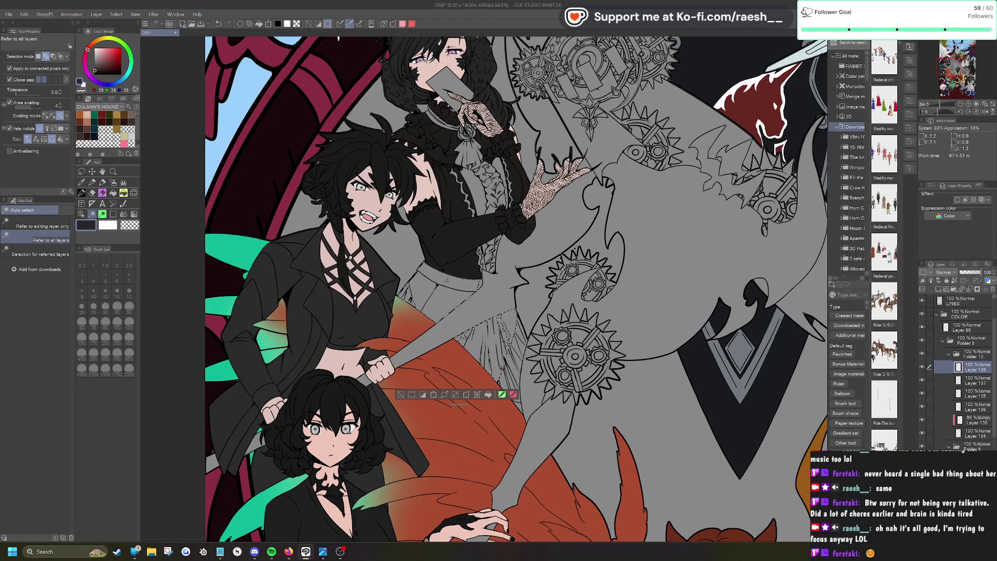
pyautogui.click(511, 379)
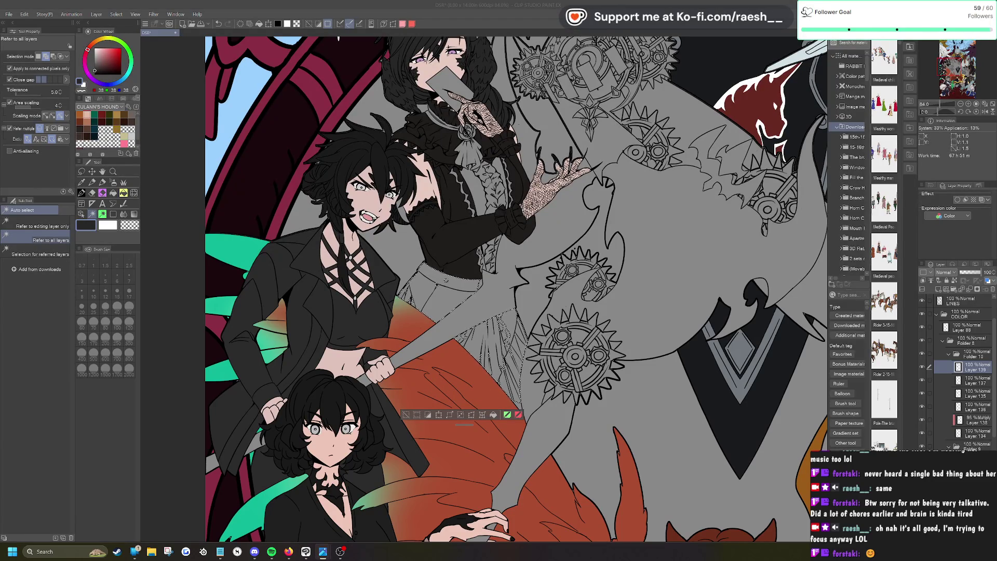
pyautogui.scroll(1, 499, 289)
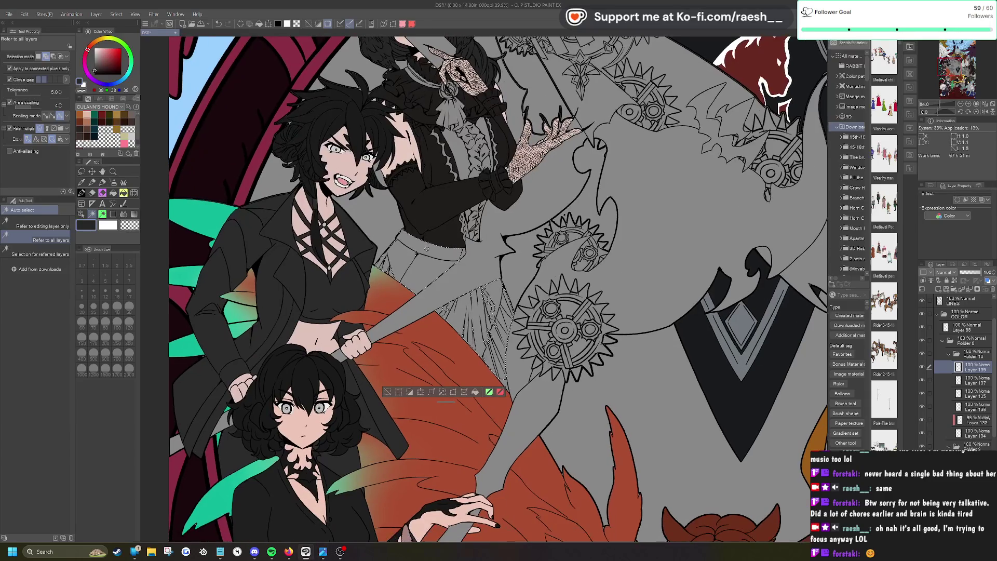
pyautogui.scroll(3, 558, 355)
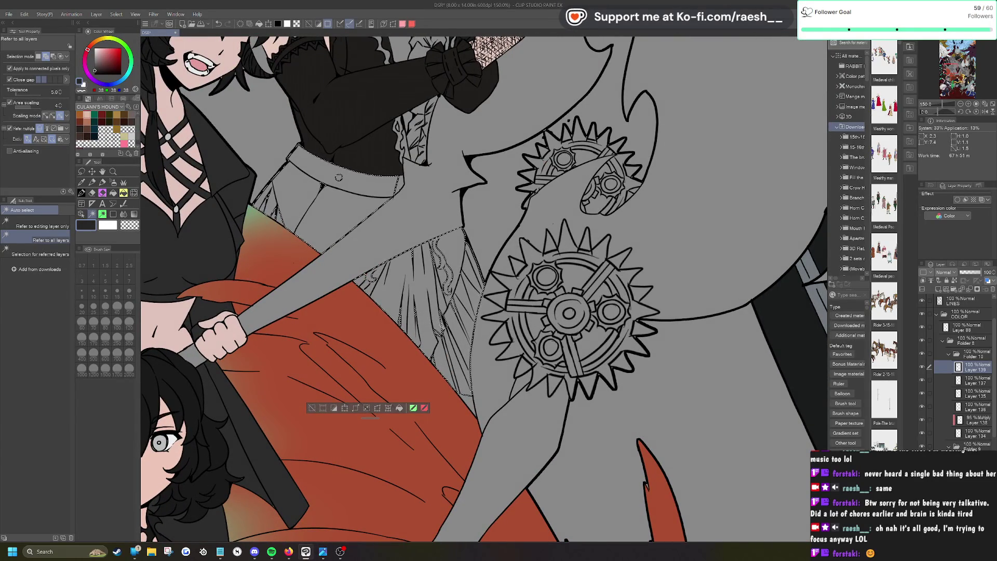
# Step: Fill the selected skirt and trousers near-black and paint grey over a stray outline
pyautogui.click(399, 408)
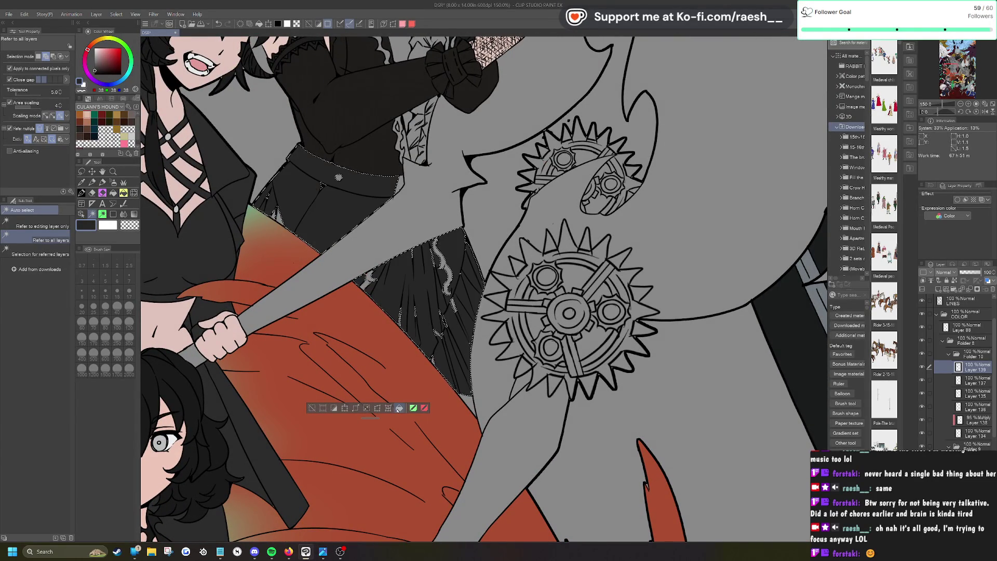
pyautogui.click(311, 407)
pyautogui.press('p')
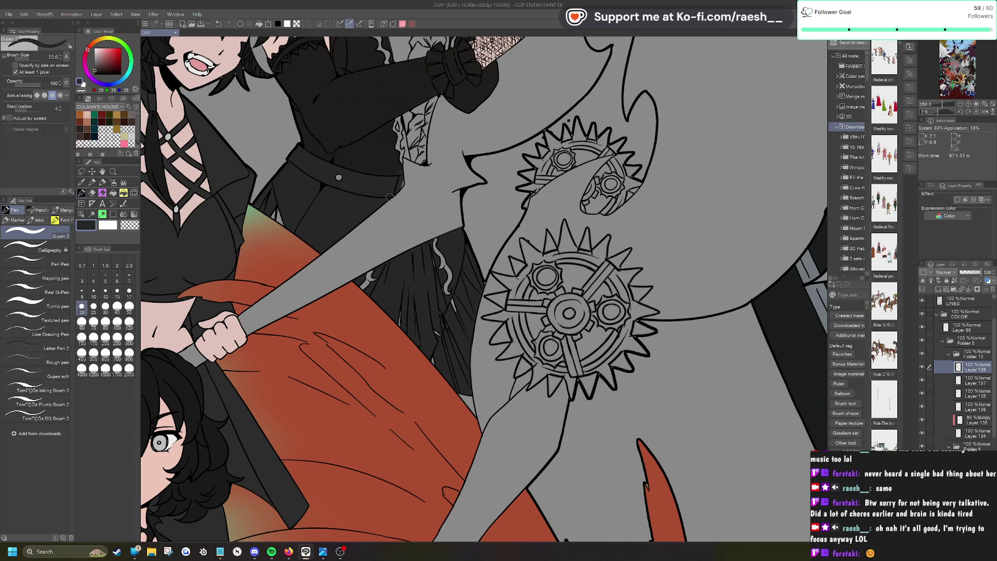
pyautogui.moveTo(394, 197)
pyautogui.mouseDown()
pyautogui.moveTo(401, 176)
pyautogui.moveTo(394, 192)
pyautogui.mouseUp()
# Step: Sample the skirt's near-black, clear the selection, and ink edge touch-ups
pyautogui.scroll(-1, 394, 193)
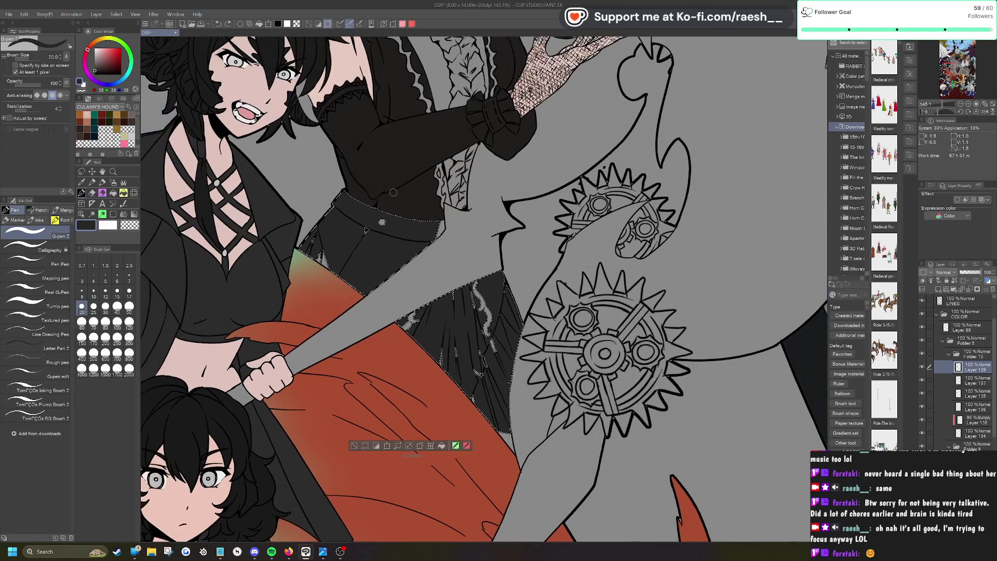
pyautogui.click(82, 182)
pyautogui.click(410, 200)
pyautogui.hotkey('ctrl', 'd')
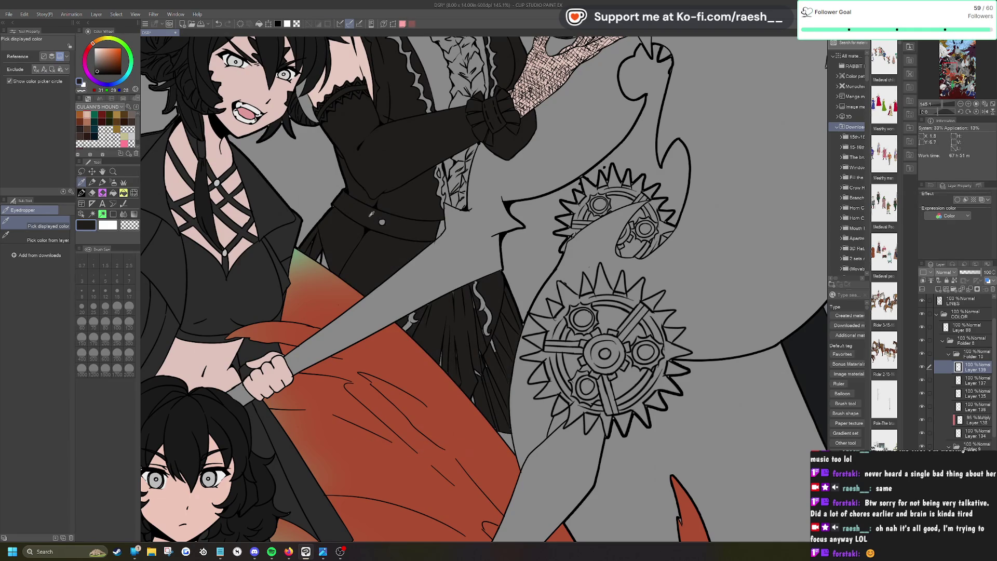
pyautogui.press('p')
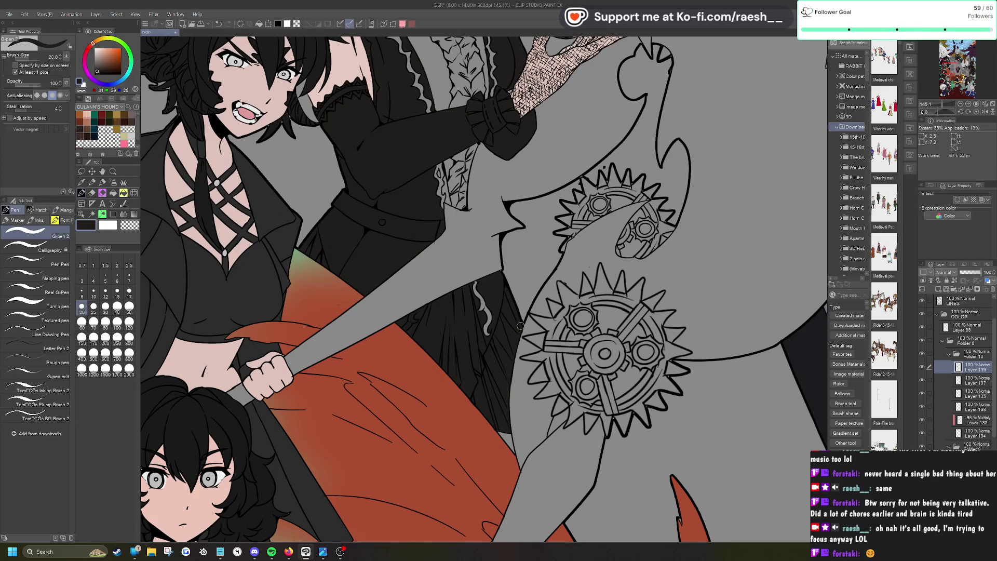
pyautogui.scroll(2, 524, 319)
pyautogui.scroll(2, 418, 214)
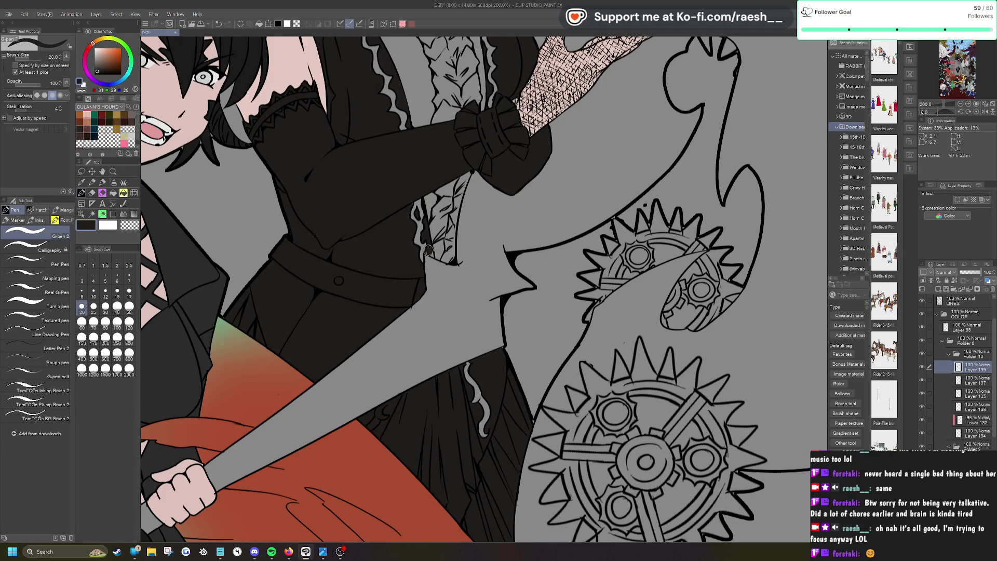
# Step: Clean up the outline edges with the eraser and a smaller pen, then switch to Layer 134
pyautogui.press('e')
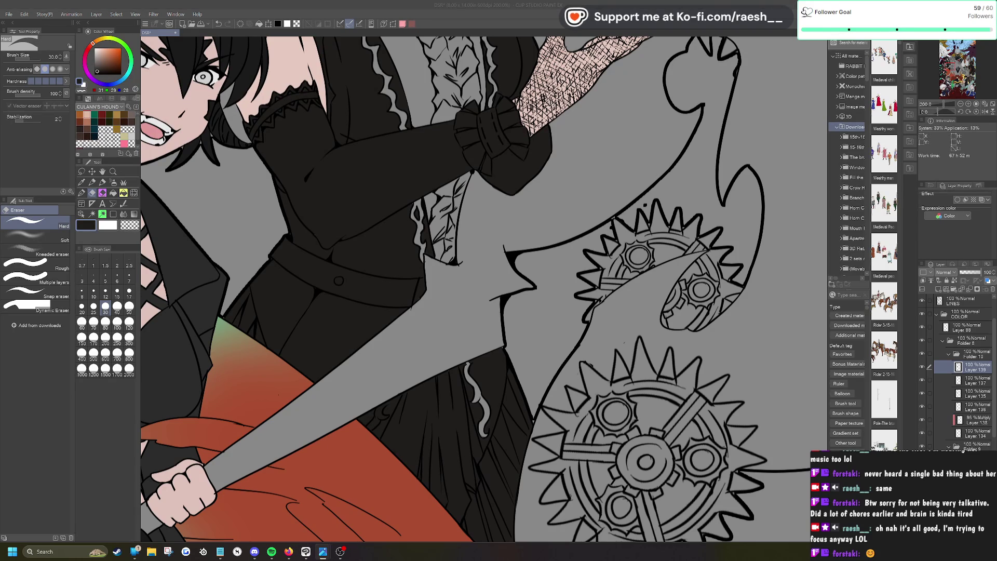
pyautogui.click(452, 374)
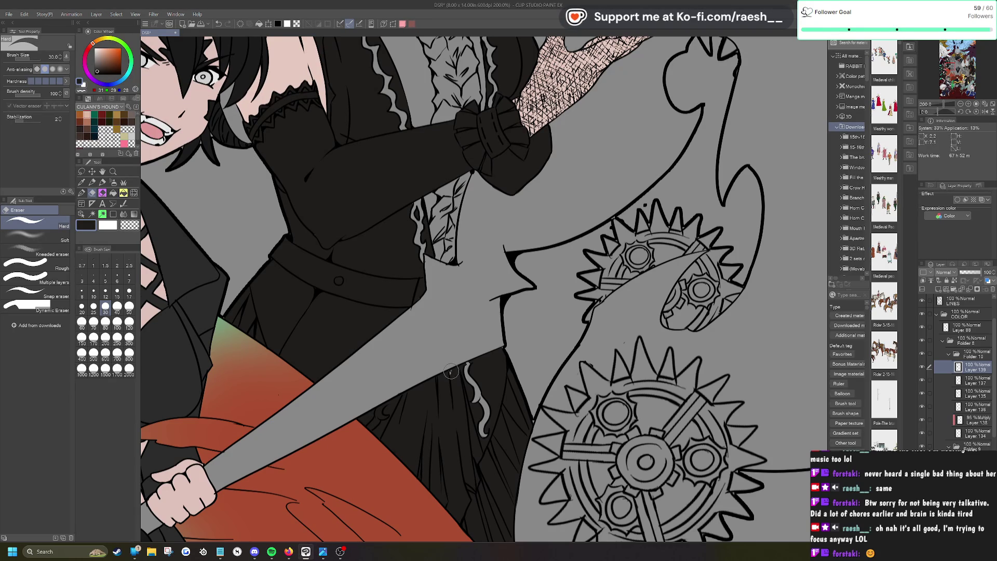
pyautogui.press('p')
pyautogui.scroll(-4, 536, 353)
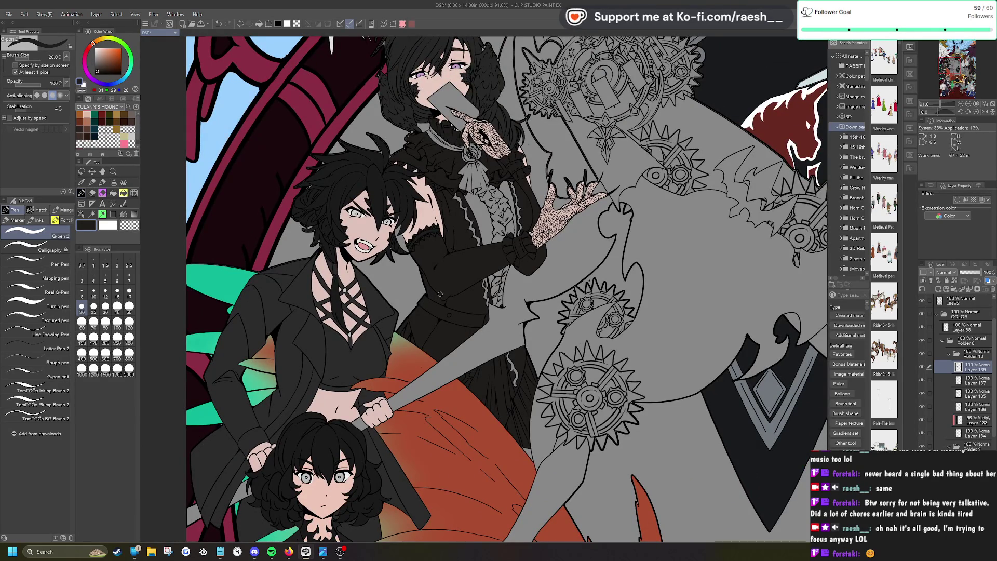
pyautogui.scroll(-1, 439, 294)
pyautogui.scroll(-1, 552, 234)
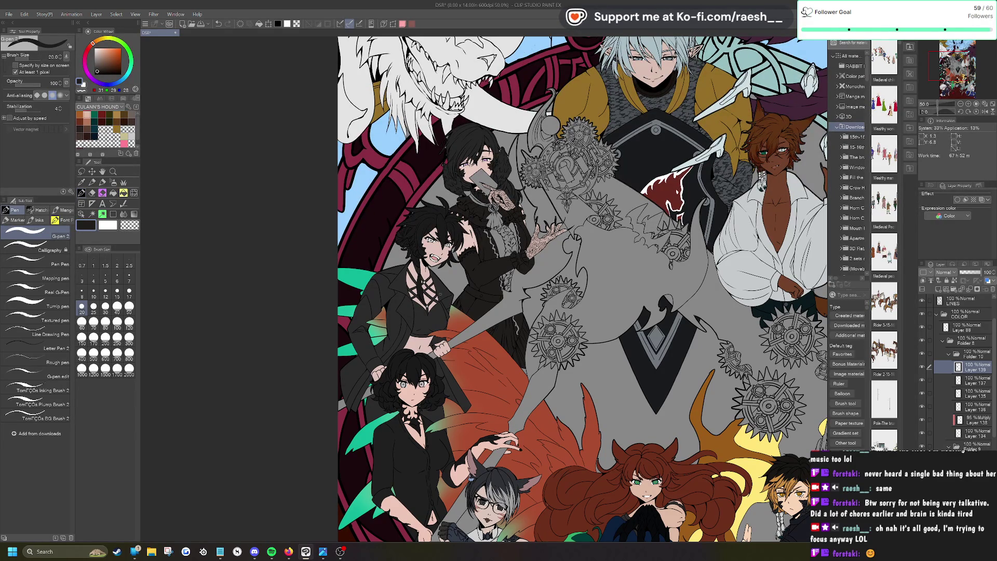
pyautogui.click(976, 433)
# Step: Sample the pale pink skin tone, discard a stray selection, and return to Layer 139
pyautogui.click(82, 183)
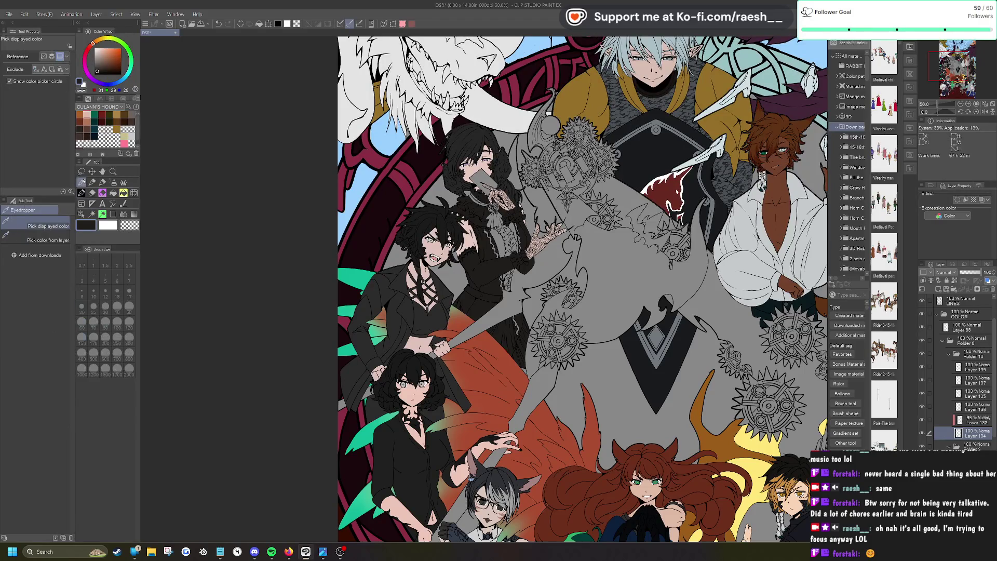
pyautogui.click(473, 238)
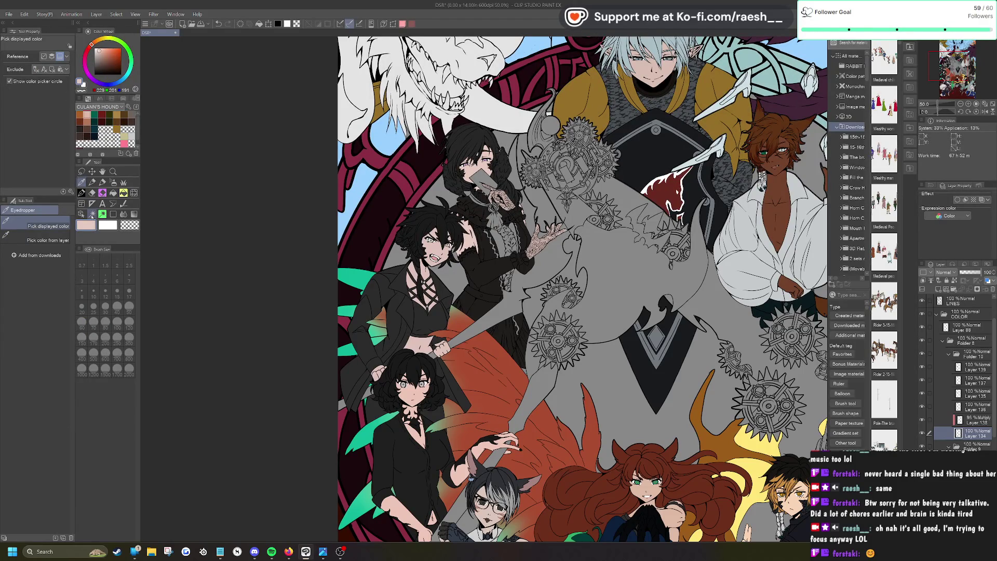
pyautogui.click(92, 216)
pyautogui.click(553, 374)
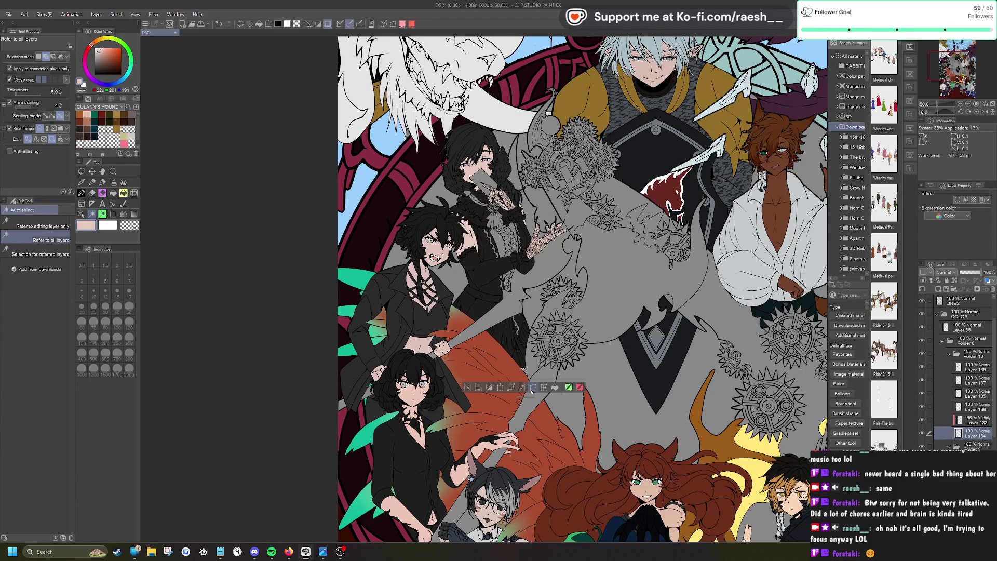
pyautogui.click(555, 388)
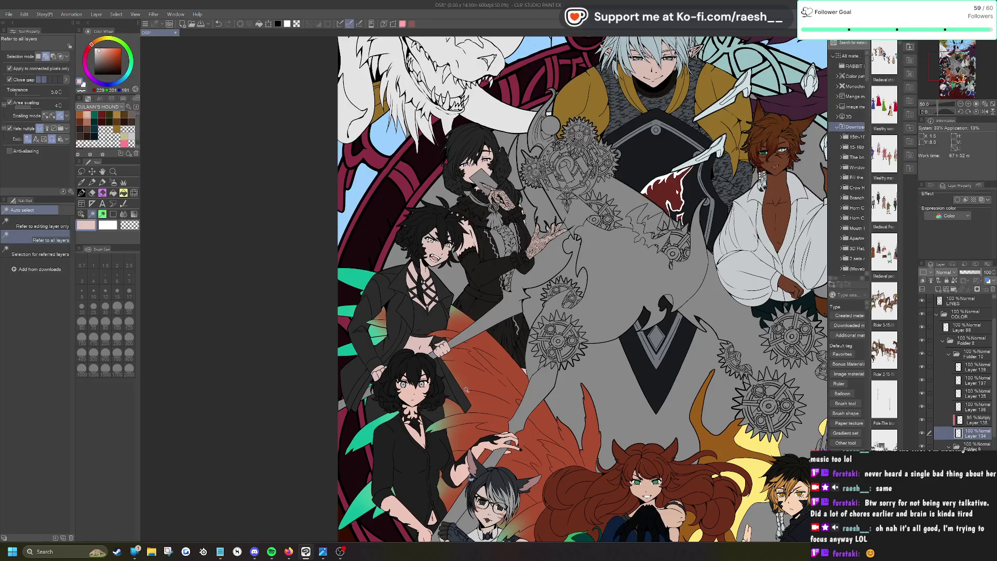
pyautogui.click(971, 367)
# Step: Add a layer above Layer 139 and auto-select the lace ruffle and frill regions
pyautogui.click(938, 290)
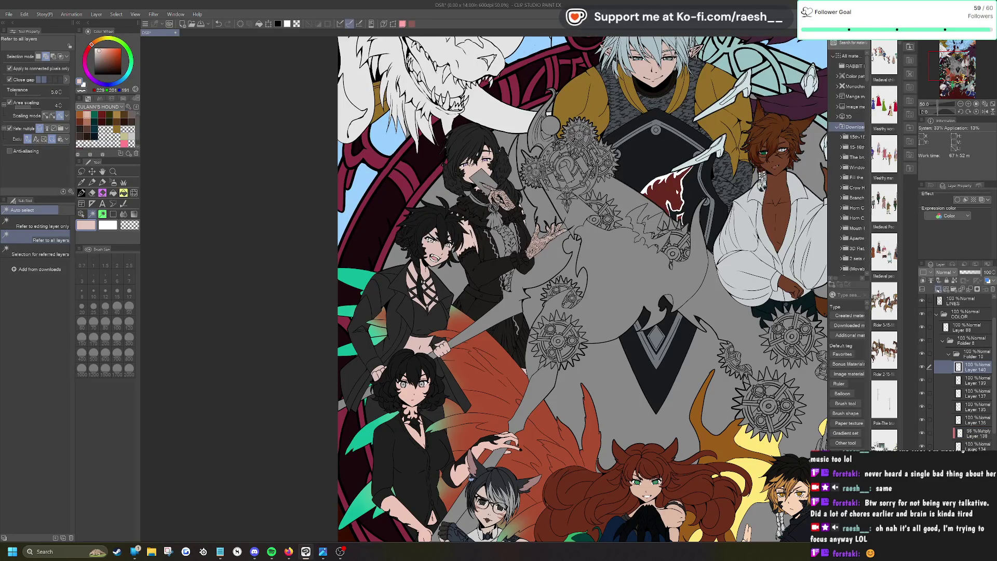
pyautogui.scroll(5, 519, 156)
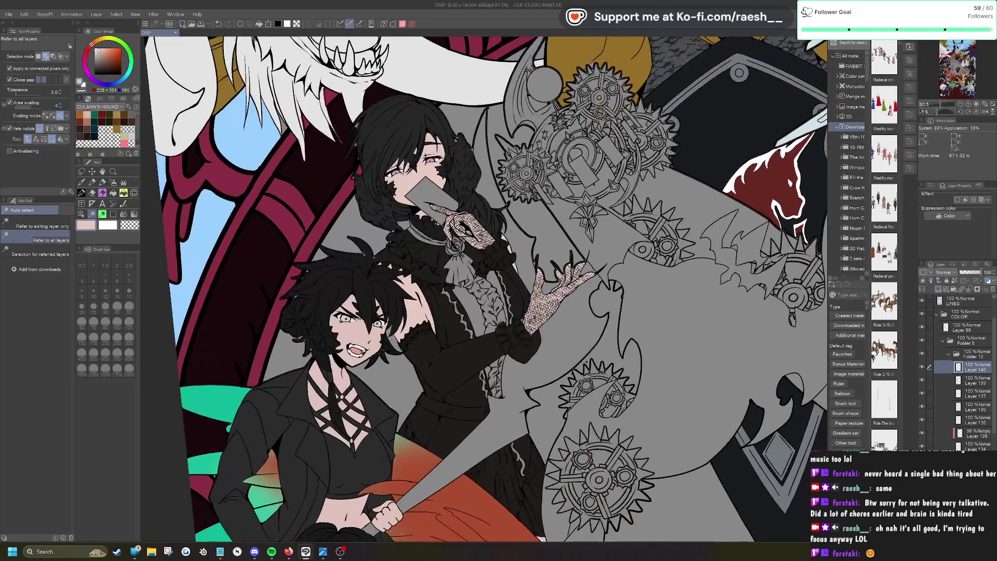
pyautogui.click(476, 313)
pyautogui.keyDown('shift'); pyautogui.click(496, 302); pyautogui.keyUp('shift')
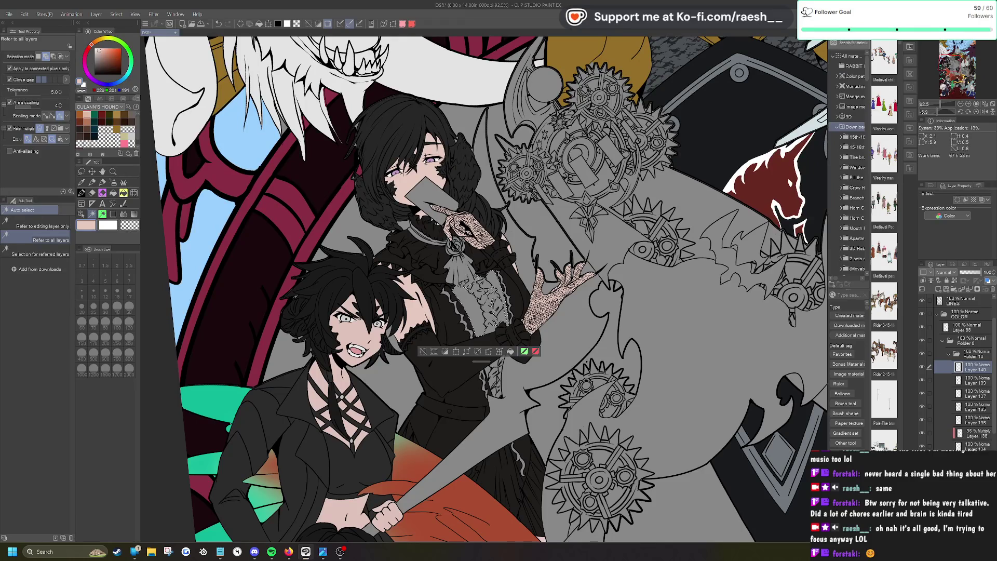
pyautogui.scroll(3, 558, 312)
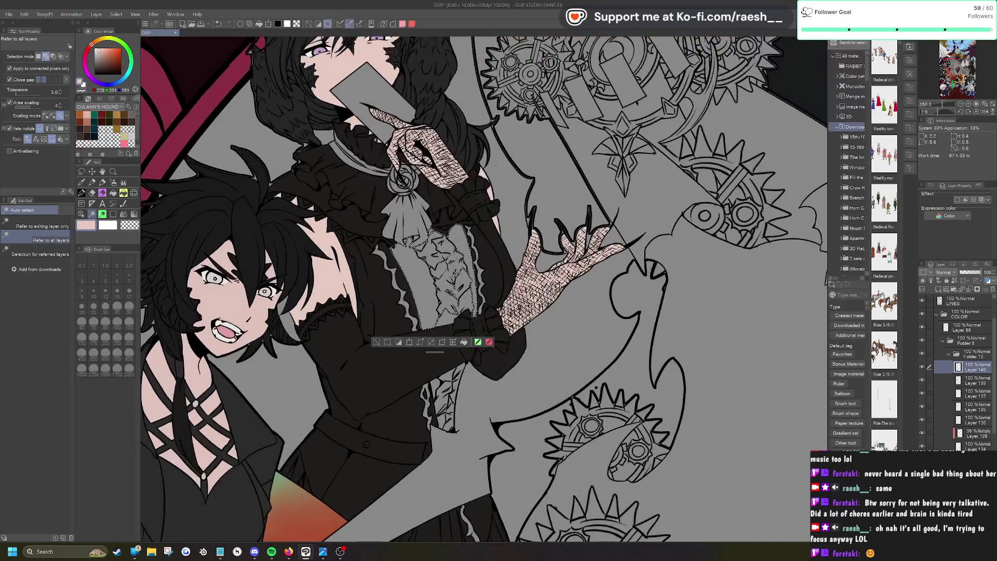
pyautogui.click(448, 390)
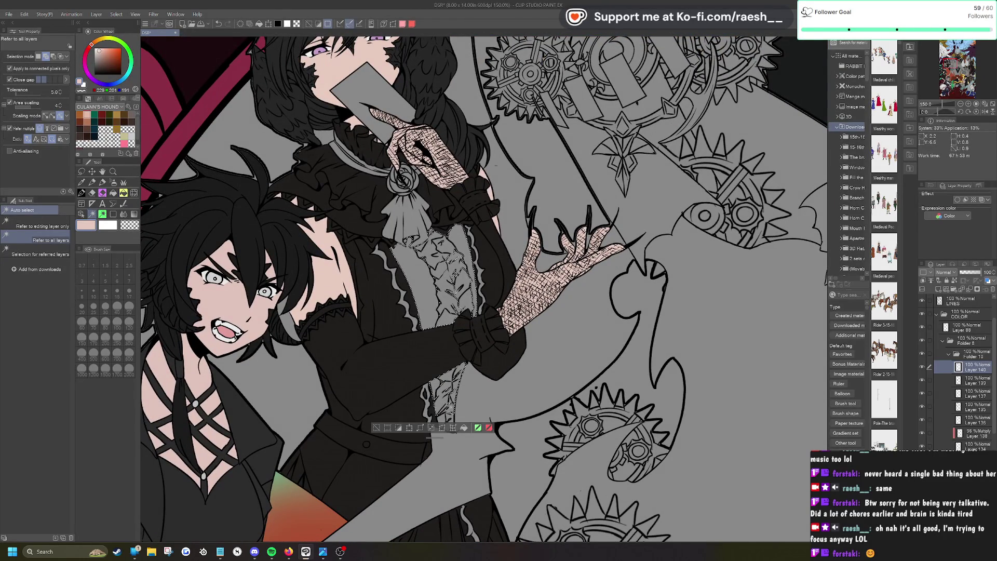
pyautogui.click(443, 413)
pyautogui.click(444, 426)
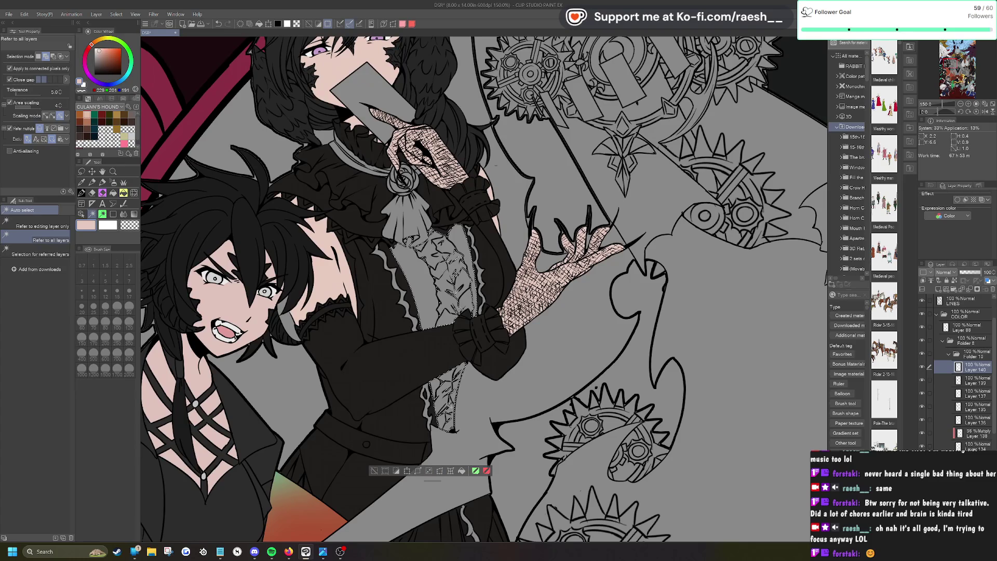
pyautogui.click(456, 239)
pyautogui.scroll(-2, 496, 140)
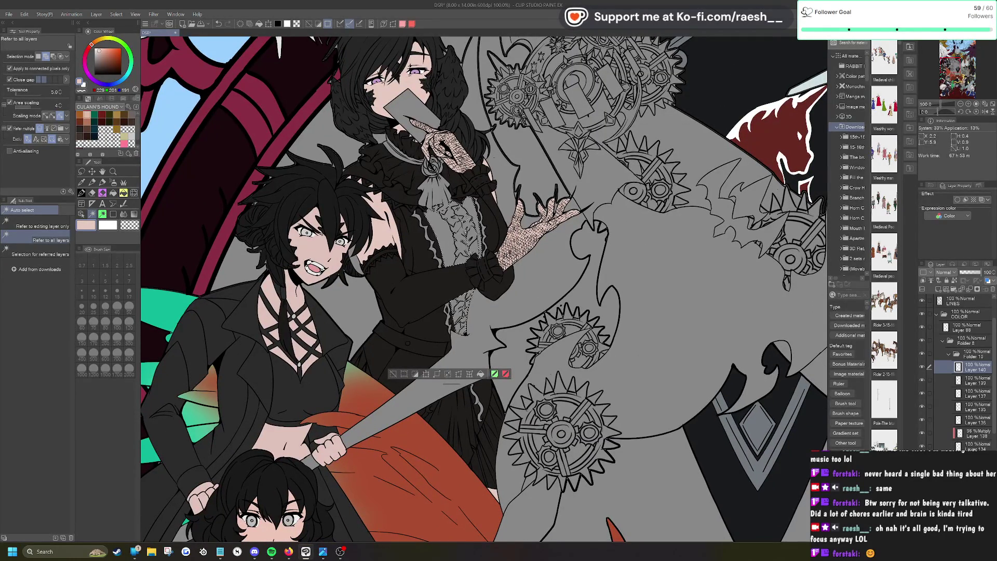
# Step: Repaint the ruffle shading in a slightly lighter grey with the pen
pyautogui.click(95, 53)
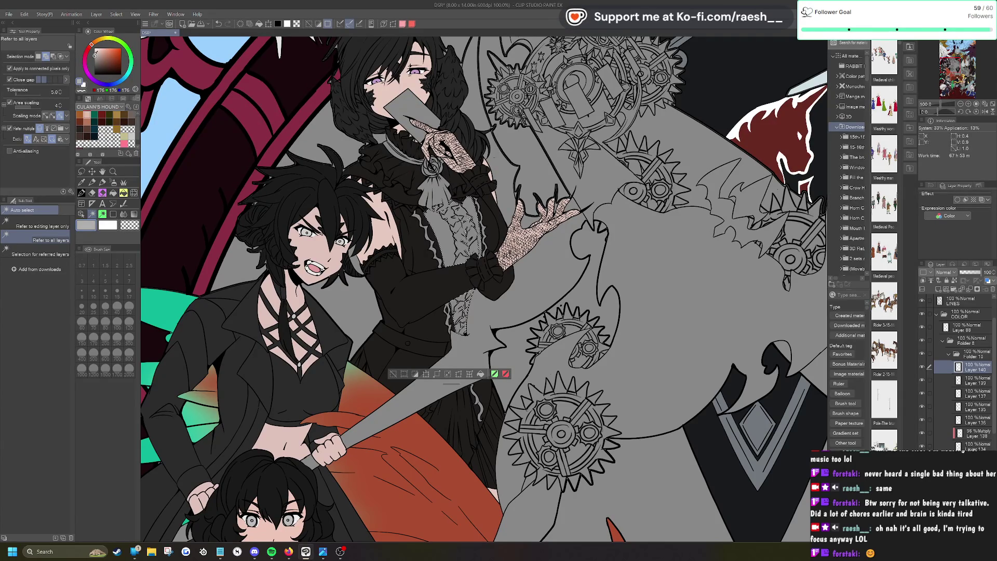
pyautogui.moveTo(95, 54); pyautogui.dragTo(94, 53)
pyautogui.hotkey('ctrl', 'd')
pyautogui.scroll(2, 493, 244)
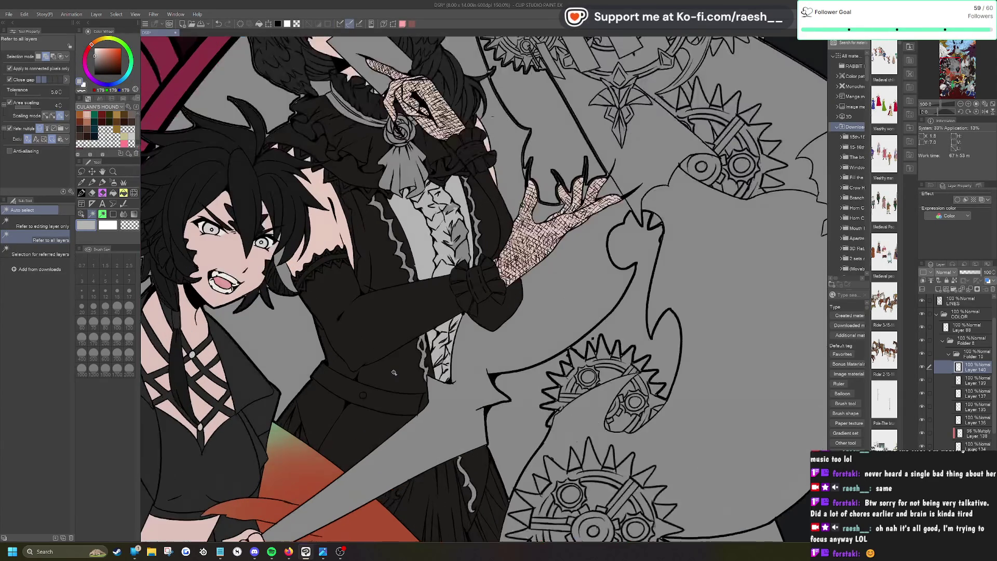
pyautogui.press('p')
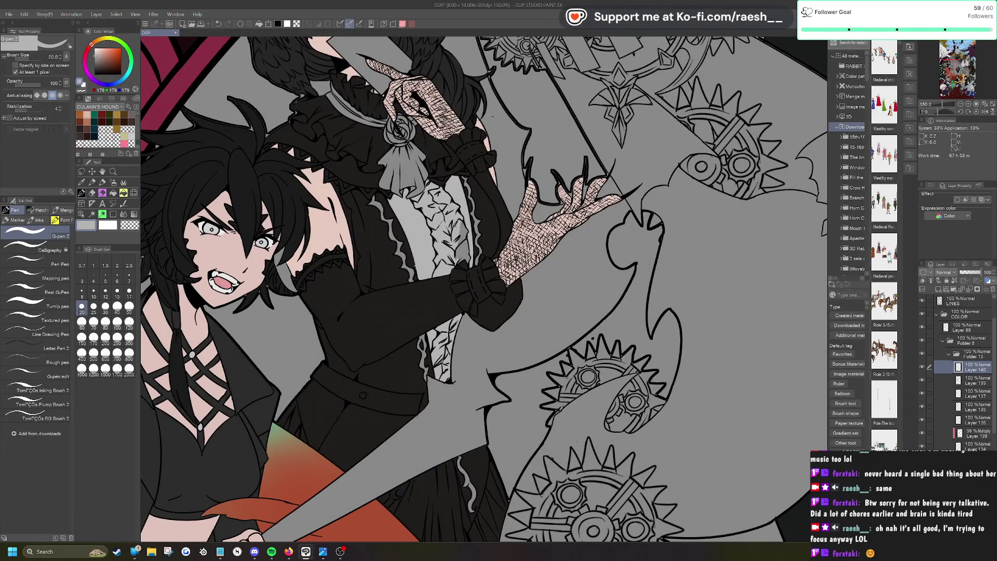
pyautogui.scroll(3, 447, 249)
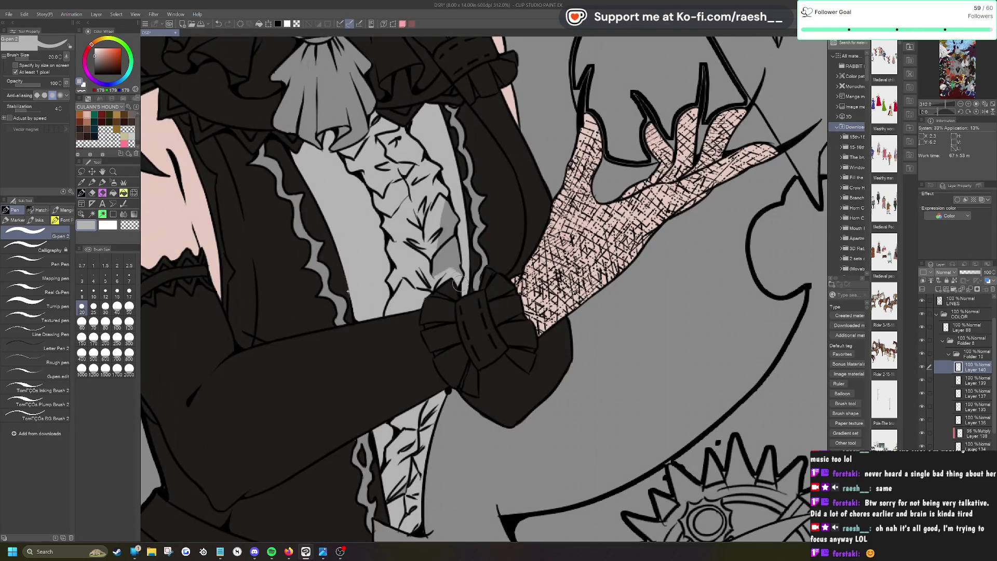
pyautogui.moveTo(460, 266)
pyautogui.mouseDown()
pyautogui.moveTo(450, 205)
pyautogui.moveTo(463, 236)
pyautogui.moveTo(434, 263)
pyautogui.moveTo(456, 261)
pyautogui.mouseUp()
# Step: Touch up with eraser and pen, zoom out, and add a new trim layer with a brown colour
pyautogui.press('e')
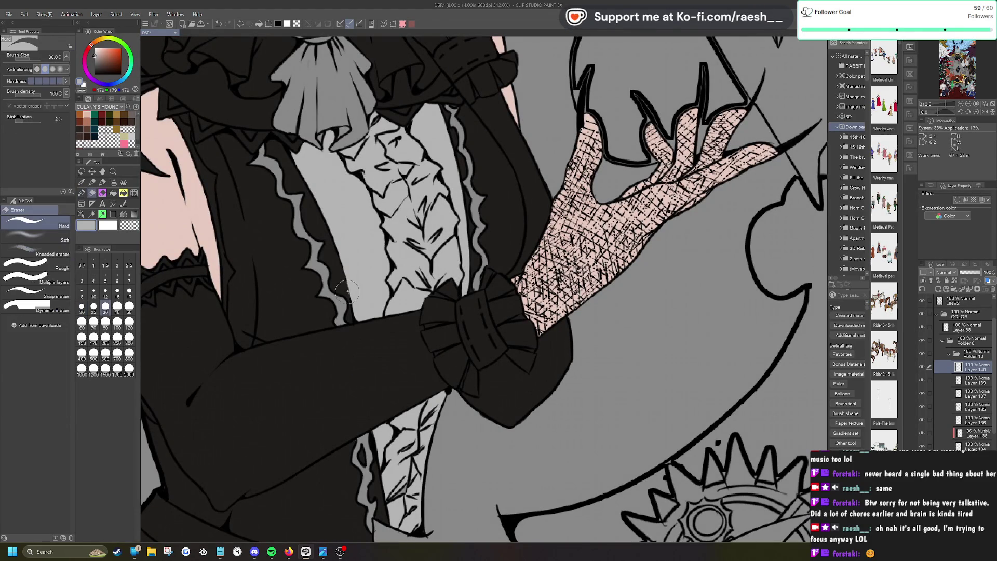
pyautogui.press('p')
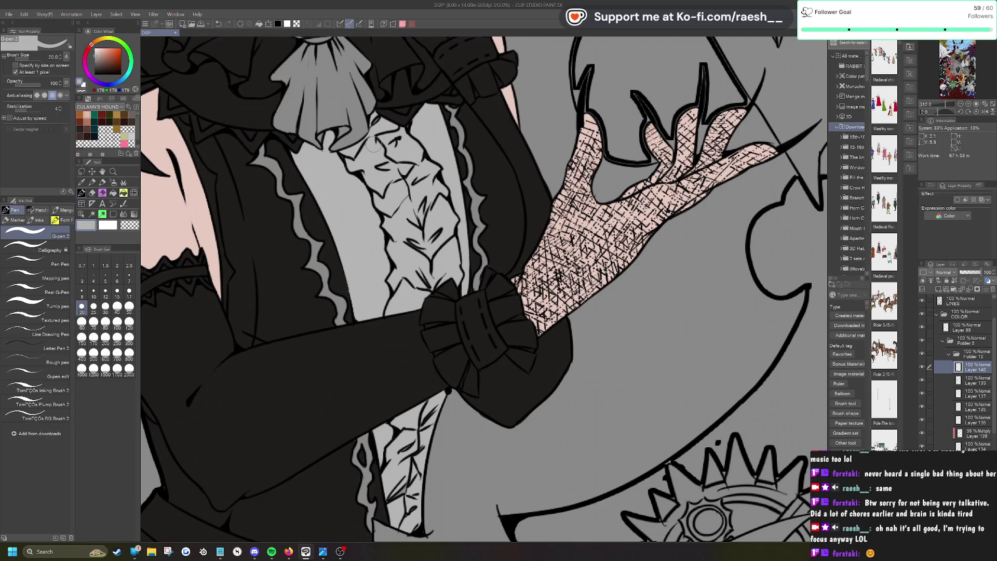
pyautogui.hotkey('ctrl', '-')
pyautogui.click(940, 290)
pyautogui.click(117, 114)
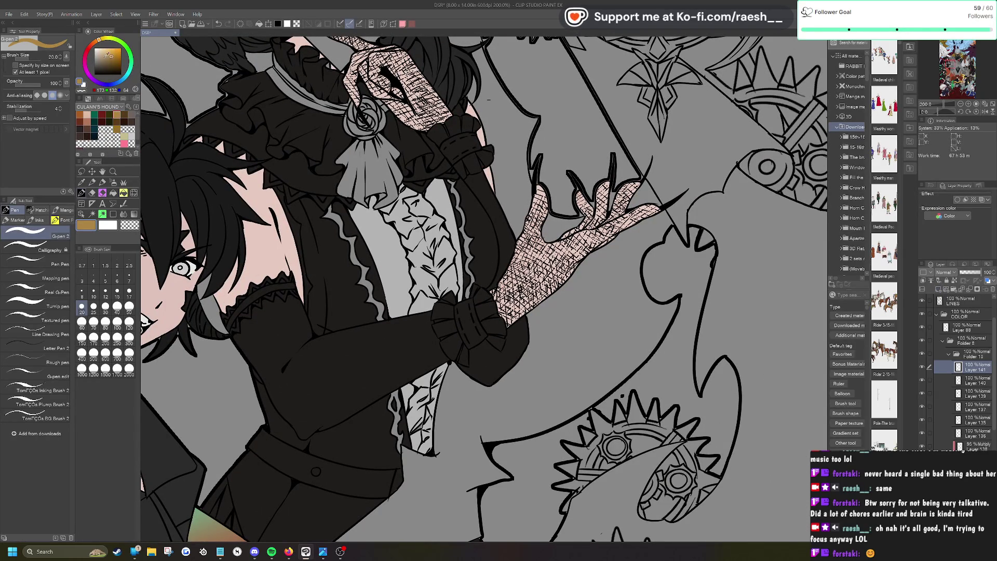
# Step: Lighten the brown to gold, move Layer 141 below Layer 139, and paint both wavy trims
pyautogui.click(113, 56)
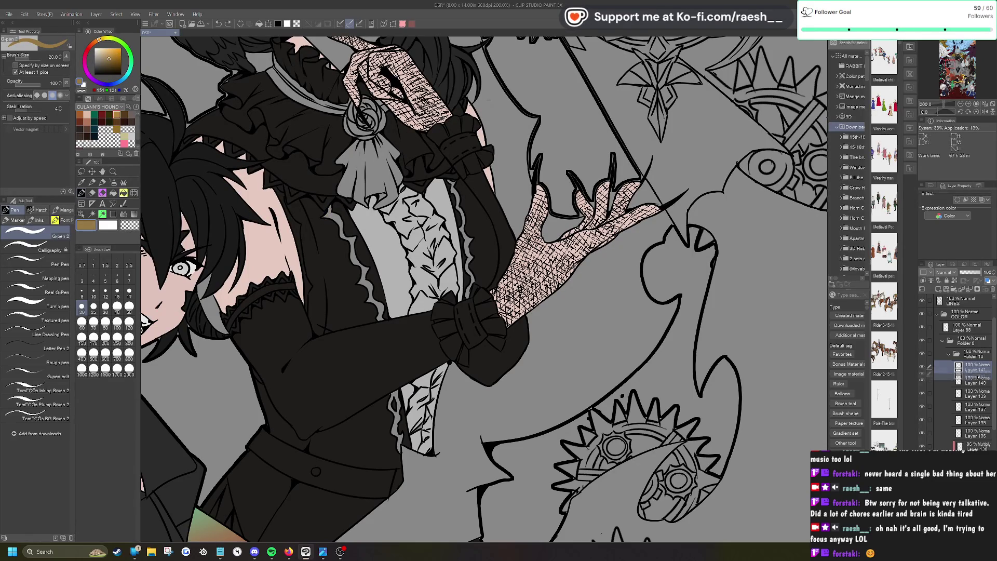
pyautogui.moveTo(975, 367); pyautogui.dragTo(975, 403)
pyautogui.moveTo(327, 209); pyautogui.dragTo(366, 301)
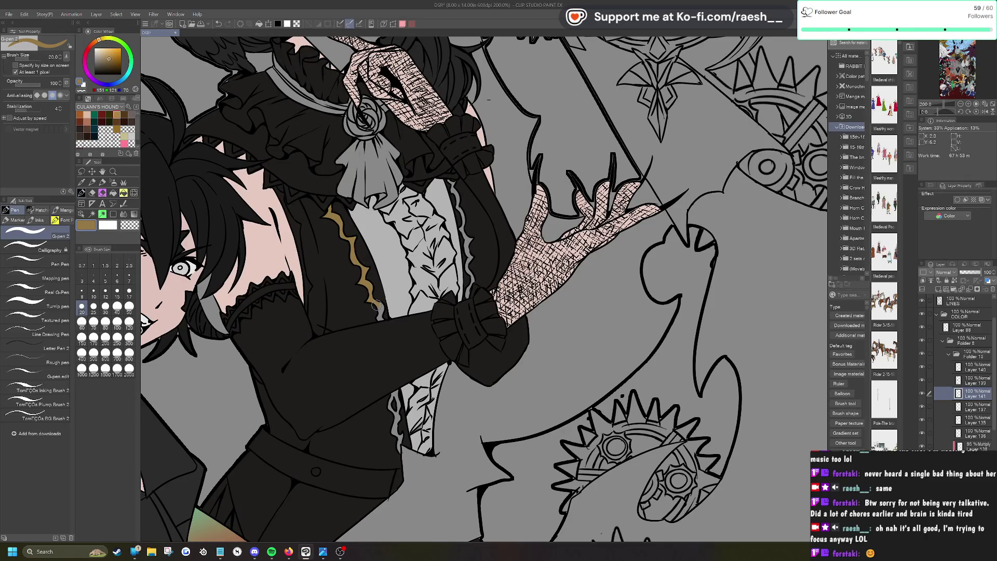
pyautogui.moveTo(450, 180); pyautogui.dragTo(470, 301)
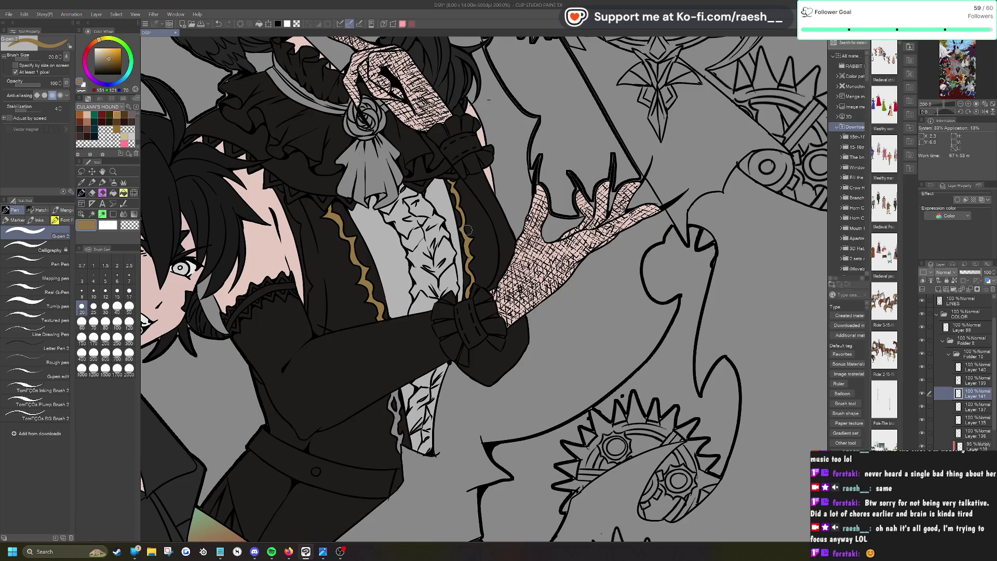
pyautogui.scroll(-2, 467, 229)
pyautogui.scroll(-1, 534, 348)
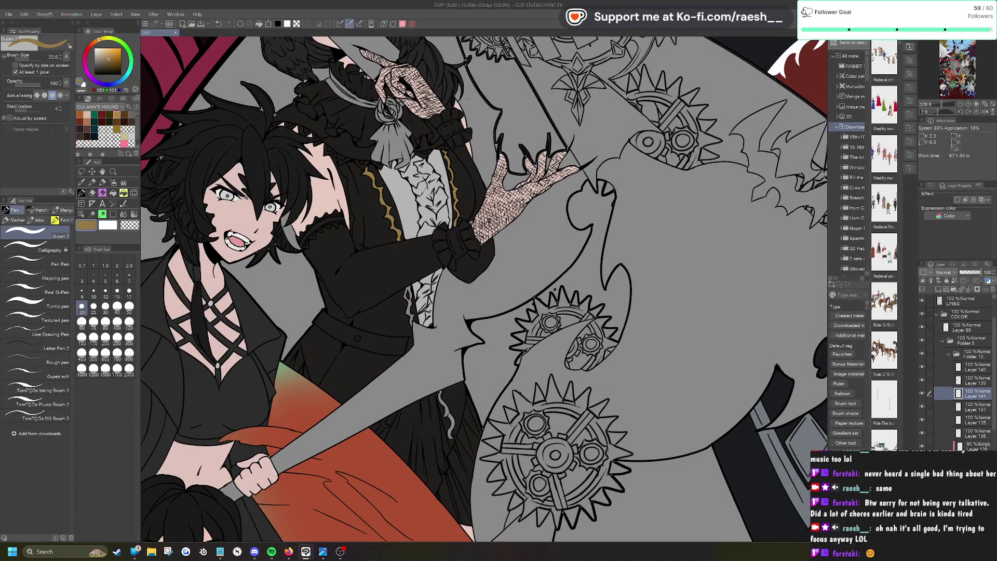
pyautogui.scroll(3, 463, 237)
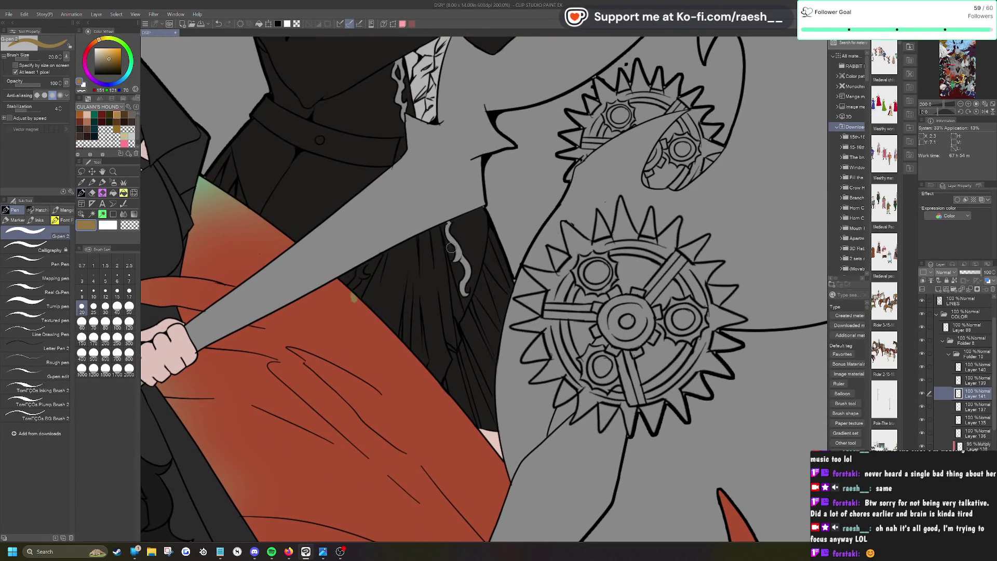
# Step: Paint the squiggle on the dark skirt gold, then erase stray dark lines over it on Layer 139
pyautogui.moveTo(449, 224); pyautogui.dragTo(467, 284)
pyautogui.click(967, 383)
pyautogui.press('e')
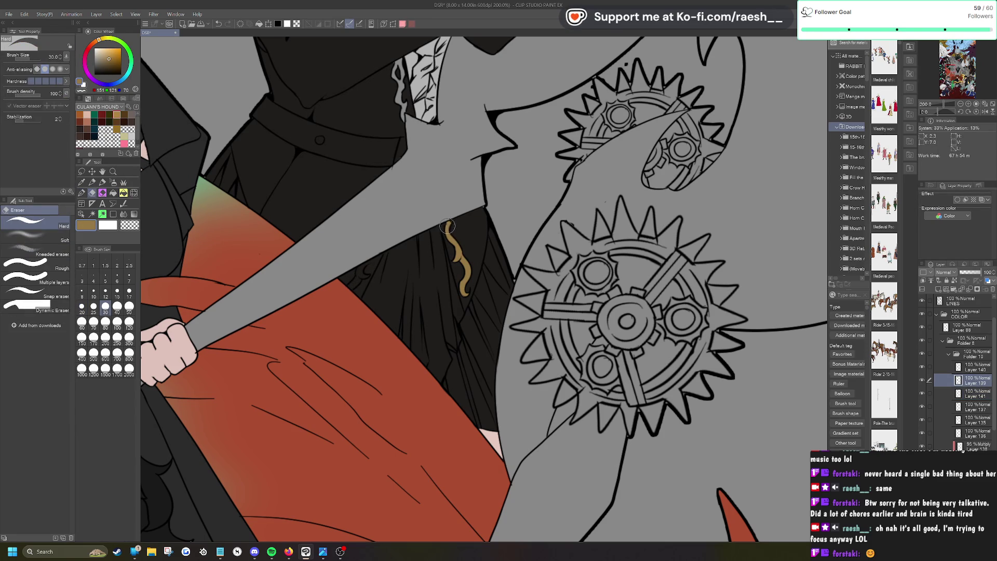
pyautogui.moveTo(361, 268); pyautogui.dragTo(369, 258)
# Step: Return to Layer 139 with the eraser for cleanup and save the illustration with Ctrl+S
pyautogui.click(975, 397)
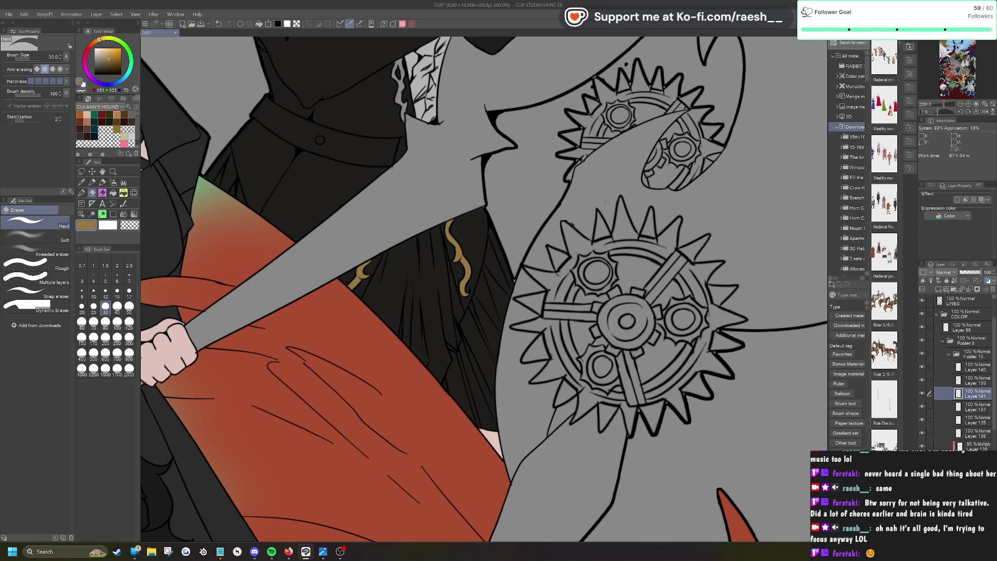
pyautogui.press('p')
pyautogui.press('e')
pyautogui.scroll(-2, 520, 358)
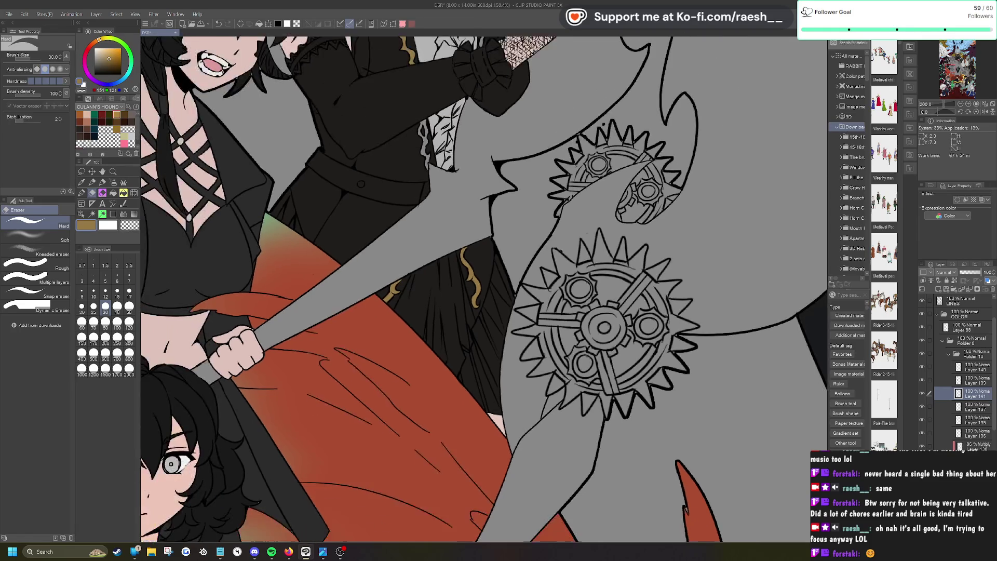
pyautogui.press('p')
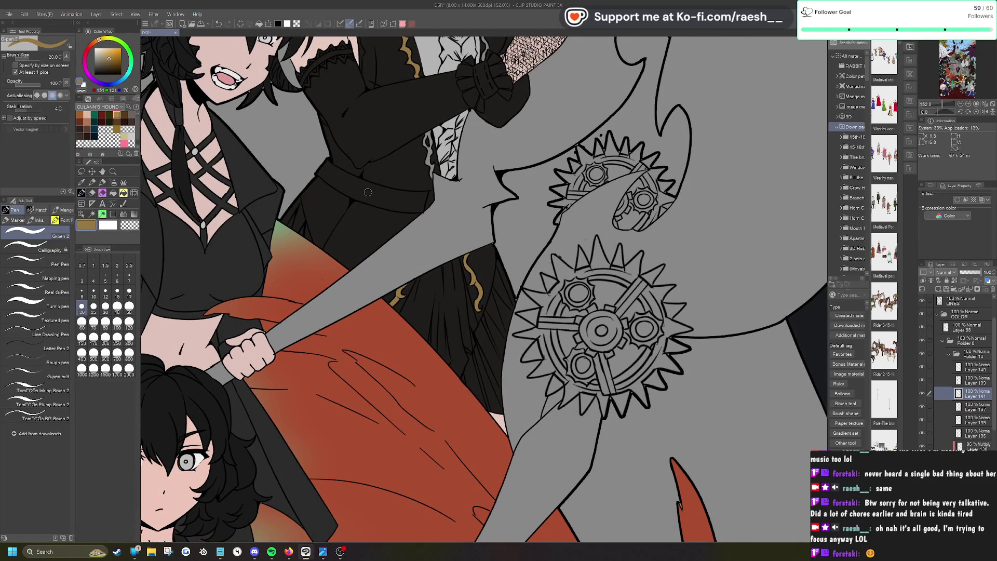
pyautogui.hotkey('alt', ']')
pyautogui.press('.')
pyautogui.press('e')
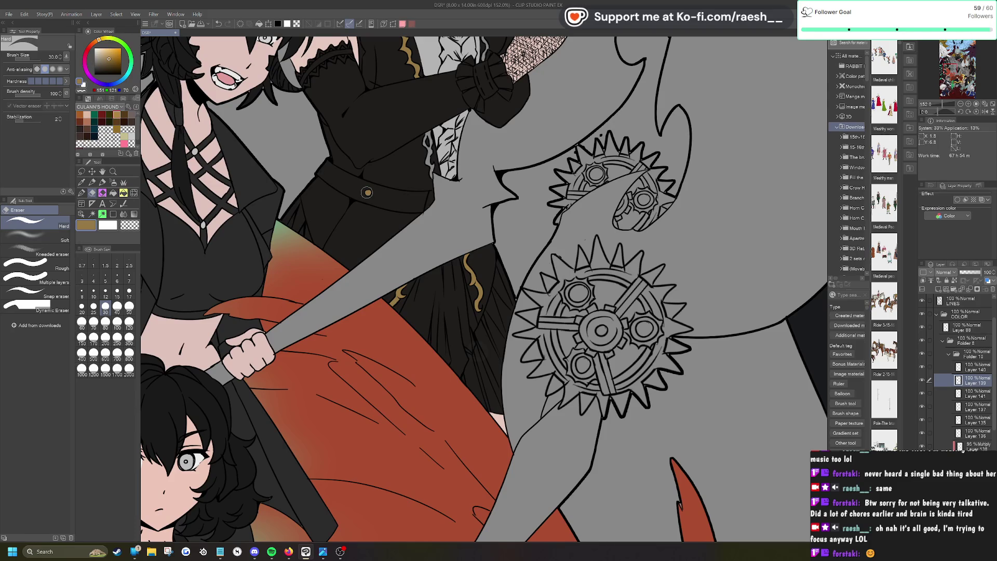
pyautogui.hotkey('ctrl', 's')
# Step: On Layer 141, paint the wavy lace-edge trim gold with the pen
pyautogui.click(367, 192)
pyautogui.click(967, 393)
pyautogui.scroll(5, 369, 197)
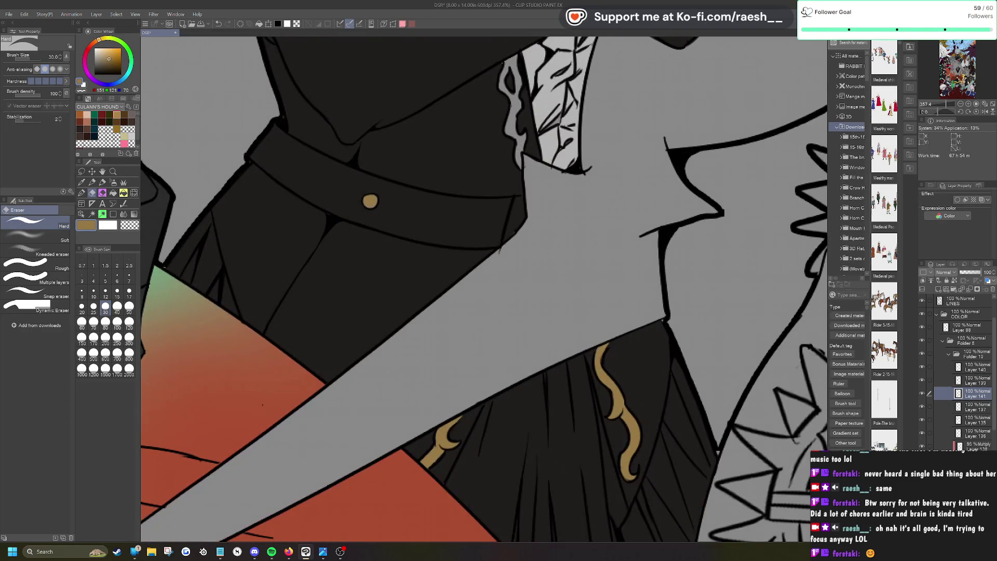
pyautogui.press('p')
pyautogui.scroll(-4, 370, 201)
pyautogui.scroll(3, 385, 222)
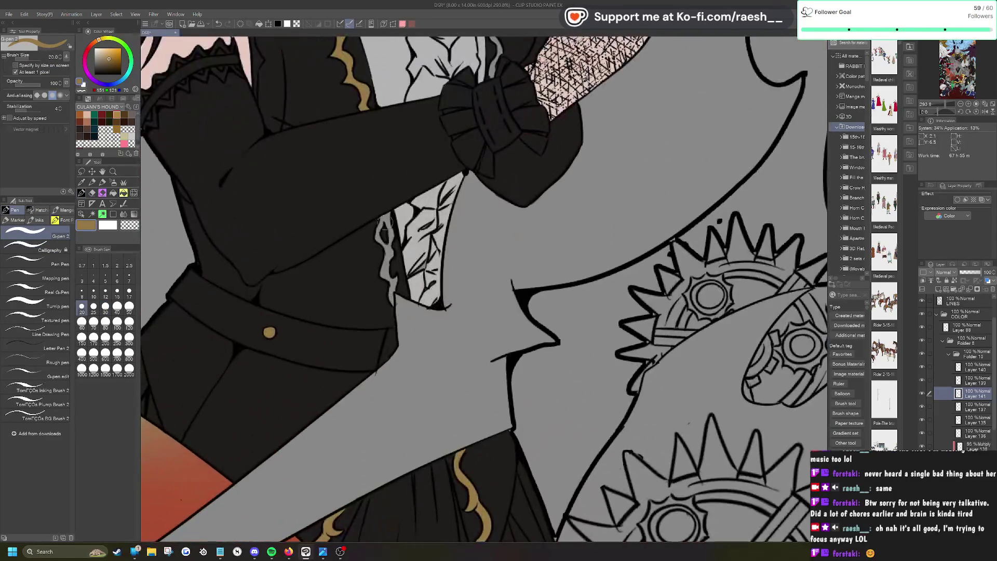
pyautogui.moveTo(384, 222)
pyautogui.mouseDown()
pyautogui.moveTo(391, 300)
pyautogui.moveTo(396, 268)
pyautogui.mouseUp()
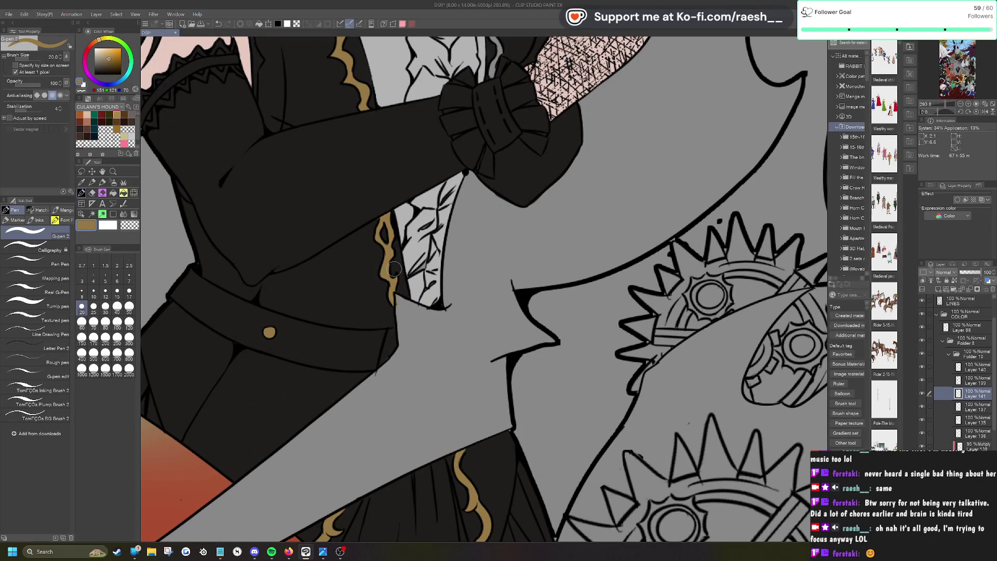
# Step: Paint the wavy trim beside the ruffle gold and add a new layer above Layer 140
pyautogui.scroll(-4, 394, 269)
pyautogui.scroll(4, 464, 146)
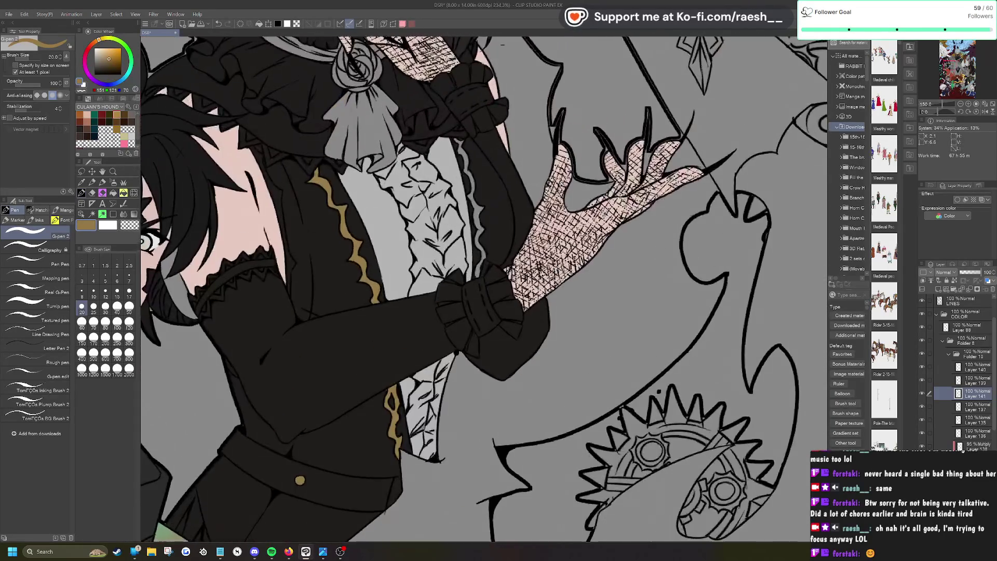
pyautogui.moveTo(463, 146); pyautogui.dragTo(473, 187)
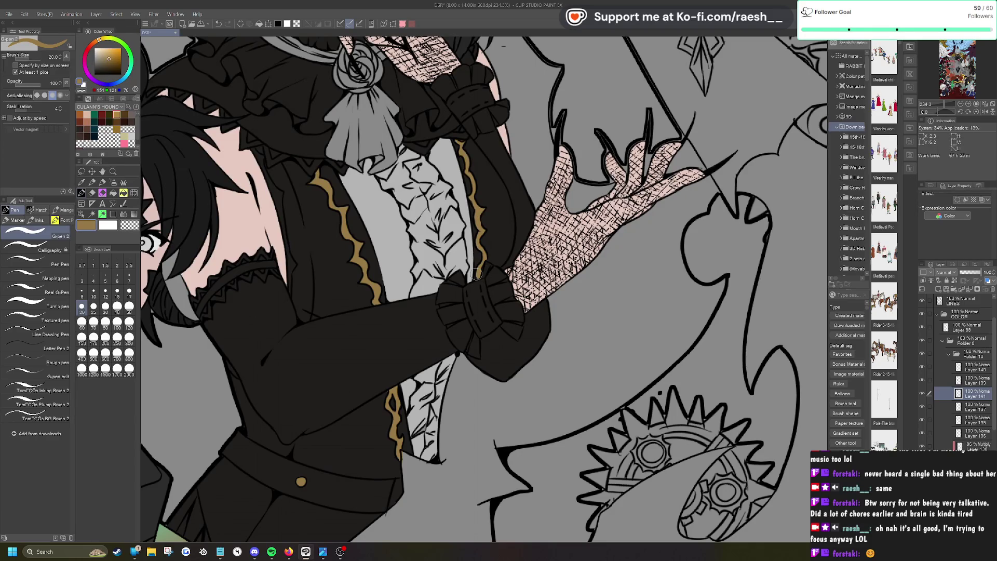
pyautogui.scroll(-3, 476, 274)
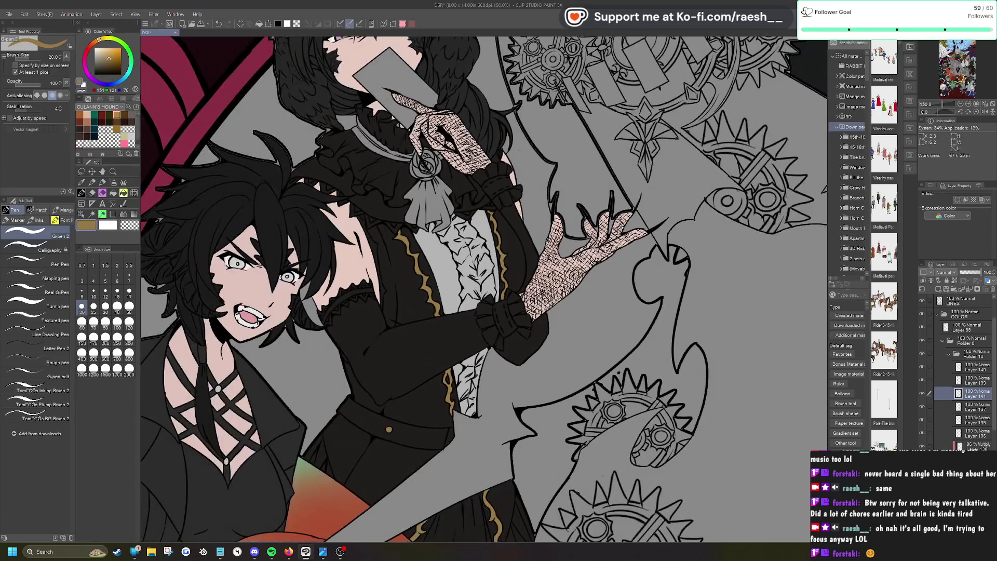
pyautogui.click(940, 290)
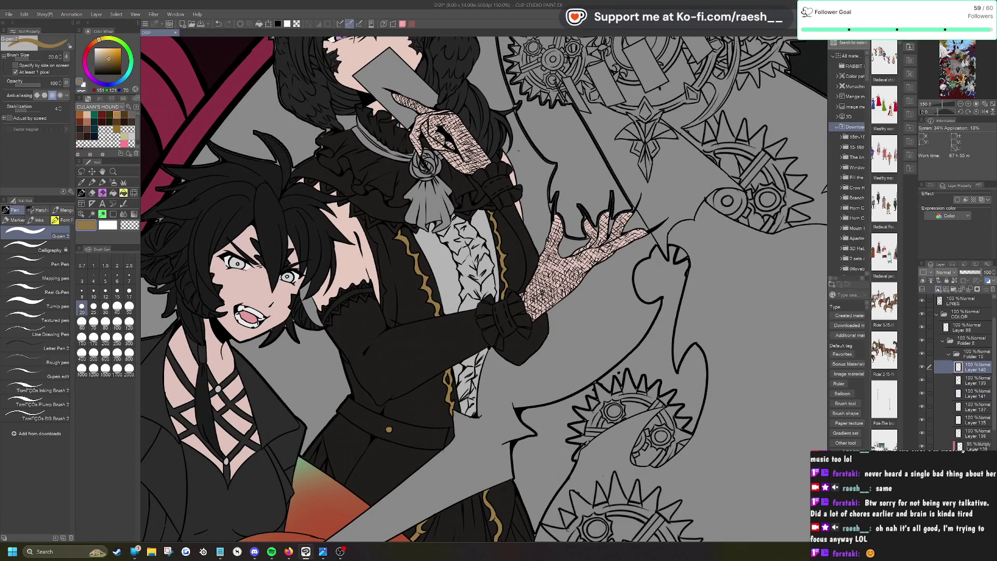
# Step: Pick a dark red from the palette, darkened and with its hue slightly adjusted
pyautogui.click(103, 113)
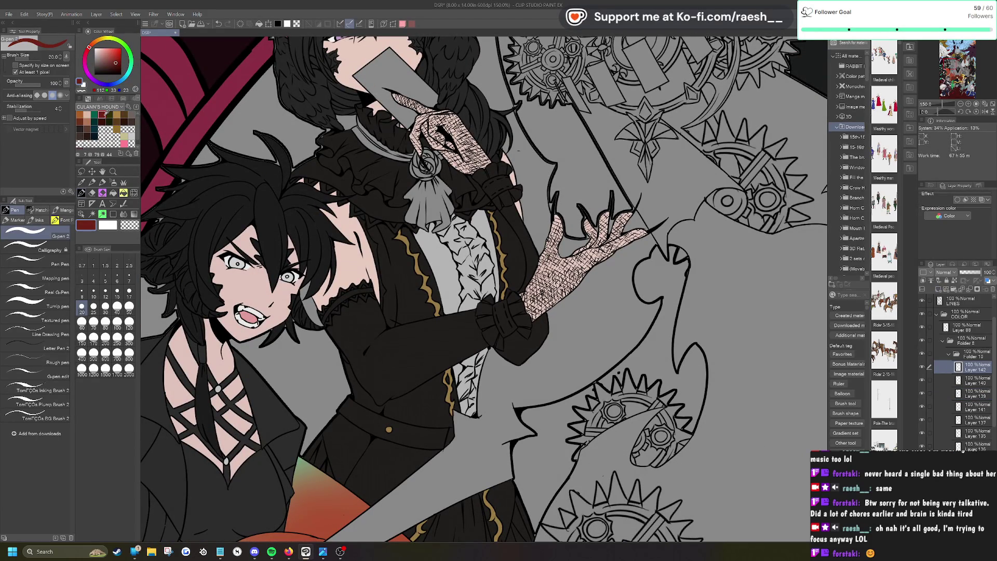
pyautogui.click(114, 66)
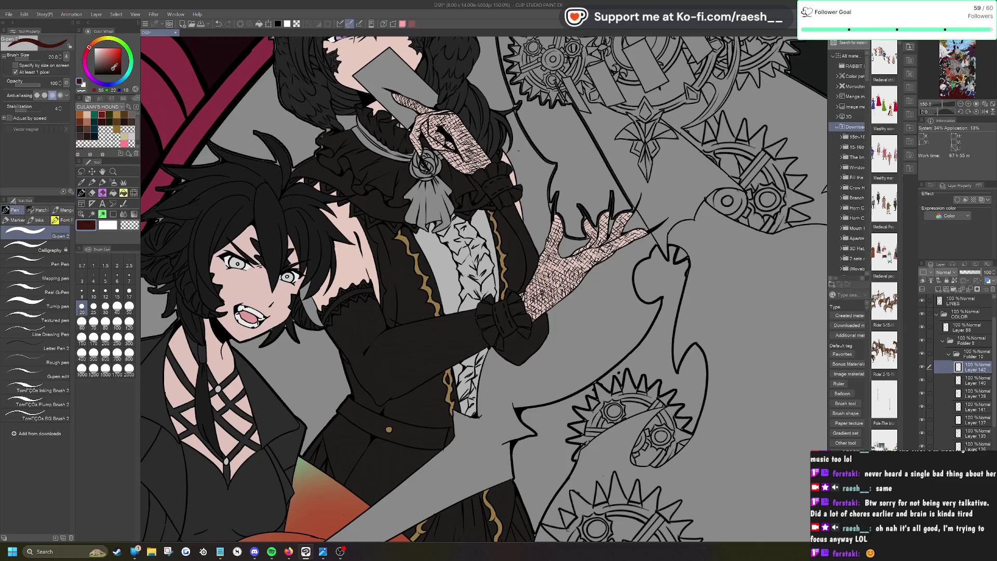
pyautogui.click(87, 50)
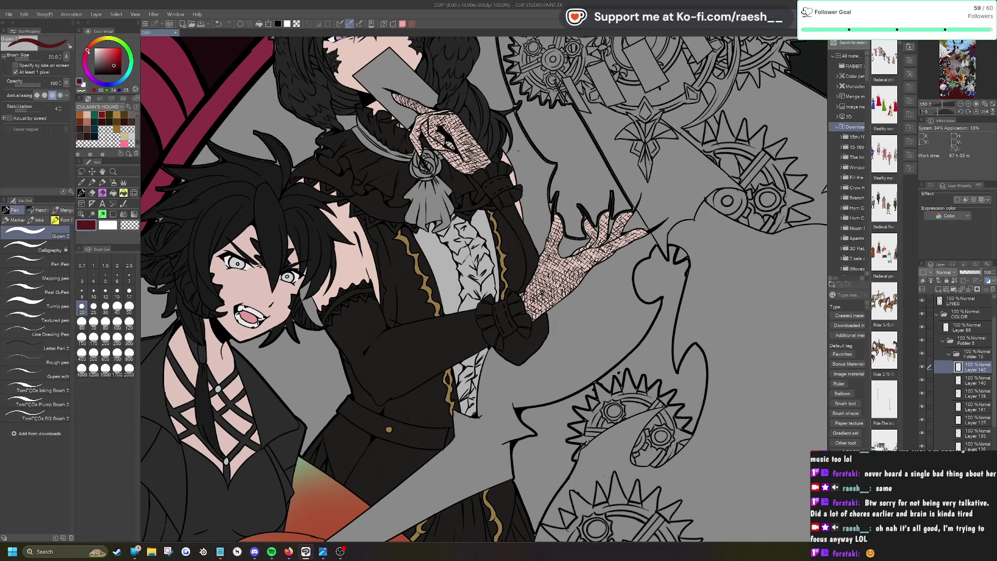
pyautogui.scroll(3, 364, 114)
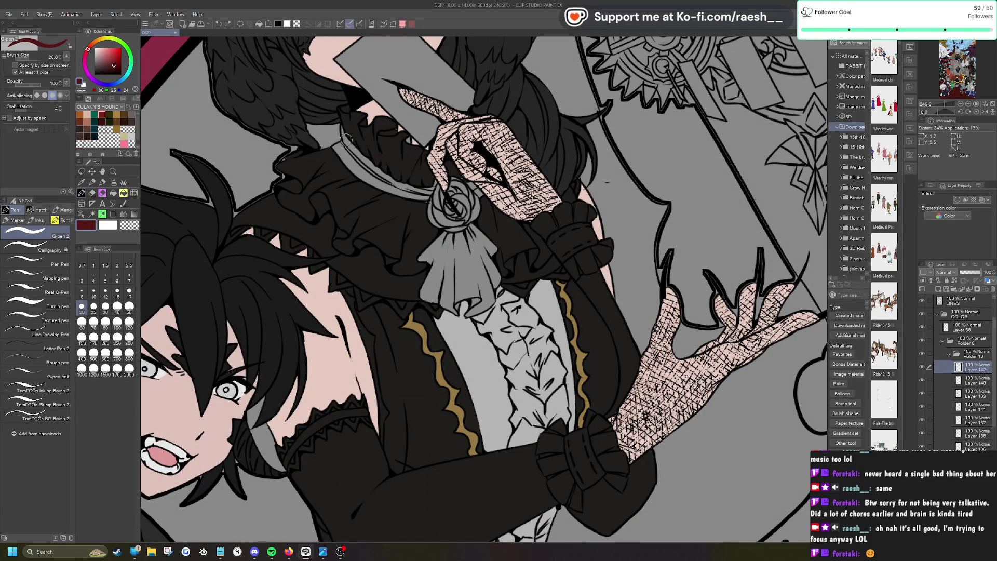
# Step: Select the grey jabot and collar band by colour, fill them dark red, and deselect
pyautogui.click(92, 213)
pyautogui.click(358, 166)
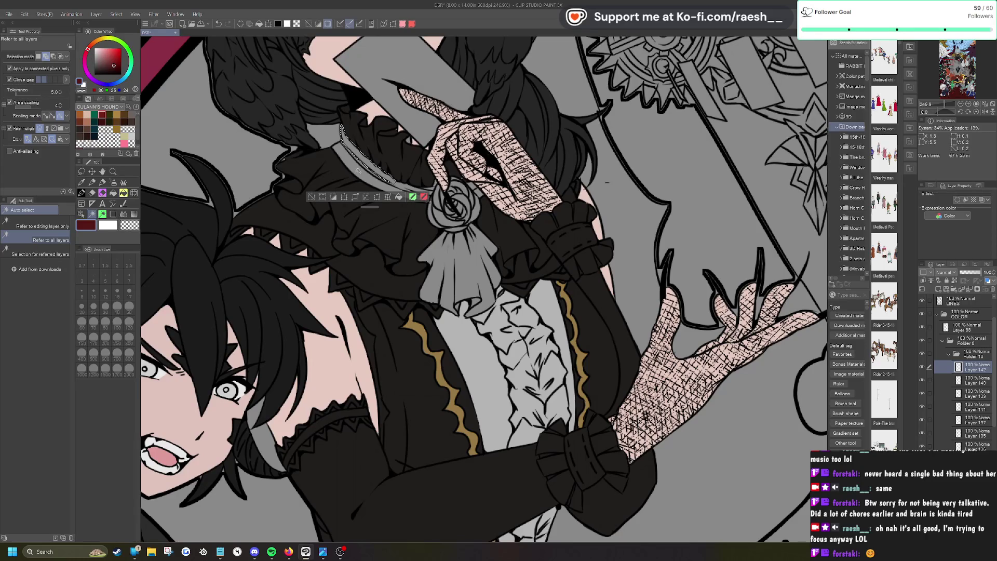
pyautogui.click(385, 171)
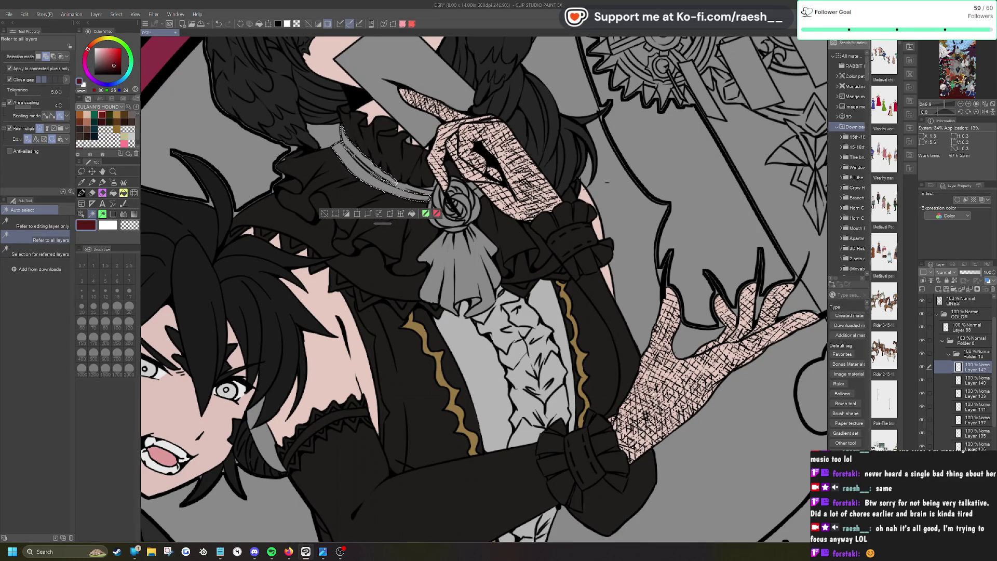
pyautogui.hotkey('ctrl', 'd')
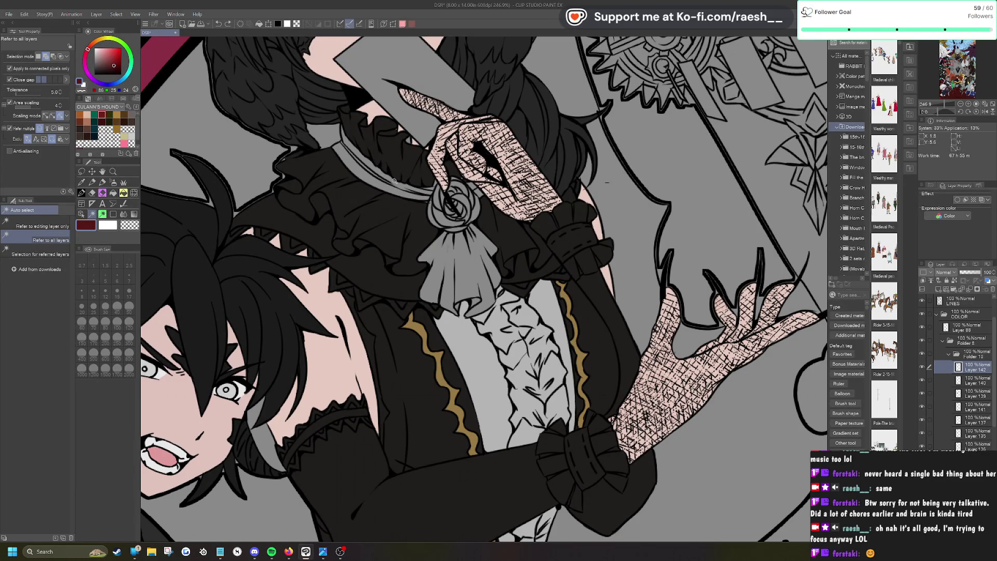
pyautogui.click(466, 263)
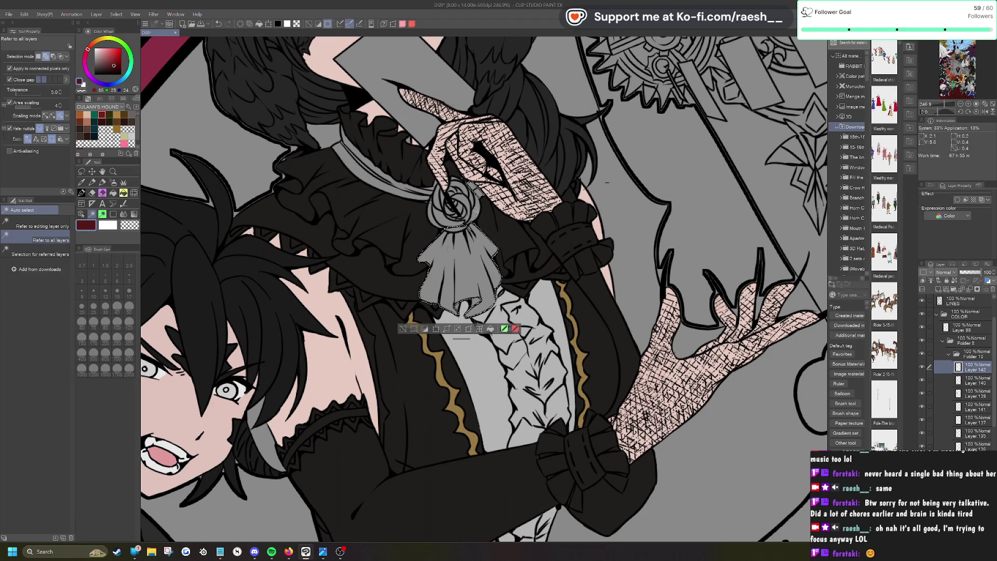
pyautogui.keyDown('shift'); pyautogui.click(404, 196); pyautogui.keyUp('shift')
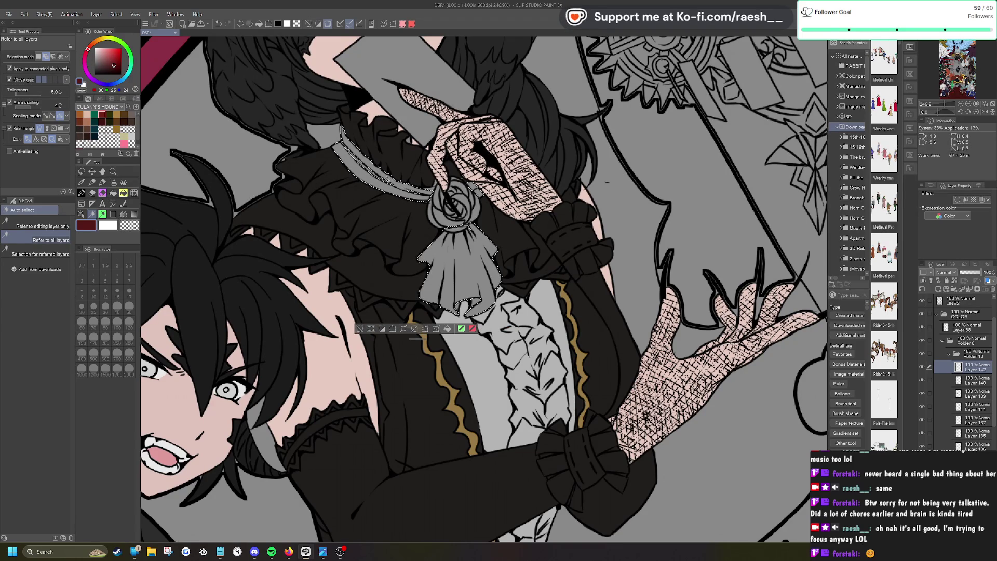
pyautogui.hotkey('alt', 'BackSpace')
pyautogui.hotkey('ctrl', 'd')
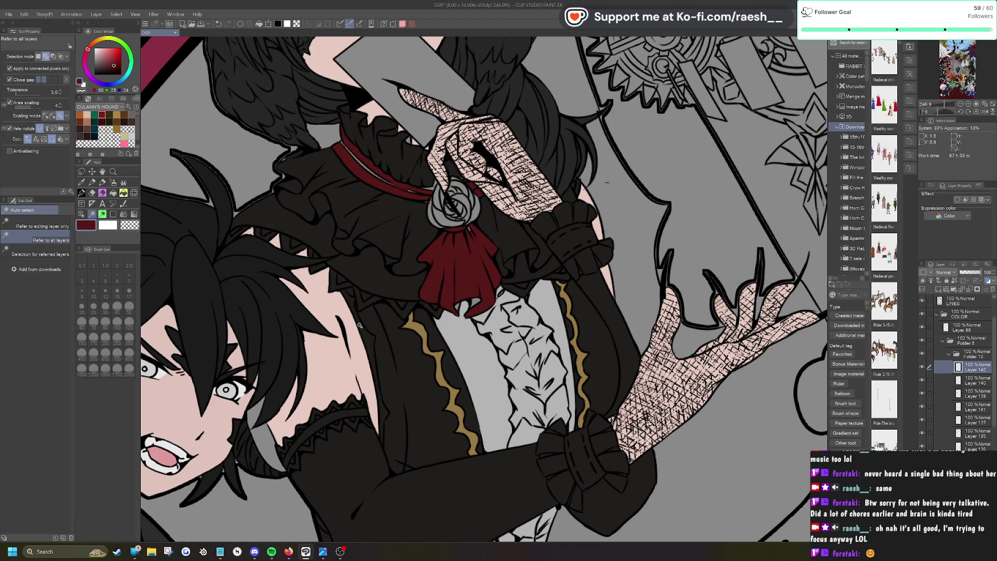
# Step: Touch up the collar band and the rose's left edge in dark red with the pen
pyautogui.press('p')
pyautogui.moveTo(343, 145); pyautogui.dragTo(417, 194)
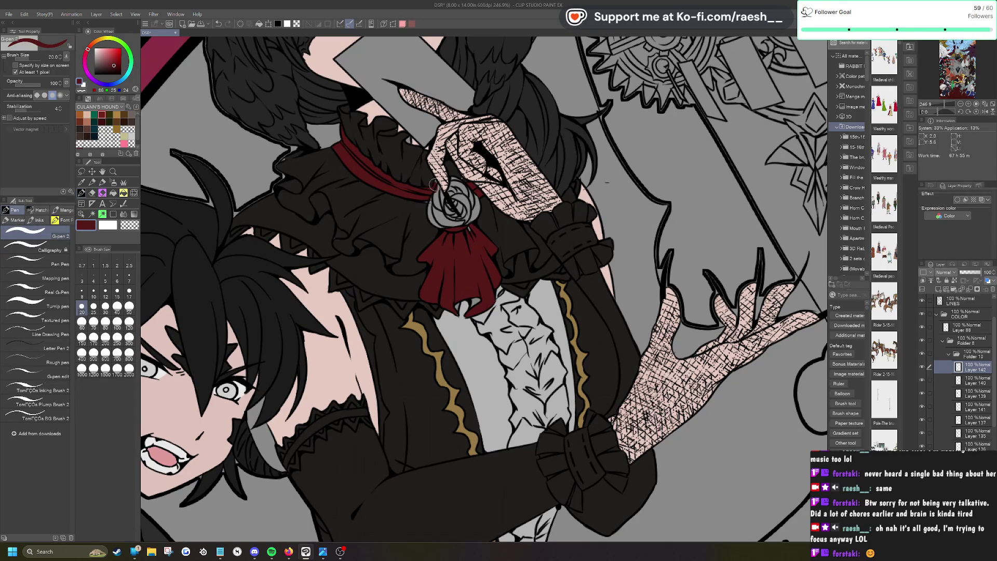
pyautogui.press('e')
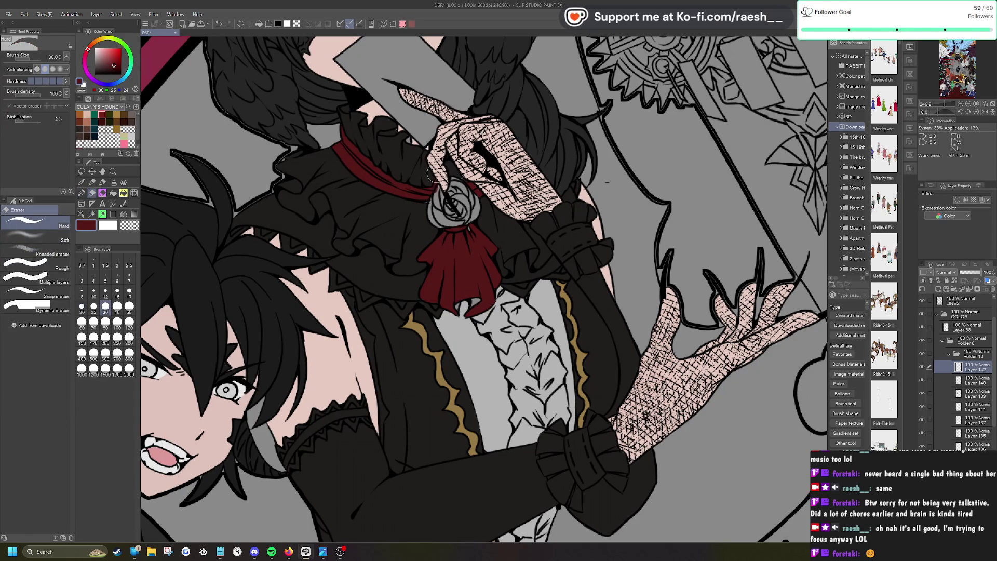
pyautogui.press('p')
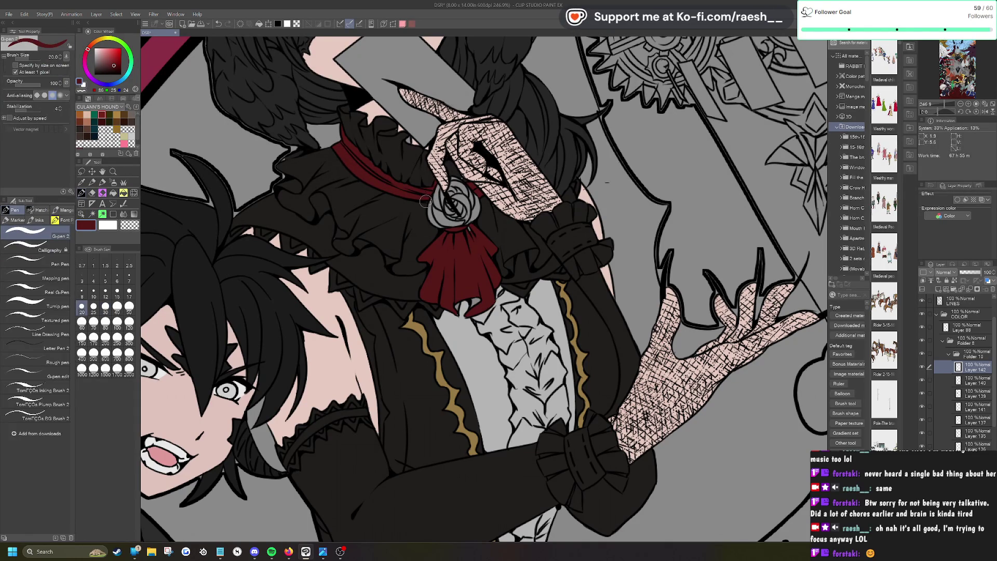
pyautogui.moveTo(432, 191)
pyautogui.mouseDown()
pyautogui.moveTo(436, 221)
pyautogui.moveTo(449, 228)
pyautogui.moveTo(441, 204)
pyautogui.moveTo(451, 213)
pyautogui.moveTo(442, 205)
pyautogui.moveTo(453, 177)
pyautogui.moveTo(464, 190)
pyautogui.moveTo(456, 213)
pyautogui.moveTo(464, 188)
pyautogui.moveTo(471, 218)
pyautogui.mouseUp()
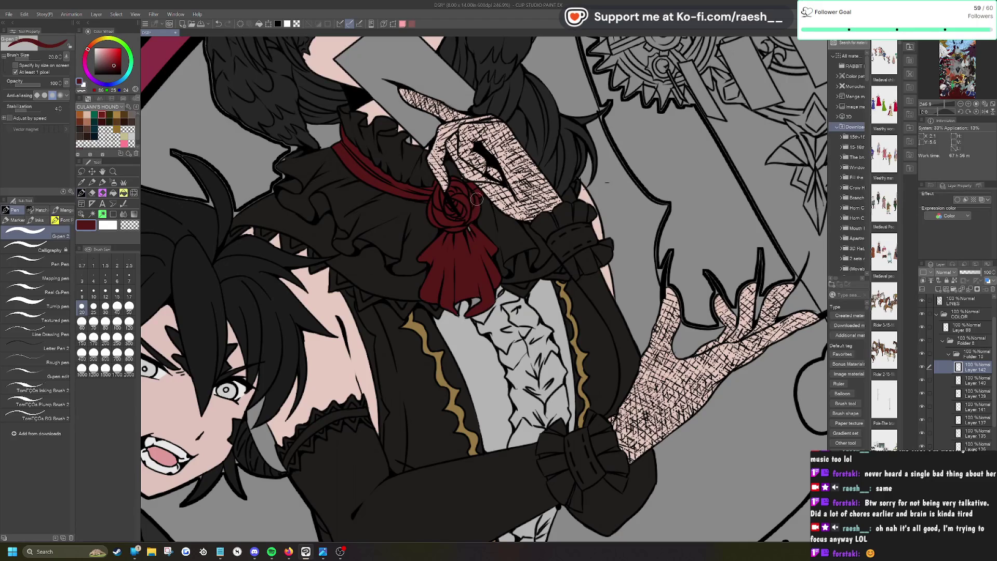
pyautogui.keyDown('alt'); pyautogui.click(463, 179); pyautogui.keyUp('alt')
pyautogui.keyDown('ctrl'); pyautogui.keyDown('shift'); pyautogui.click(462, 179); pyautogui.keyUp('shift'); pyautogui.keyUp('ctrl')
# Step: Zoom out with Ctrl+minus until the whole group illustration fits in view
pyautogui.press('e')
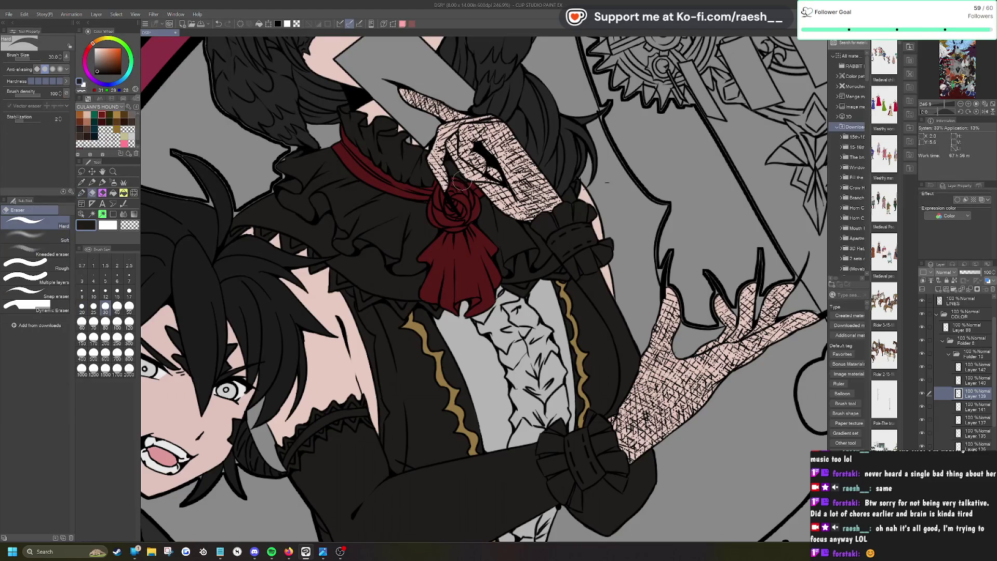
pyautogui.hotkey('ctrl', '-')
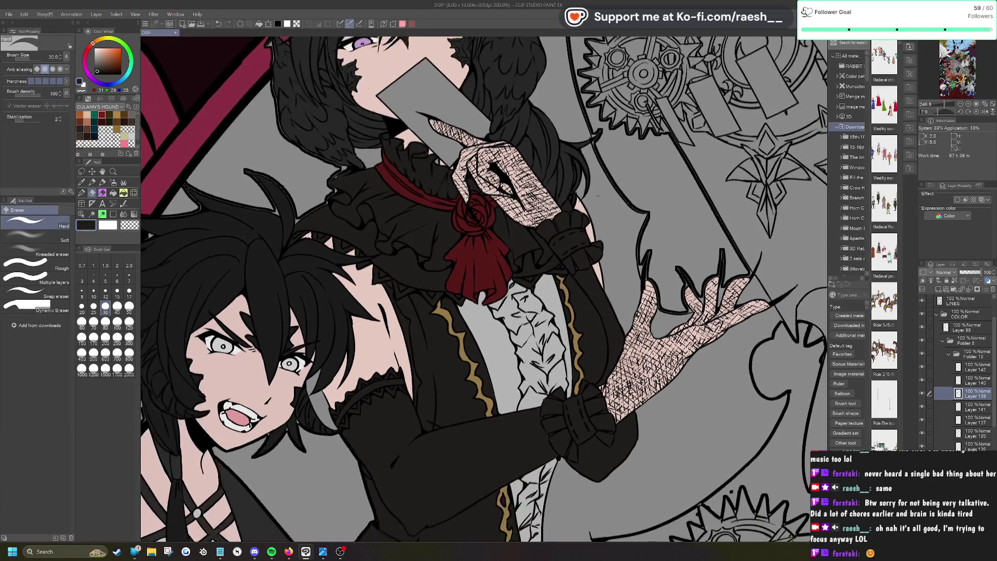
pyautogui.hotkey('ctrl', '-')
pyautogui.hotkey('ctrl', '-')
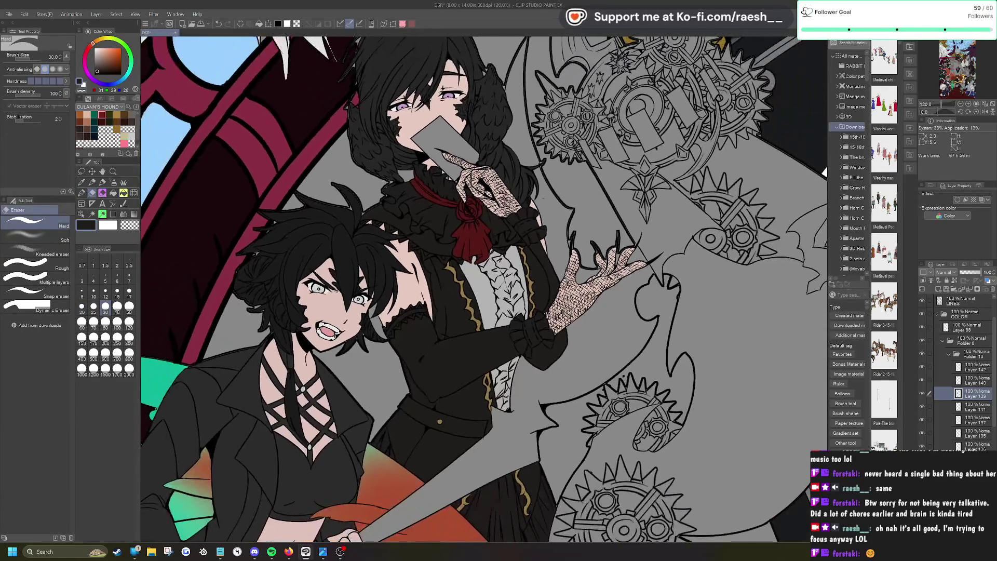
pyautogui.hotkey('ctrl', '-')
pyautogui.hotkey('ctrl', '-')
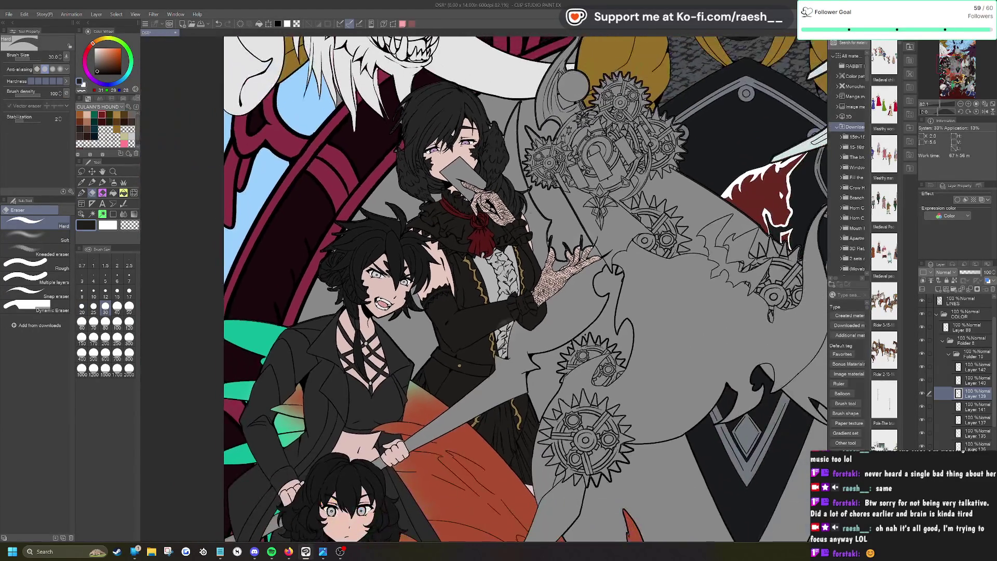
pyautogui.hotkey('ctrl', '-')
pyautogui.hotkey('ctrl', '-')
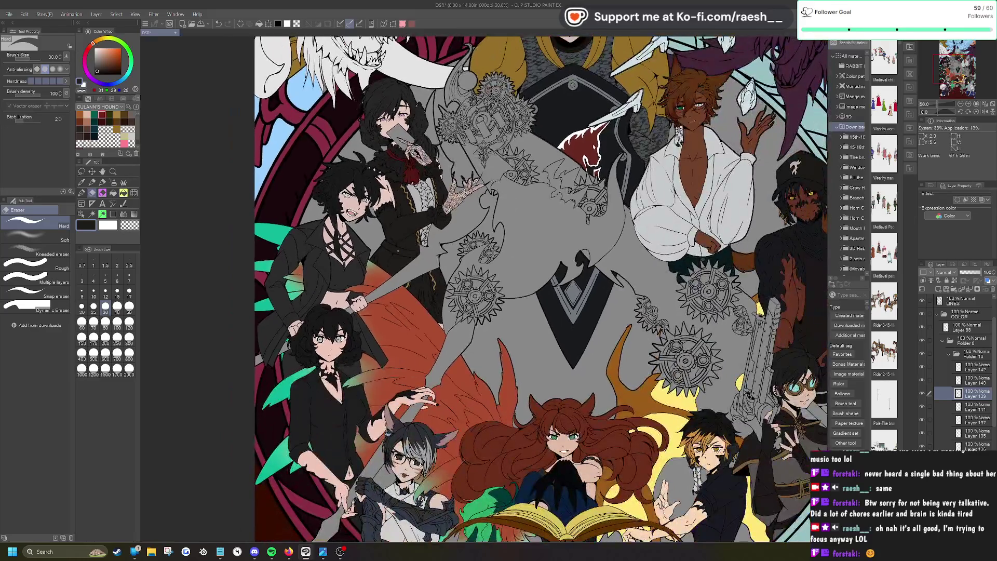
pyautogui.hotkey('ctrl', '-')
pyautogui.hotkey('ctrl', '-')
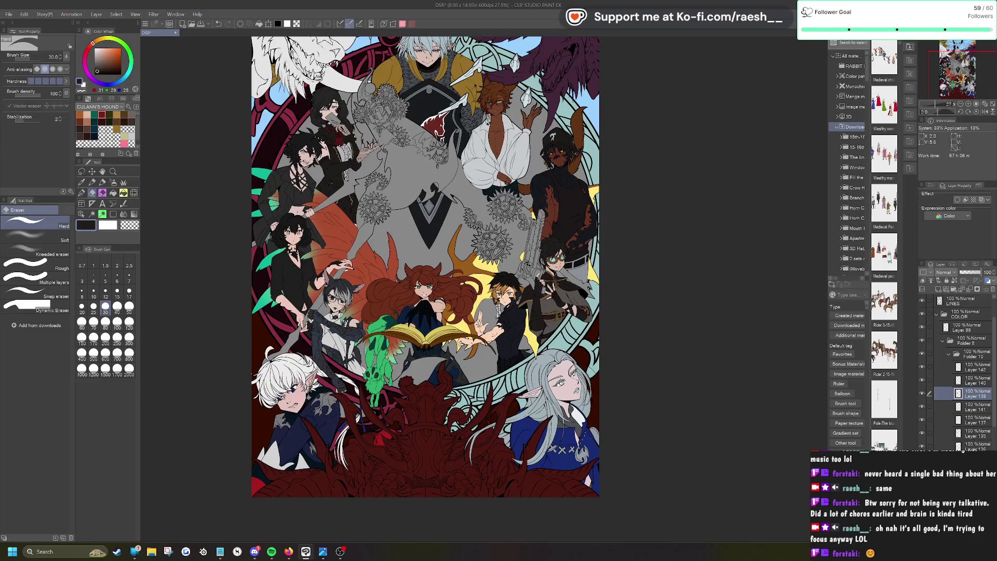
pyautogui.scroll(2, 560, 228)
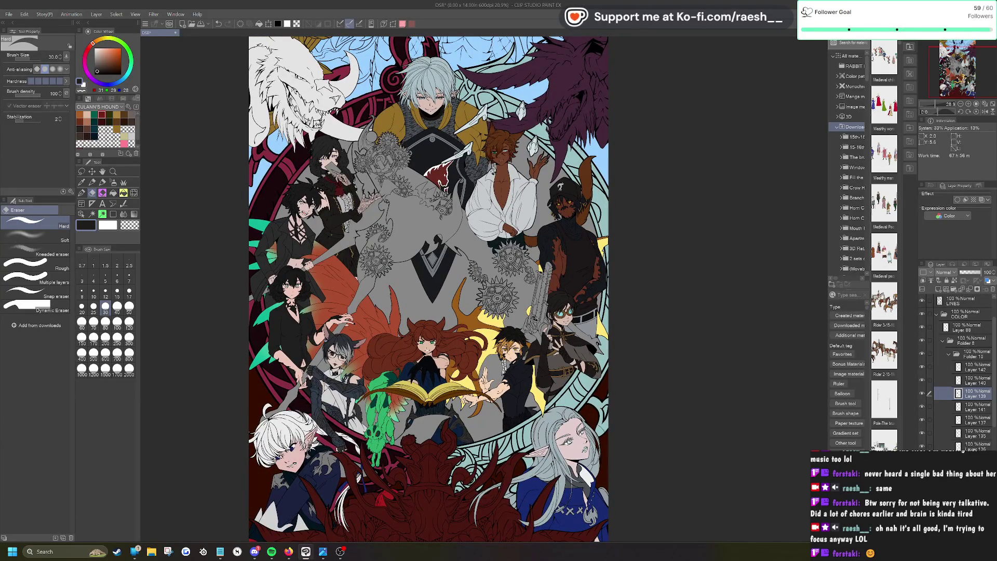
# Step: Wrap Folder 10 in a new folder, add an empty layer, and pick light beige for Auto select
pyautogui.click(981, 355)
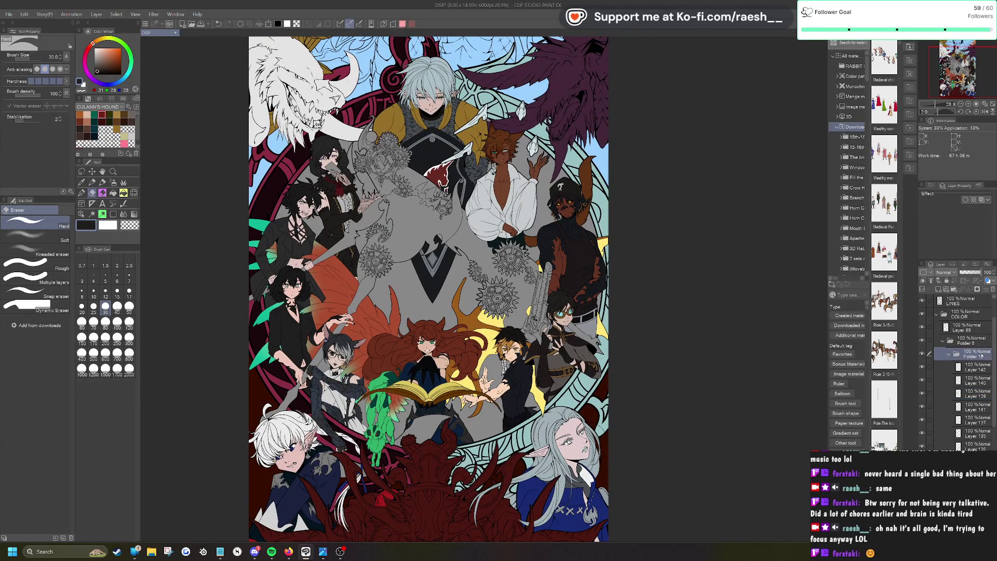
pyautogui.click(954, 289)
pyautogui.click(939, 289)
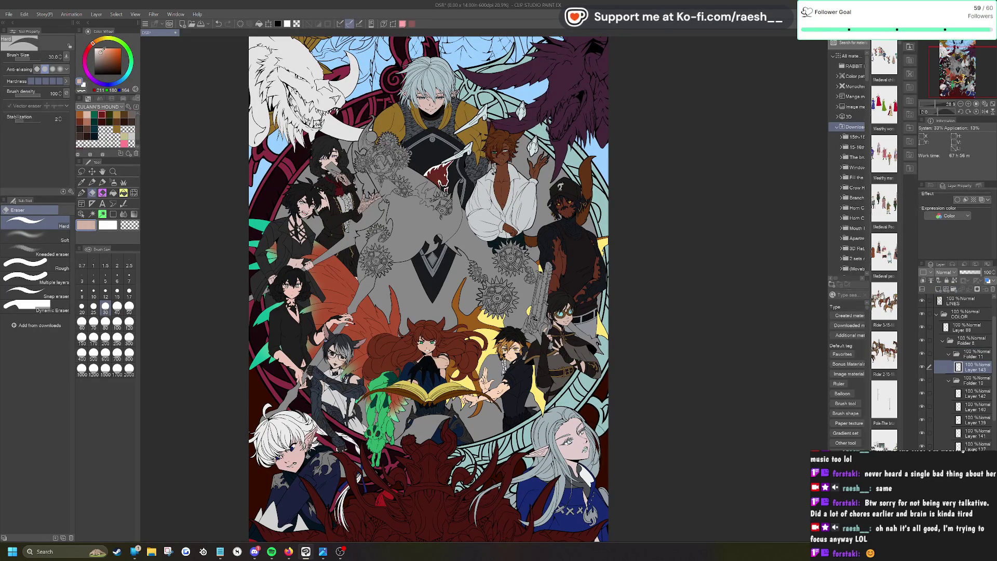
pyautogui.press('w')
pyautogui.click(100, 46)
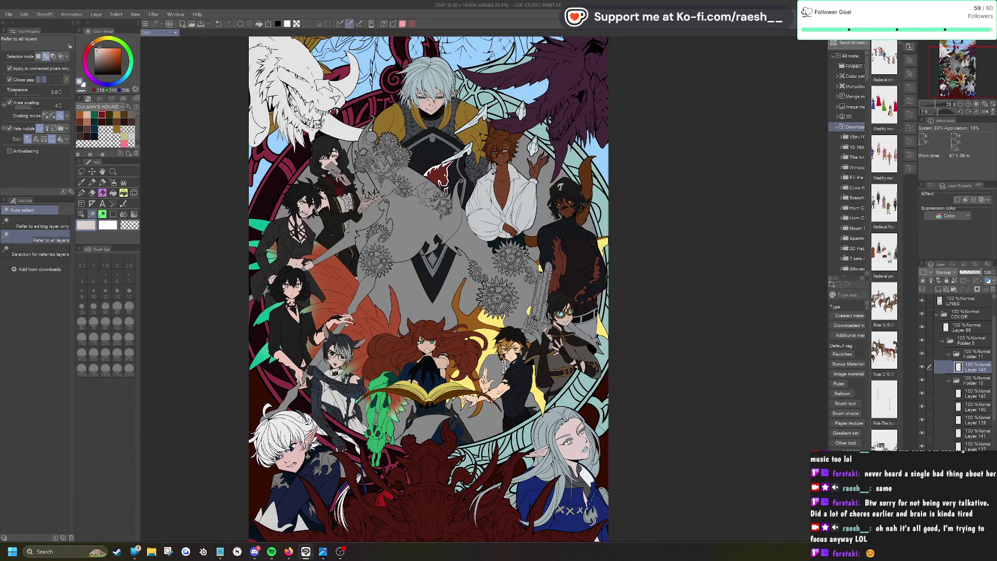
# Step: Auto-select the grey regions by the sword blade, dark hair, glasses girl and white hair strands
pyautogui.scroll(2, 329, 452)
pyautogui.click(306, 294)
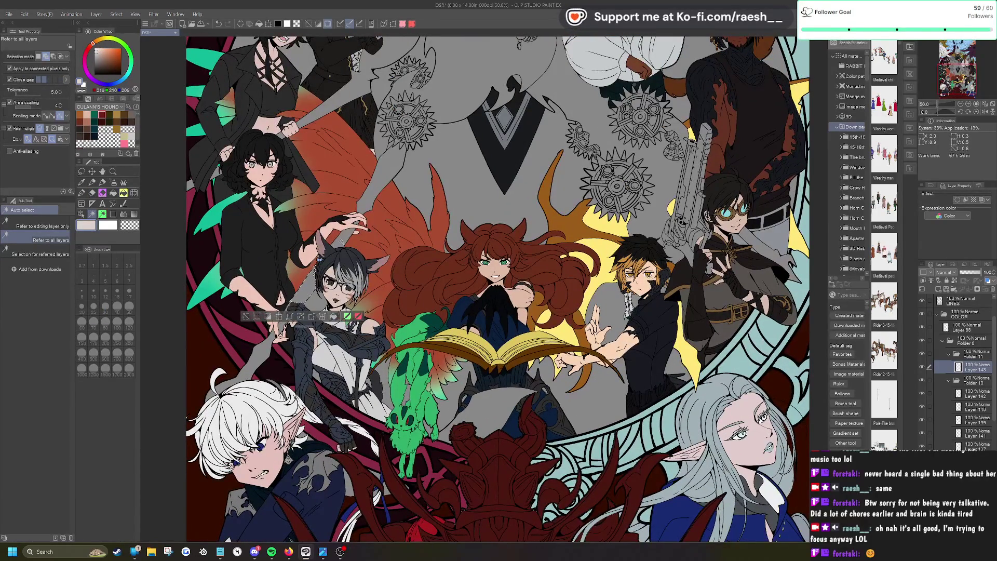
pyautogui.click(373, 194)
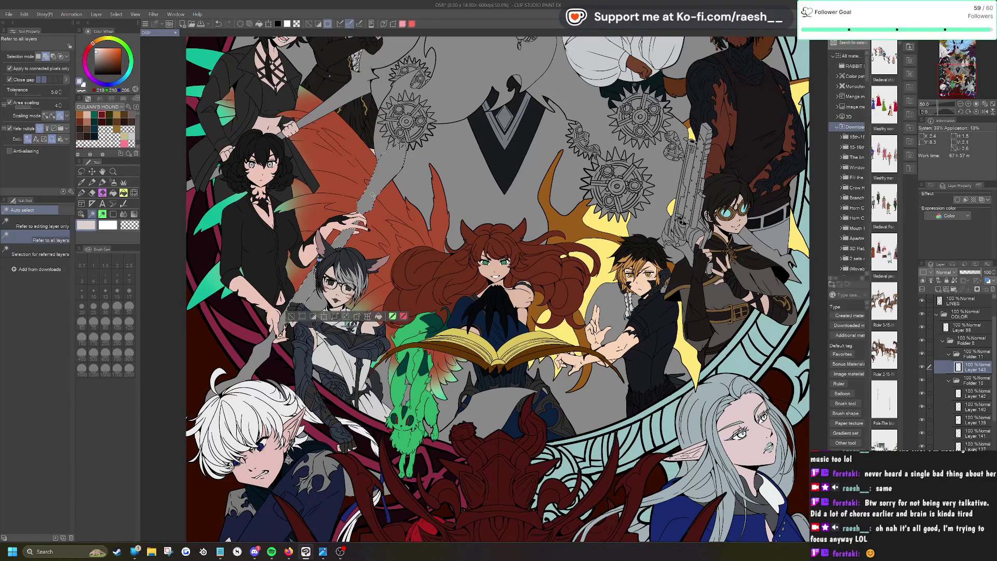
pyautogui.scroll(-1, 383, 147)
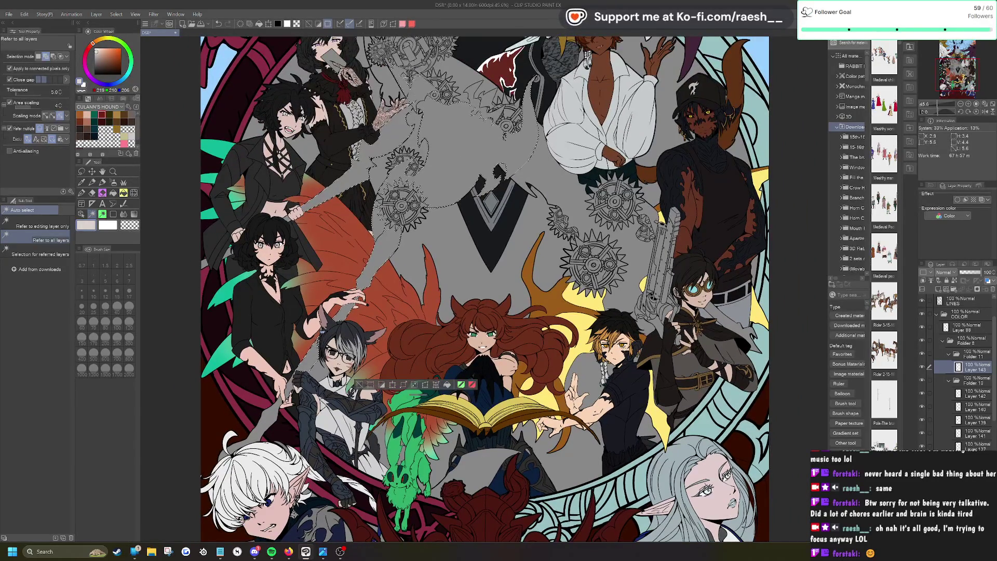
pyautogui.scroll(3, 315, 344)
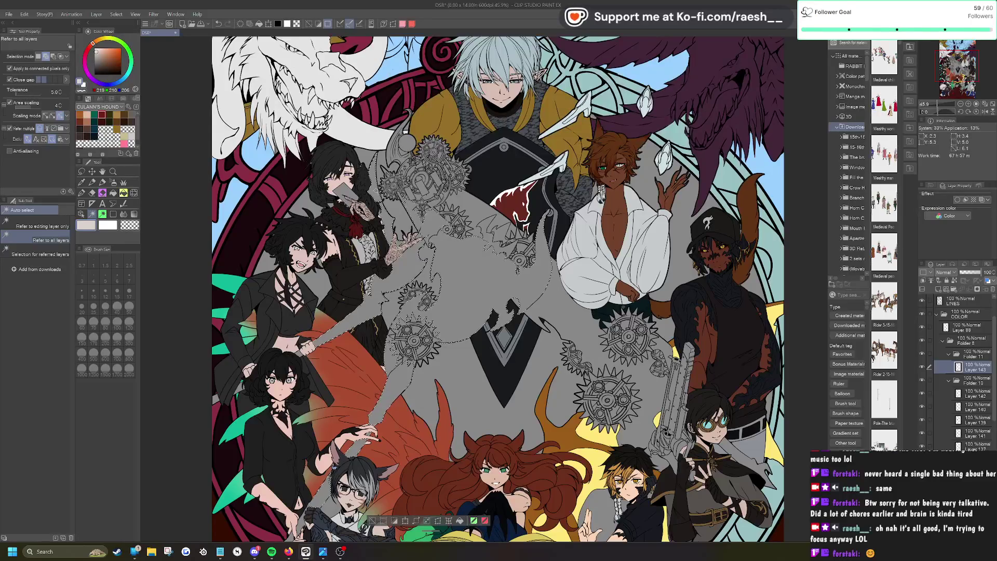
pyautogui.scroll(5, 291, 447)
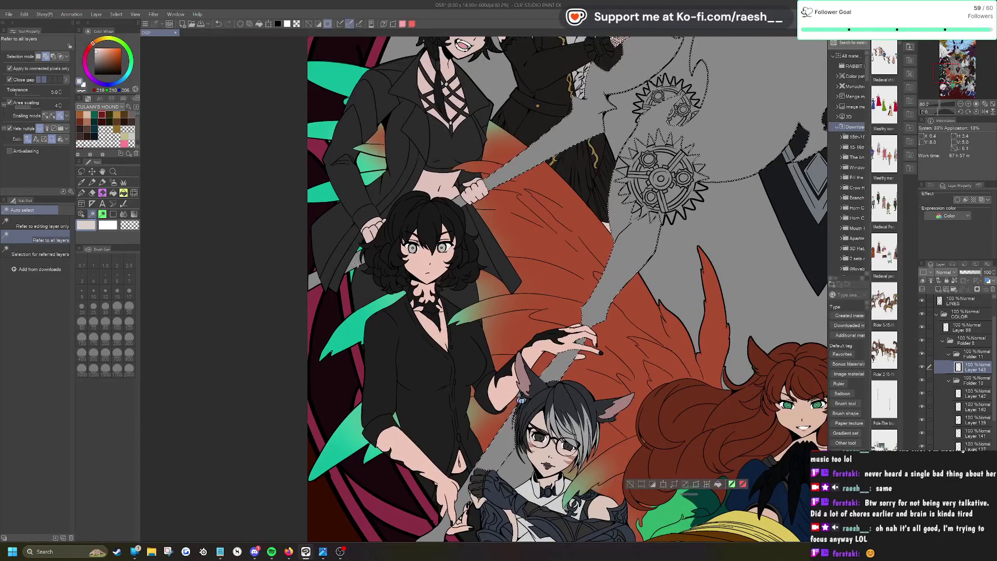
pyautogui.click(361, 262)
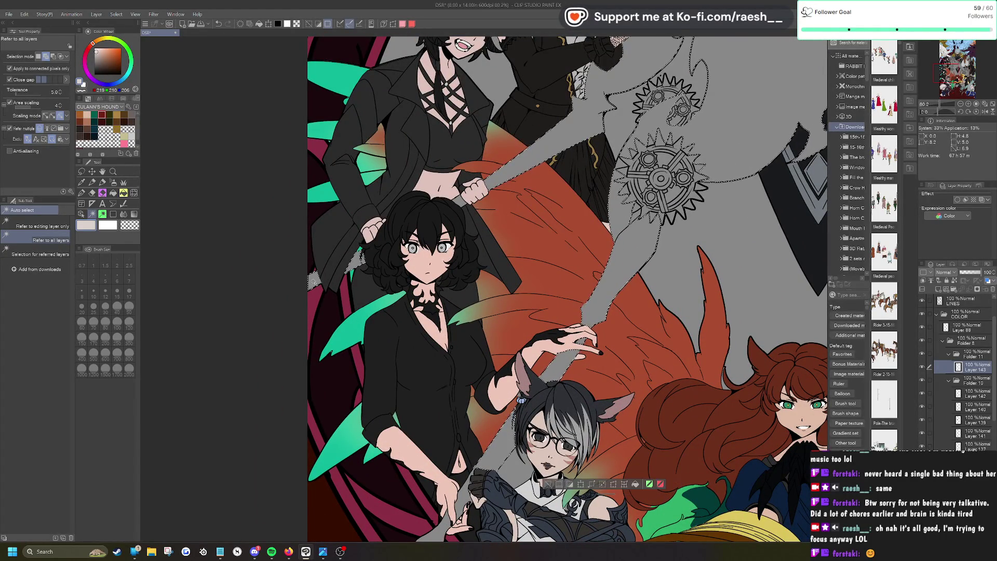
pyautogui.scroll(-3, 363, 260)
pyautogui.click(245, 314)
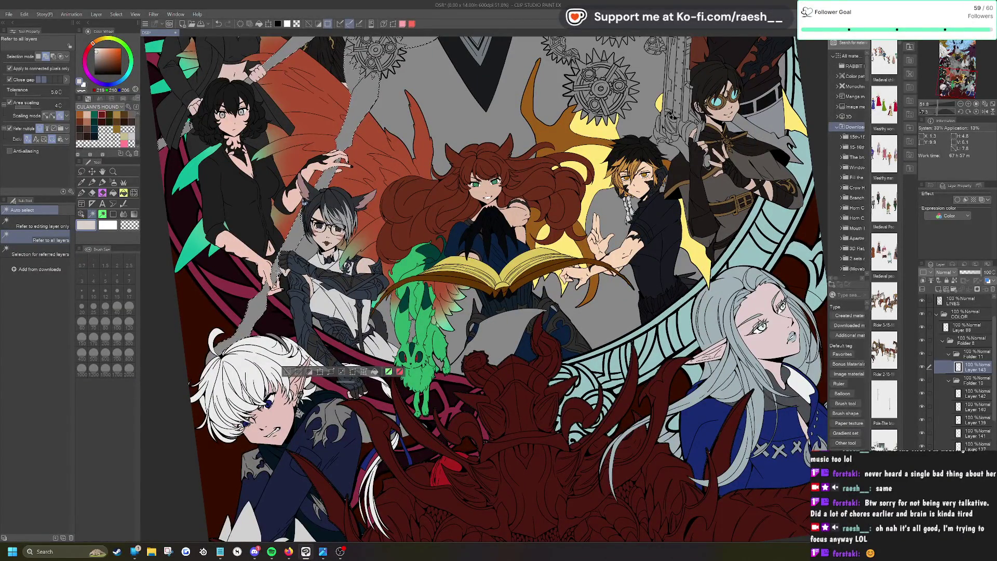
pyautogui.click(221, 359)
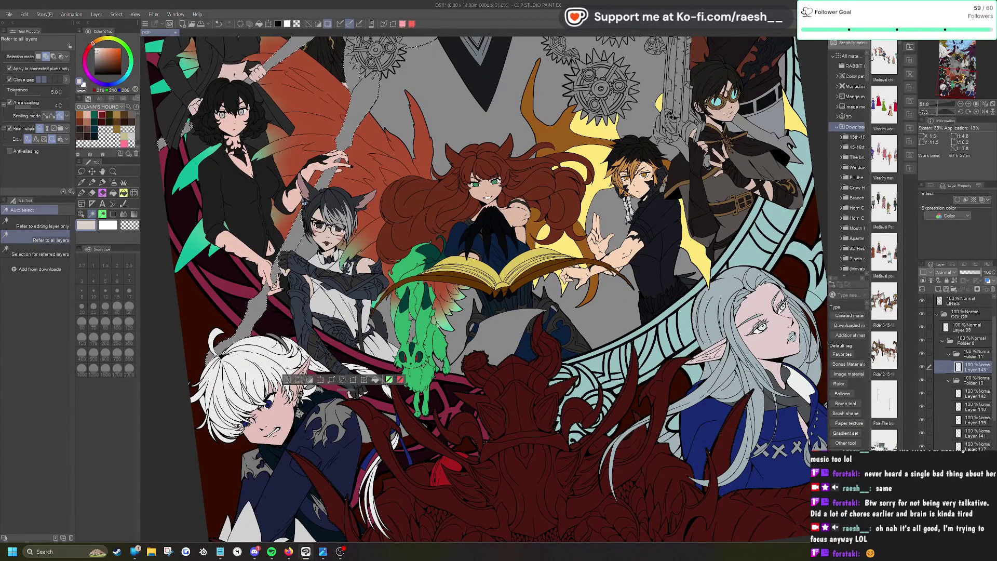
pyautogui.click(389, 433)
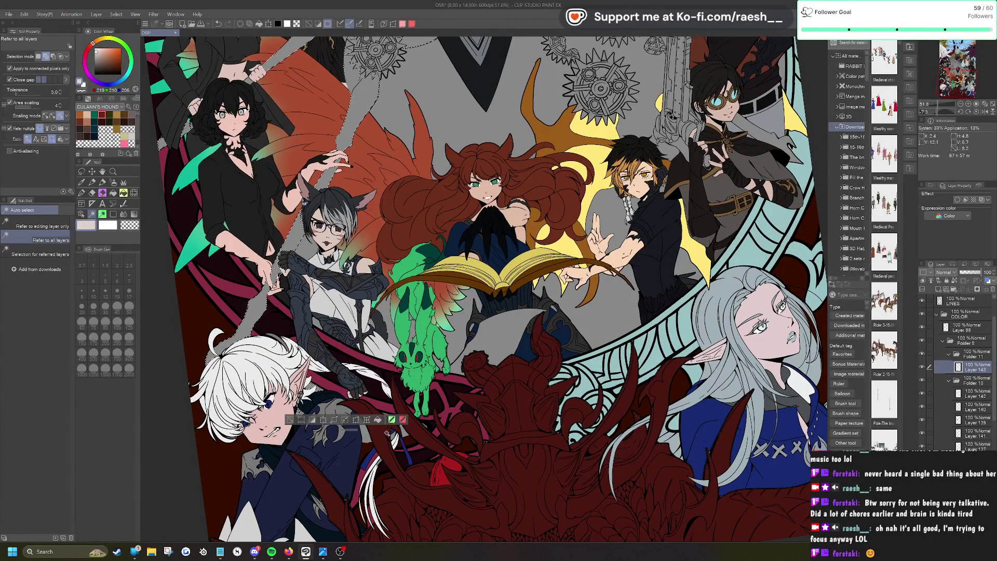
pyautogui.click(379, 462)
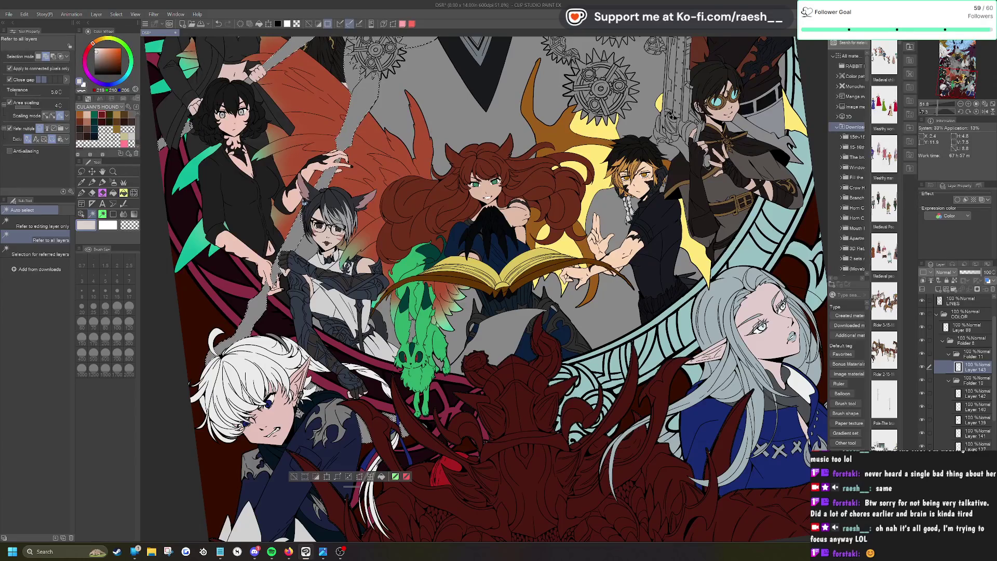
# Step: Add the grey area around the top gears to the selection, then fit the illustration to the window
pyautogui.scroll(5, 418, 426)
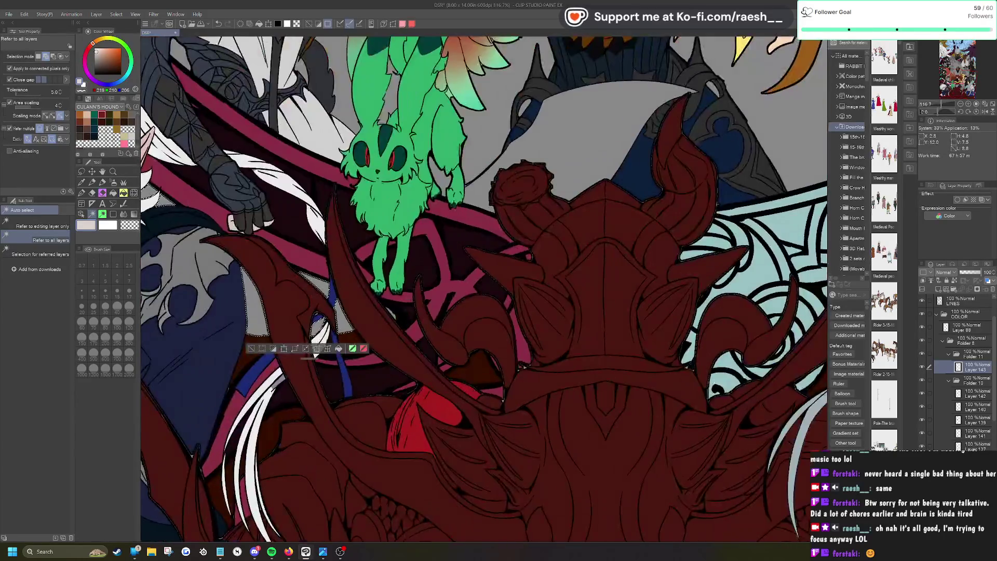
pyautogui.scroll(-5, 398, 328)
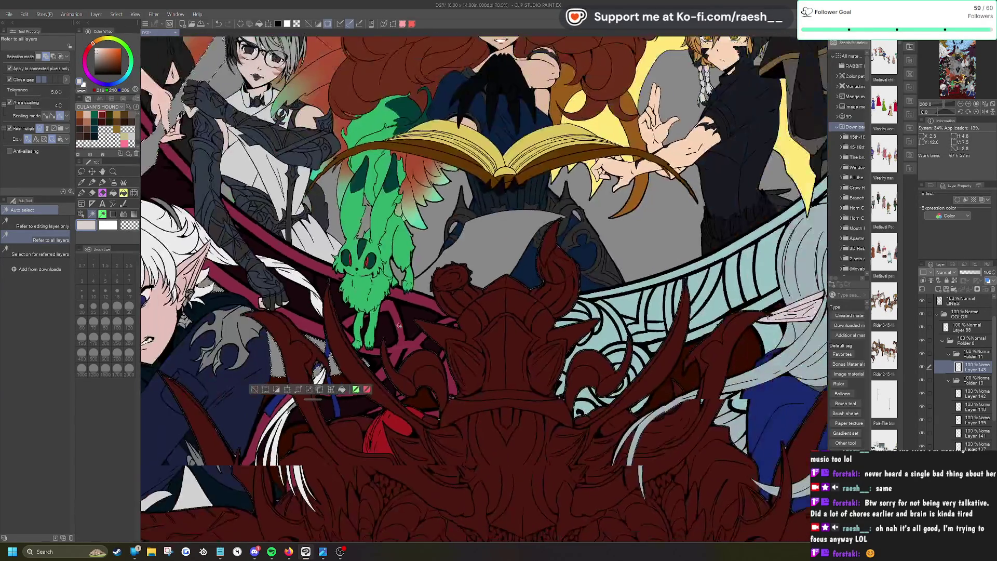
pyautogui.scroll(1, 418, 301)
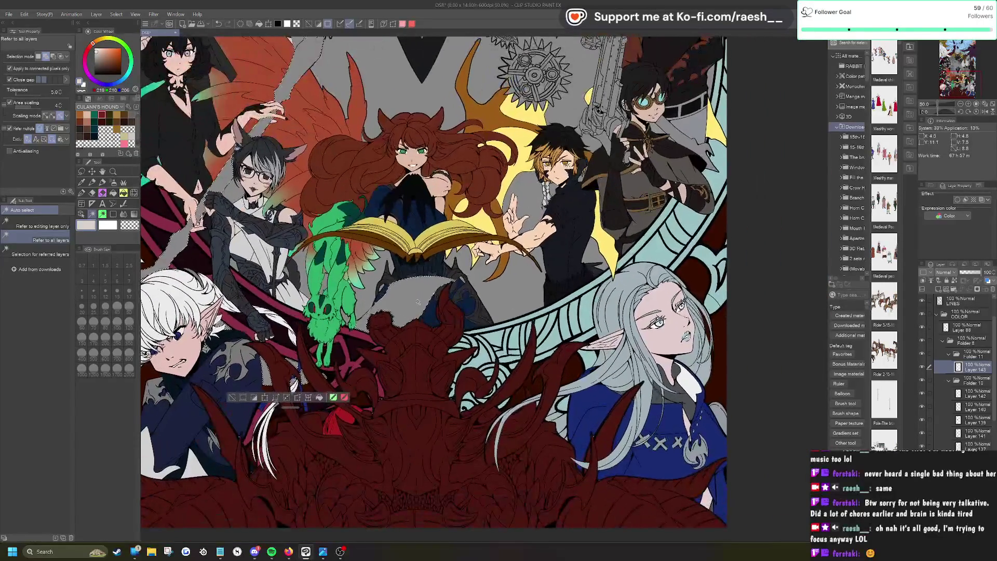
pyautogui.moveTo(418, 302); pyautogui.dragTo(326, 364)
pyautogui.scroll(3, 572, 97)
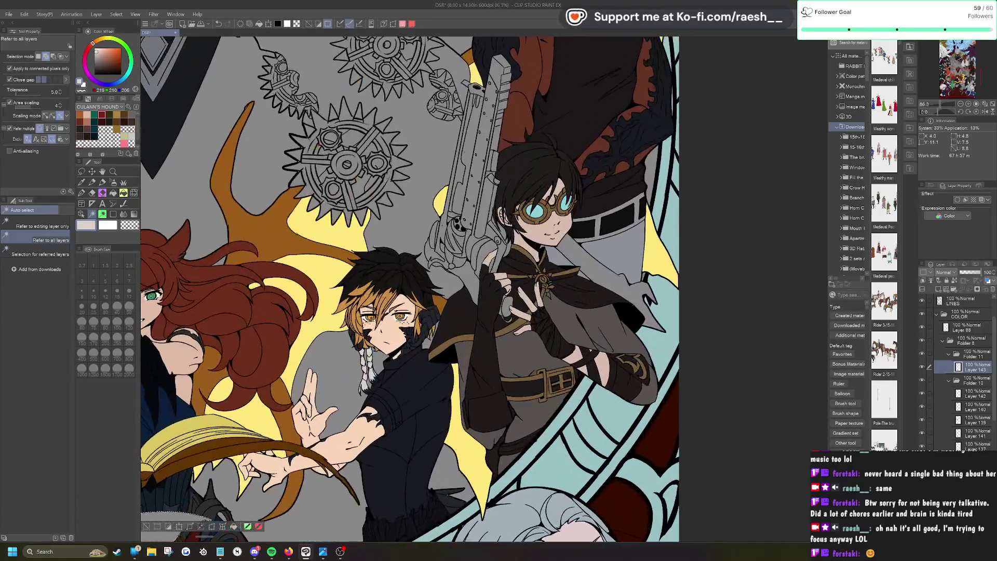
pyautogui.click(399, 231)
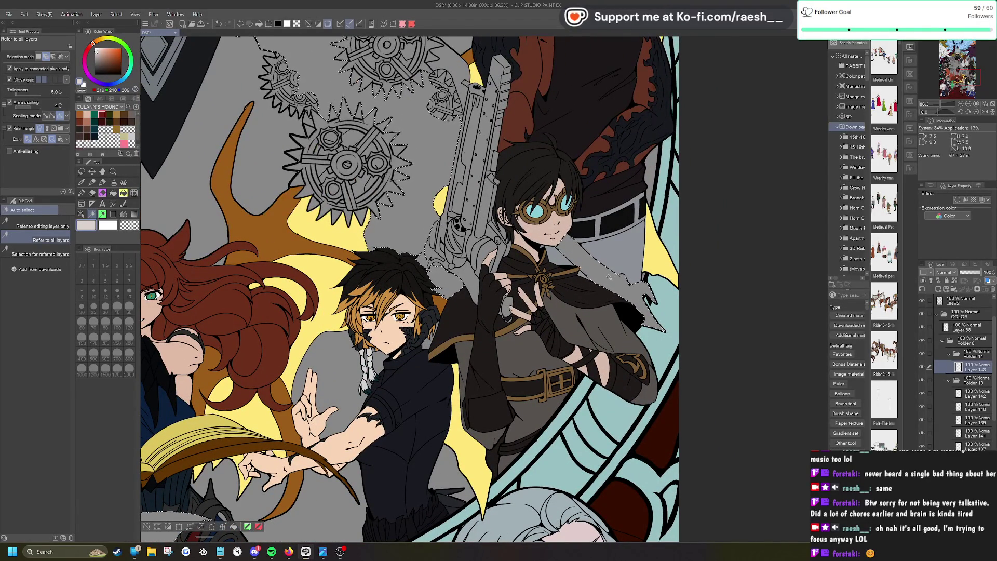
pyautogui.scroll(-1, 616, 277)
pyautogui.scroll(5, 413, 288)
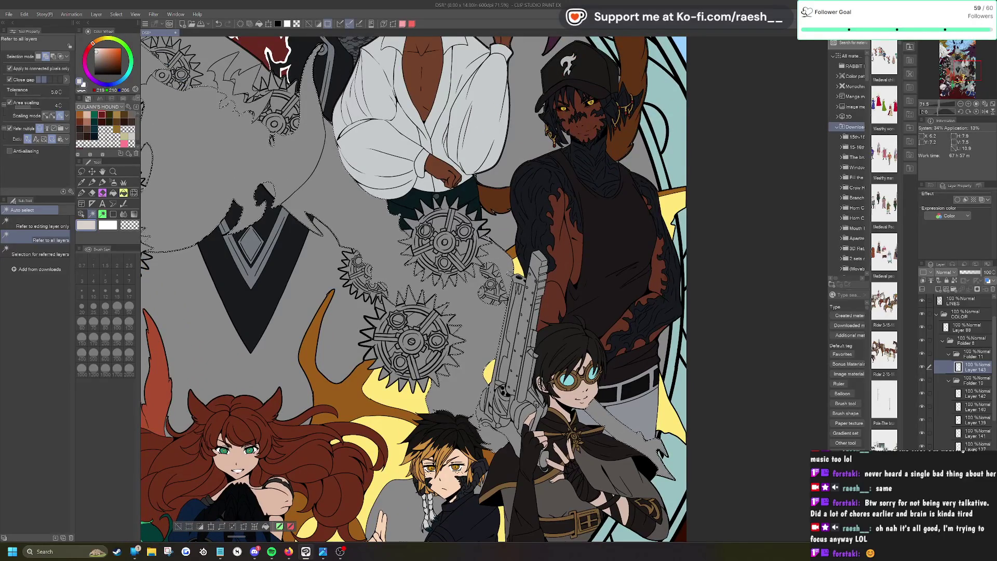
pyautogui.scroll(-1, 377, 246)
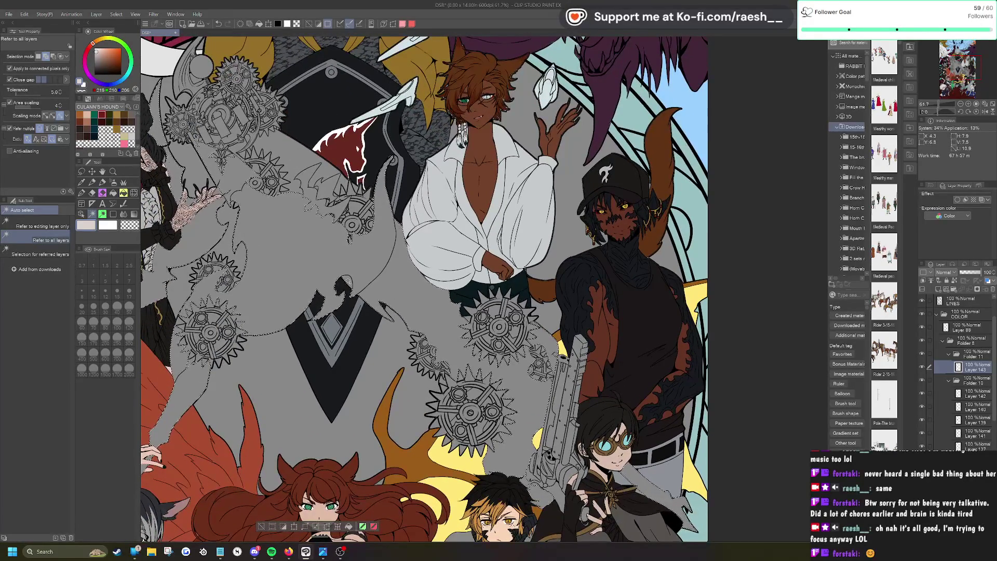
pyautogui.scroll(3, 291, 86)
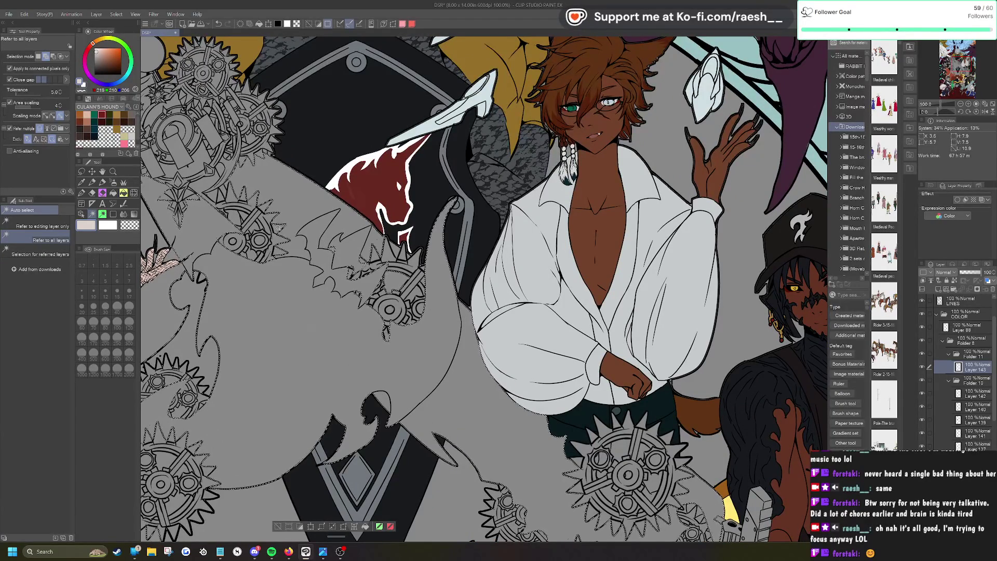
pyautogui.scroll(-3, 162, 389)
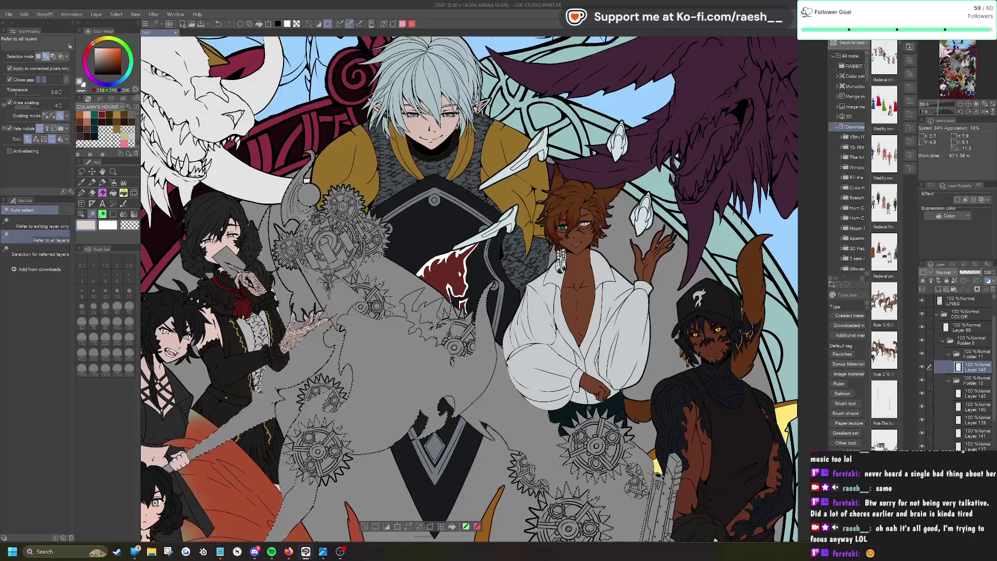
pyautogui.scroll(4, 359, 249)
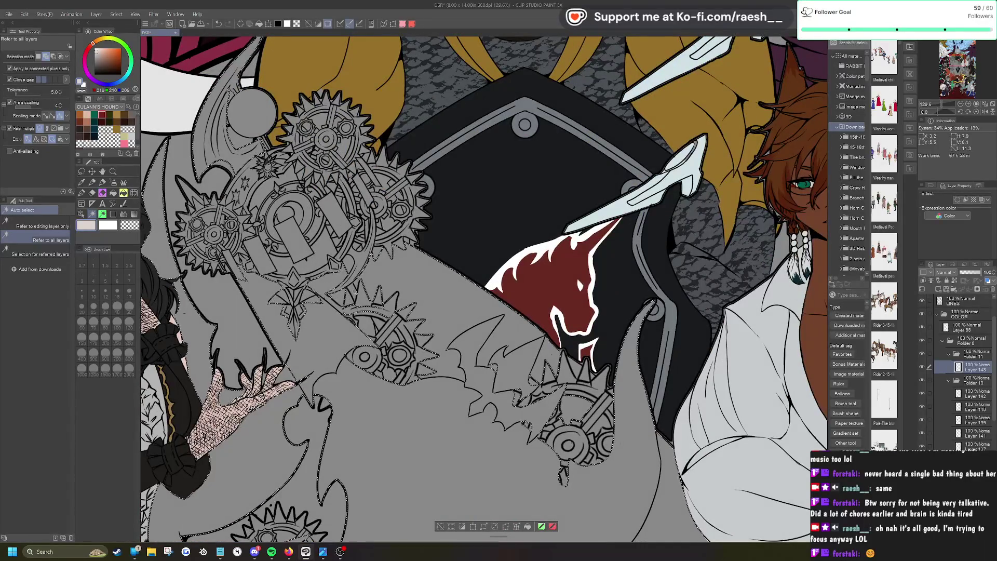
pyautogui.hotkey('ctrl', '0')
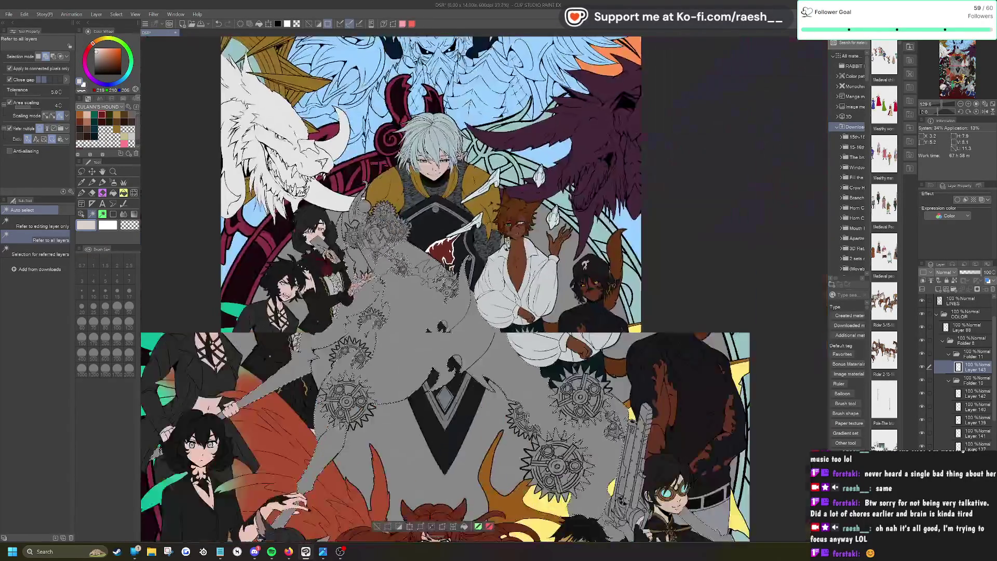
# Step: Fill the selected creature body with light beige and deselect
pyautogui.scroll(-1, 239, 374)
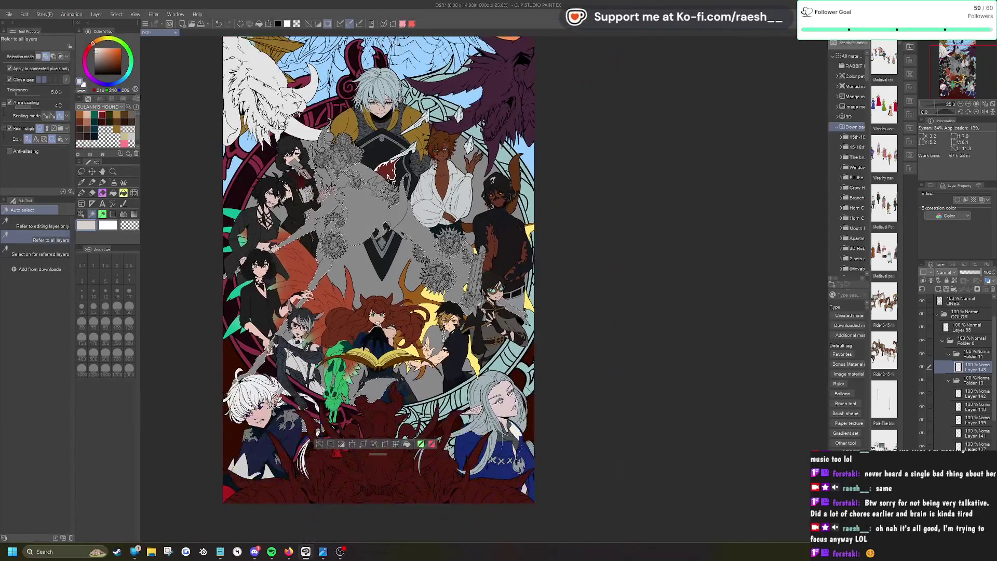
pyautogui.click(407, 444)
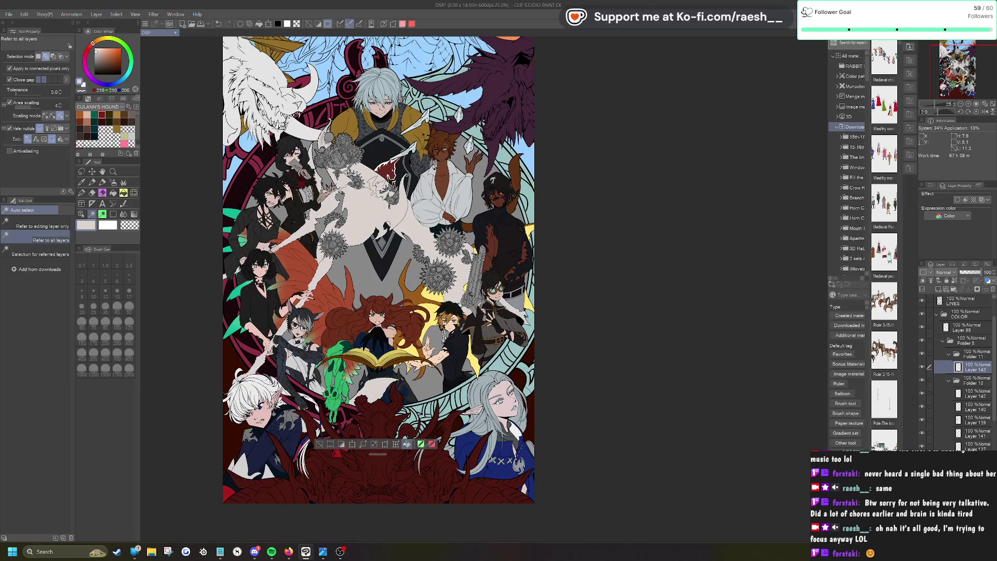
pyautogui.click(319, 444)
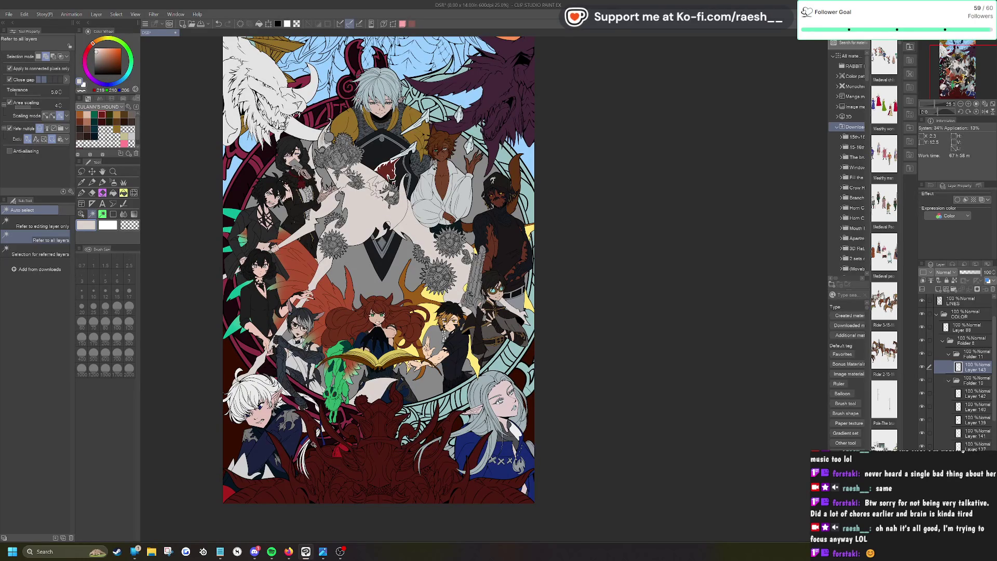
pyautogui.scroll(4, 329, 110)
# Step: Try pale highlights on the grey sphere with a size-40 Calligraphy brush, undoing the strokes
pyautogui.press('p')
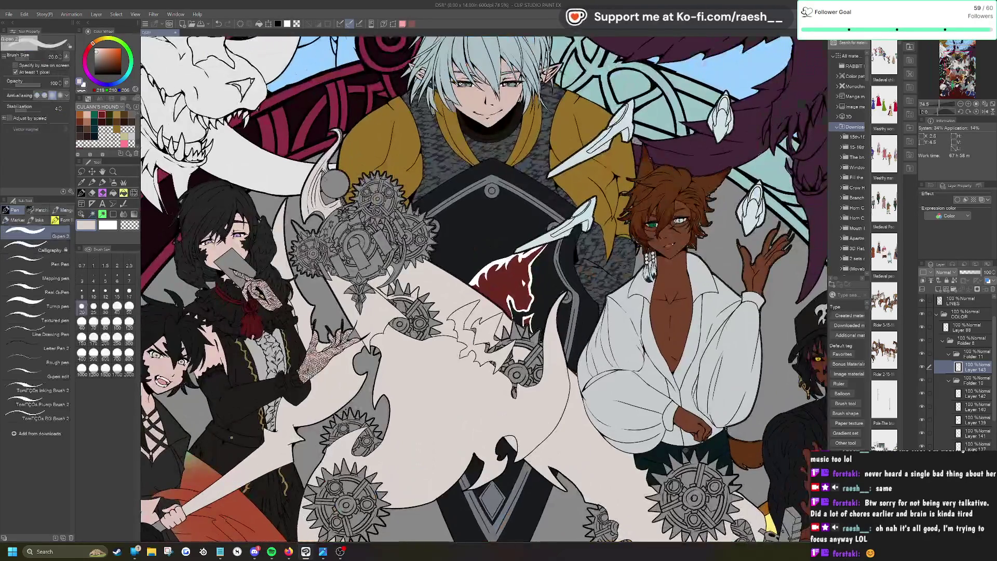
pyautogui.click(42, 246)
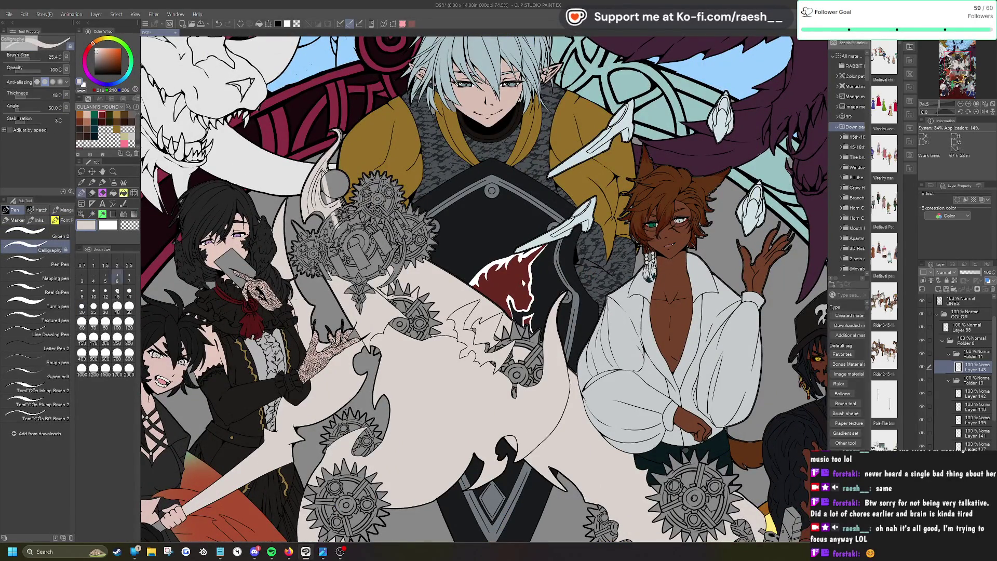
pyautogui.click(117, 307)
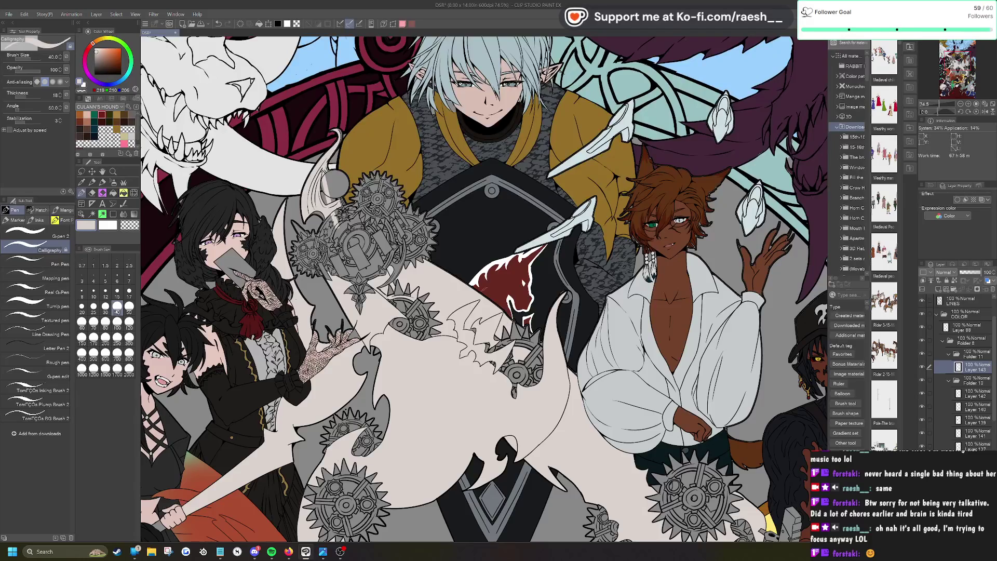
pyautogui.scroll(3, 312, 123)
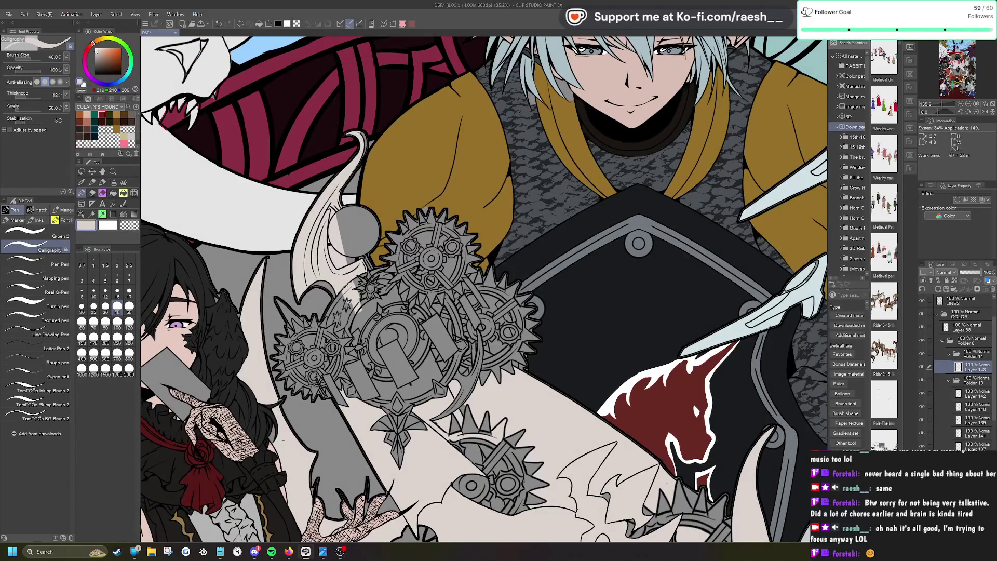
pyautogui.hotkey('ctrl', 'z')
pyautogui.scroll(-5, 325, 237)
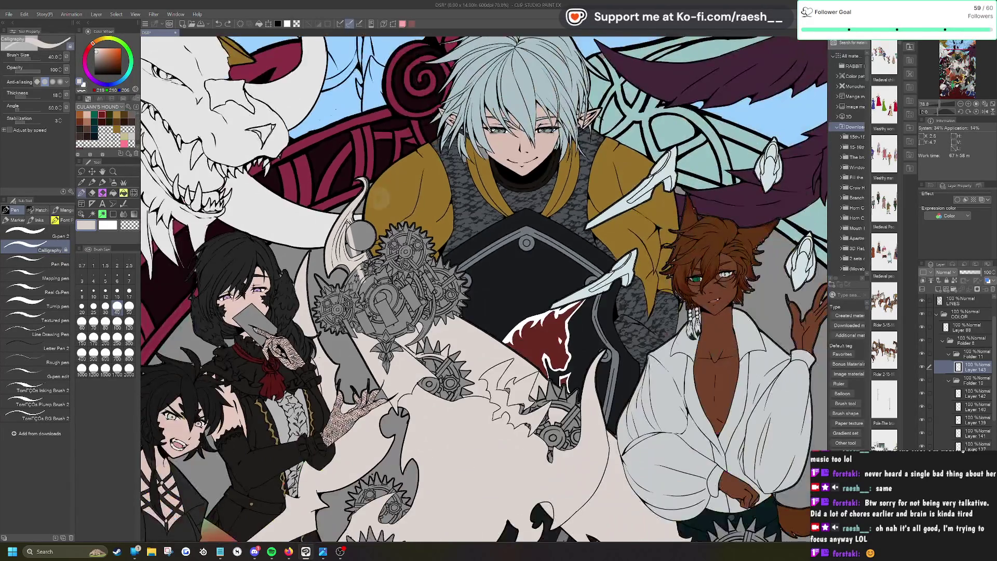
pyautogui.scroll(8, 324, 237)
pyautogui.moveTo(333, 218)
pyautogui.mouseDown()
pyautogui.moveTo(360, 243)
pyautogui.moveTo(358, 265)
pyautogui.moveTo(342, 229)
pyautogui.mouseUp()
pyautogui.moveTo(373, 198)
pyautogui.mouseDown()
pyautogui.moveTo(351, 216)
pyautogui.moveTo(369, 239)
pyautogui.mouseUp()
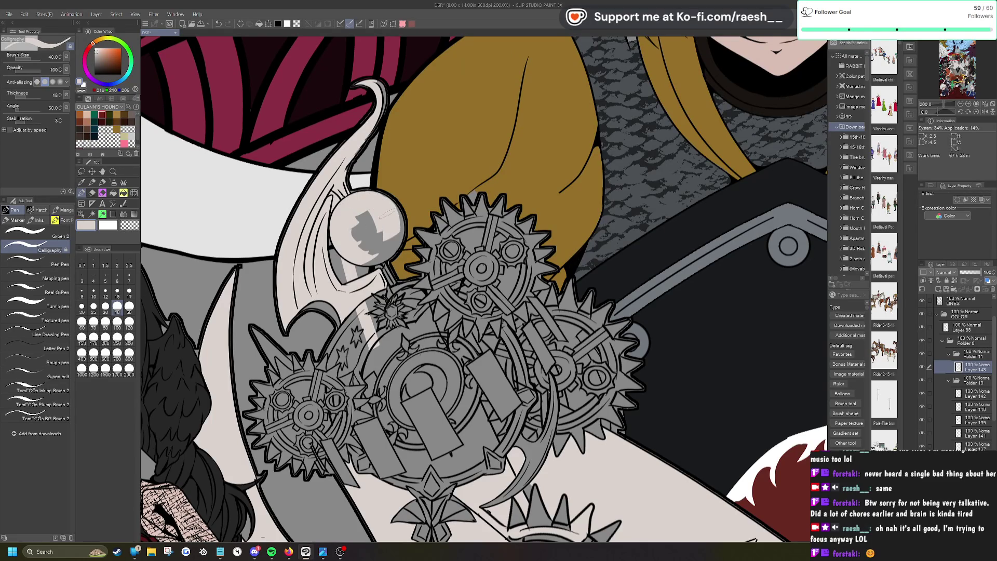
pyautogui.hotkey('ctrl', 'z')
pyautogui.hotkey('ctrl', 'z')
# Step: Select the grey sphere by colour, fill it pale beige, and deselect
pyautogui.press('w')
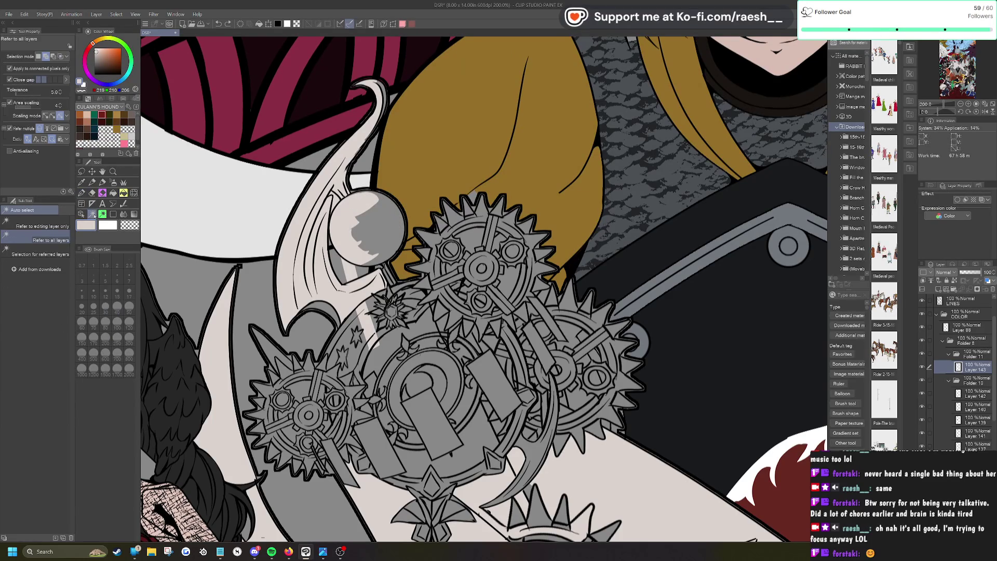
pyautogui.click(382, 243)
pyautogui.click(408, 279)
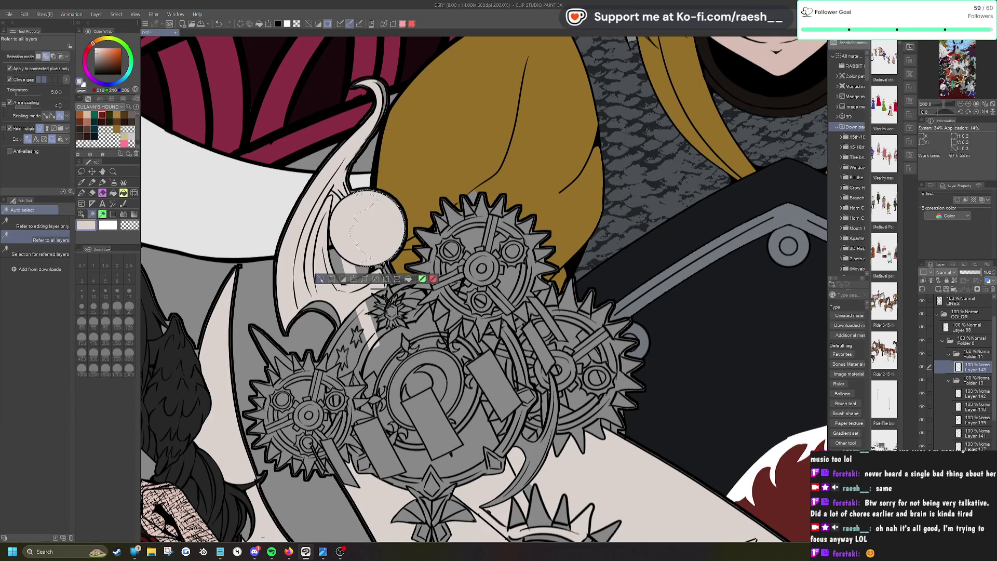
pyautogui.click(320, 279)
# Step: Select the small, central, inner and left gear pieces and fill them pale beige
pyautogui.click(342, 316)
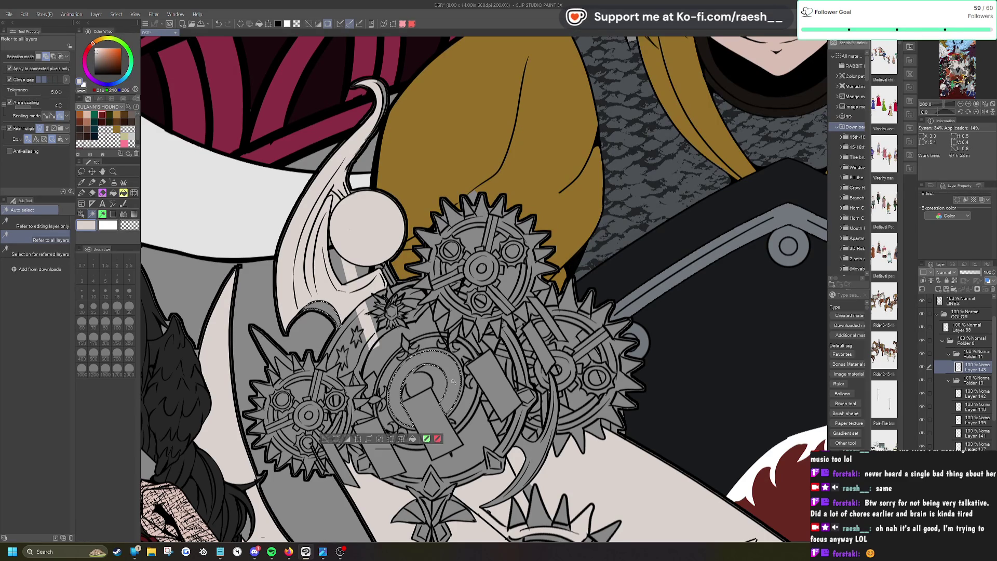
pyautogui.scroll(-3, 453, 381)
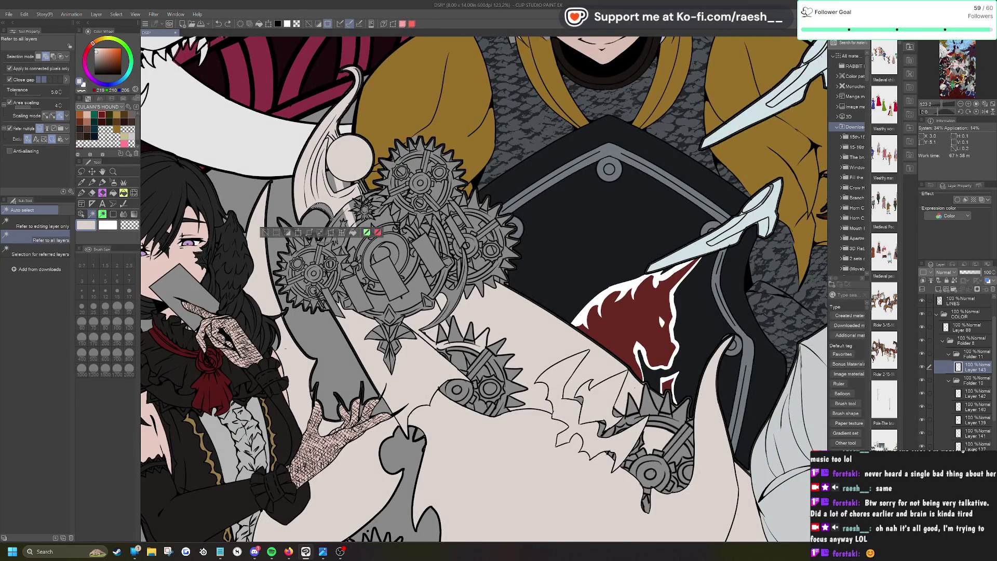
pyautogui.keyDown('shift'); pyautogui.click(414, 300); pyautogui.keyUp('shift')
pyautogui.keyDown('shift'); pyautogui.click(387, 258); pyautogui.keyUp('shift')
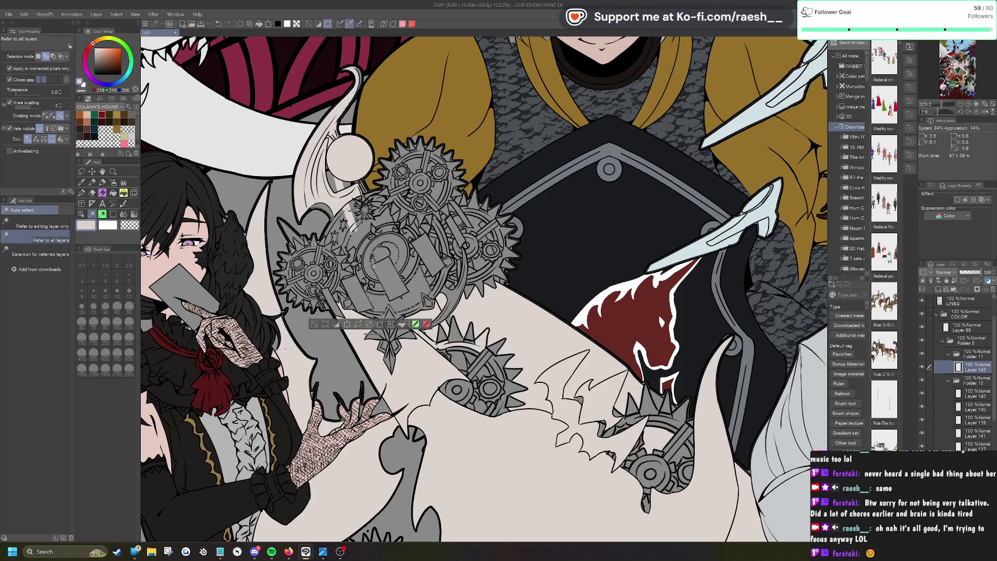
pyautogui.keyDown('shift'); pyautogui.click(366, 234); pyautogui.keyUp('shift')
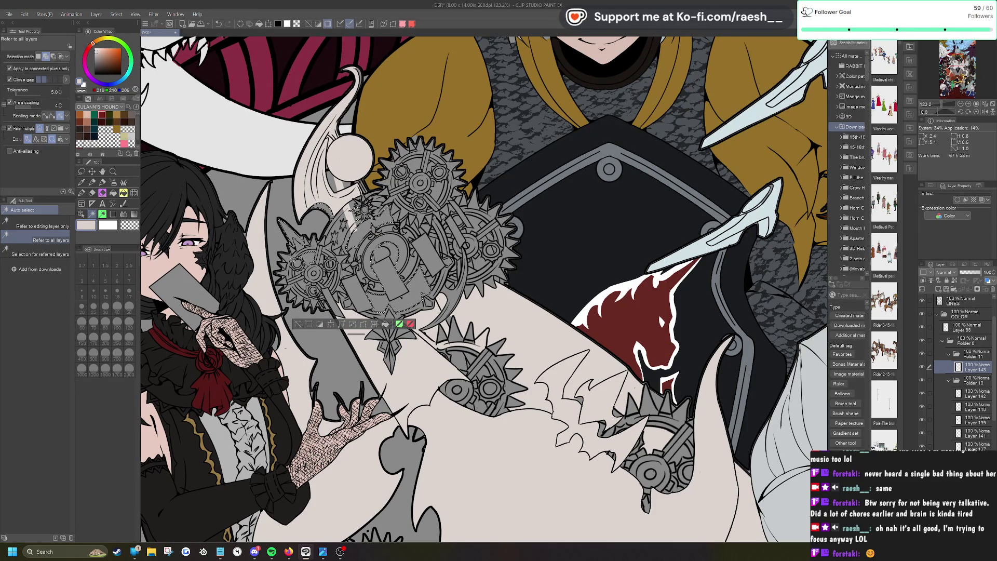
pyautogui.click(385, 325)
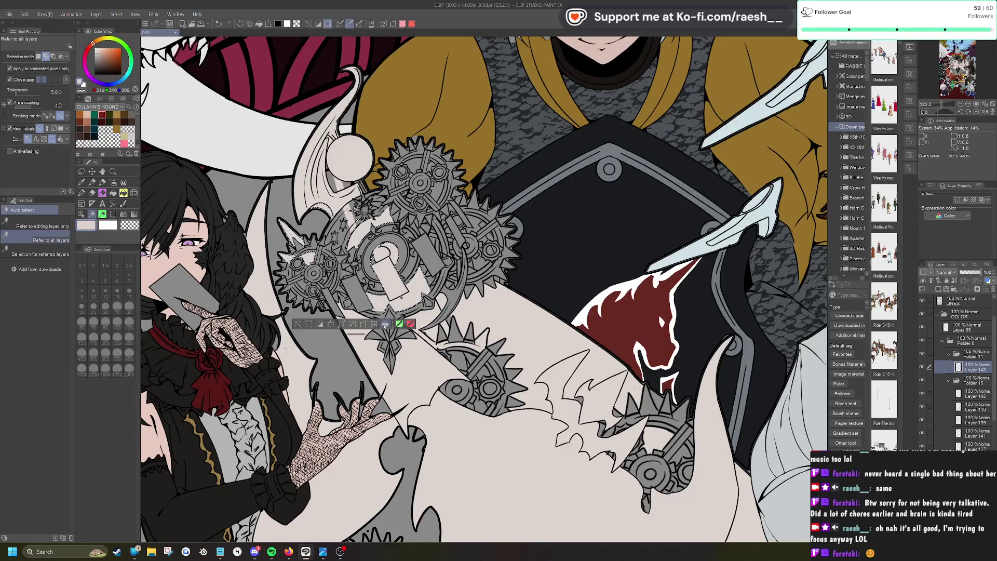
pyautogui.click(298, 325)
# Step: With the G-pen at size 80, paint light beige across the grey gears and the upper gear
pyautogui.press('p')
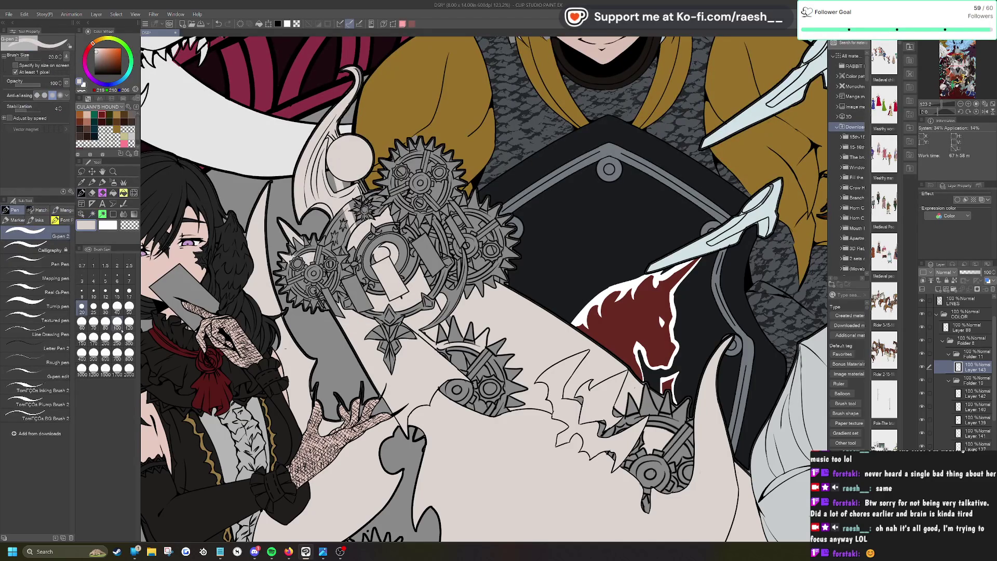
pyautogui.moveTo(299, 252); pyautogui.dragTo(321, 276)
pyautogui.moveTo(291, 244); pyautogui.dragTo(338, 278)
pyautogui.moveTo(324, 262); pyautogui.dragTo(351, 225)
pyautogui.moveTo(356, 228); pyautogui.dragTo(374, 213)
pyautogui.moveTo(320, 259); pyautogui.dragTo(347, 214)
pyautogui.moveTo(352, 218); pyautogui.dragTo(371, 204)
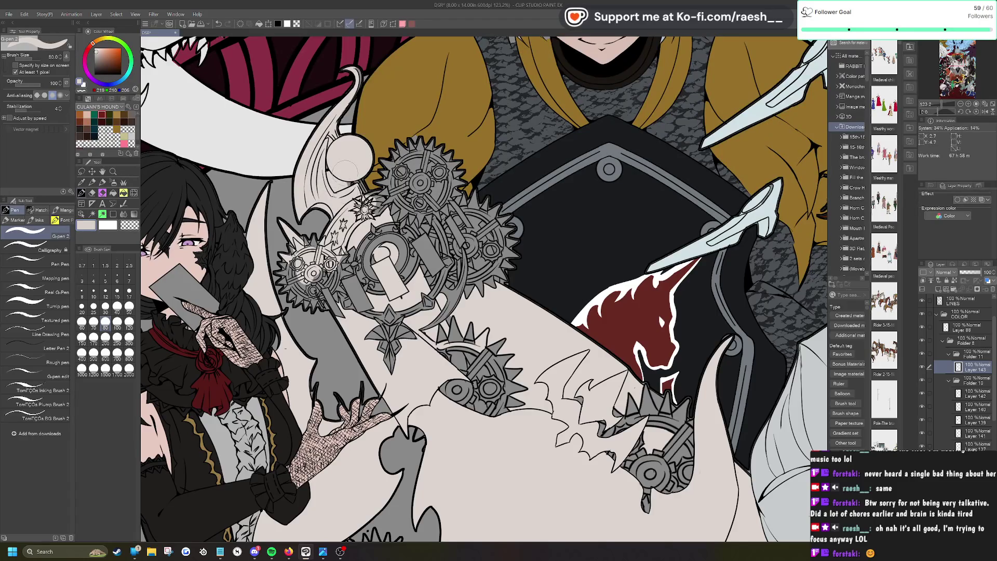
pyautogui.moveTo(345, 209)
pyautogui.mouseDown()
pyautogui.moveTo(370, 181)
pyautogui.moveTo(361, 187)
pyautogui.moveTo(399, 191)
pyautogui.moveTo(411, 175)
pyautogui.mouseUp()
pyautogui.moveTo(395, 210); pyautogui.dragTo(439, 159)
pyautogui.moveTo(416, 198); pyautogui.dragTo(442, 153)
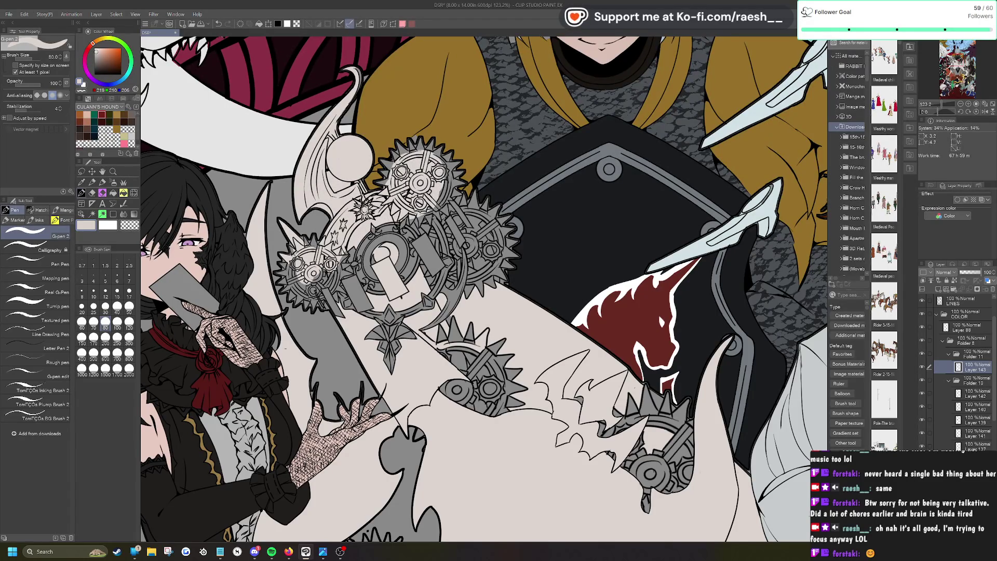
pyautogui.moveTo(431, 220); pyautogui.dragTo(454, 153)
# Step: Fill the central lock gear with light beige, including its lower part and point
pyautogui.moveTo(439, 251); pyautogui.dragTo(439, 238)
pyautogui.moveTo(354, 290); pyautogui.dragTo(392, 221)
pyautogui.moveTo(395, 267); pyautogui.dragTo(429, 216)
pyautogui.moveTo(353, 267); pyautogui.dragTo(373, 228)
pyautogui.moveTo(337, 288); pyautogui.dragTo(354, 250)
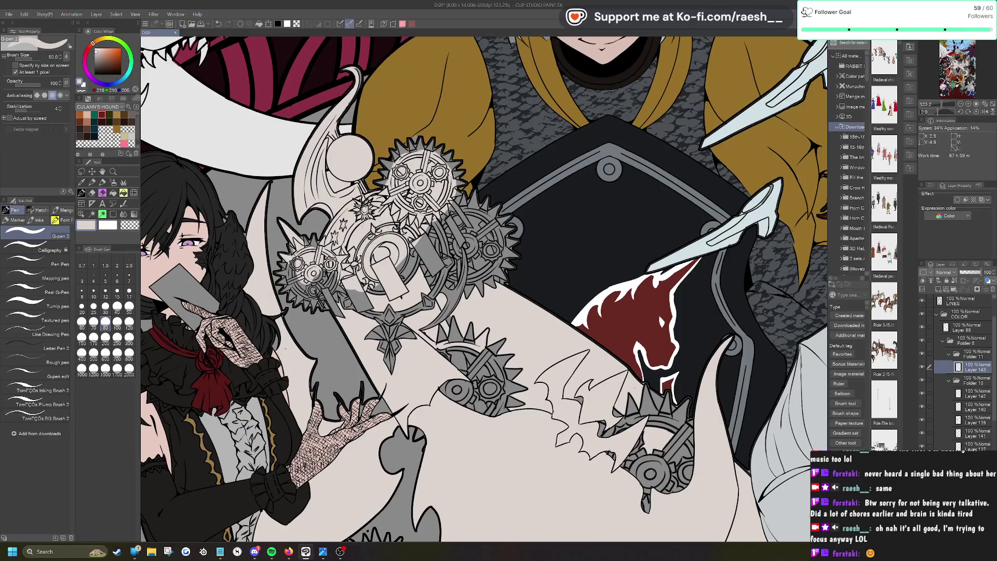
pyautogui.moveTo(361, 348); pyautogui.dragTo(395, 291)
pyautogui.moveTo(371, 364); pyautogui.dragTo(396, 333)
pyautogui.moveTo(354, 311); pyautogui.dragTo(360, 299)
pyautogui.moveTo(389, 347)
pyautogui.mouseDown()
pyautogui.moveTo(402, 307)
pyautogui.moveTo(414, 312)
pyautogui.mouseUp()
# Step: Paint the lower gear light beige and fill the remaining gaps between gears
pyautogui.moveTo(441, 405); pyautogui.dragTo(467, 380)
pyautogui.moveTo(434, 323); pyautogui.dragTo(454, 287)
pyautogui.moveTo(452, 414); pyautogui.dragTo(495, 348)
pyautogui.moveTo(440, 398); pyautogui.dragTo(448, 385)
pyautogui.moveTo(478, 415); pyautogui.dragTo(506, 352)
pyautogui.moveTo(493, 408)
pyautogui.mouseDown()
pyautogui.moveTo(514, 338)
pyautogui.moveTo(522, 370)
pyautogui.mouseUp()
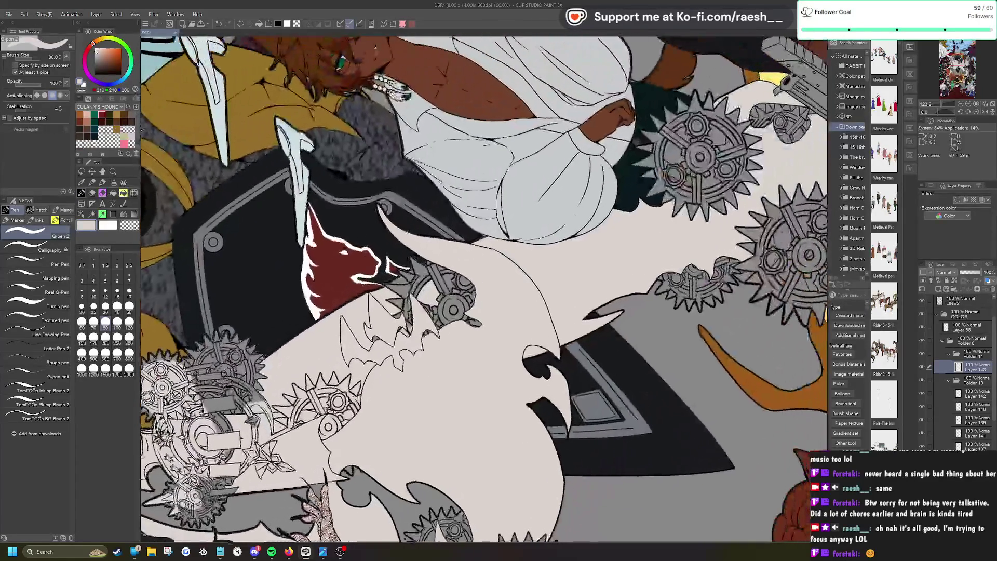
pyautogui.moveTo(465, 298); pyautogui.dragTo(428, 312)
pyautogui.moveTo(474, 281); pyautogui.dragTo(438, 304)
pyautogui.moveTo(413, 309); pyautogui.dragTo(396, 330)
pyautogui.moveTo(462, 273)
pyautogui.mouseDown()
pyautogui.moveTo(436, 290)
pyautogui.moveTo(399, 295)
pyautogui.moveTo(381, 286)
pyautogui.mouseUp()
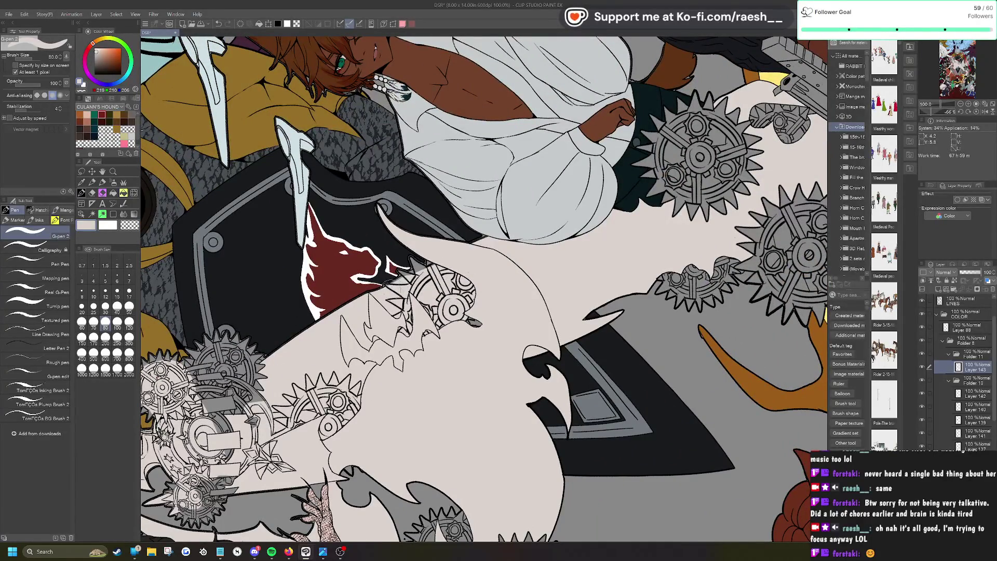
# Step: Rotate and zoom the view, then cover the grey between the spikes with a size 40 brush
pyautogui.moveTo(465, 255); pyautogui.dragTo(446, 291)
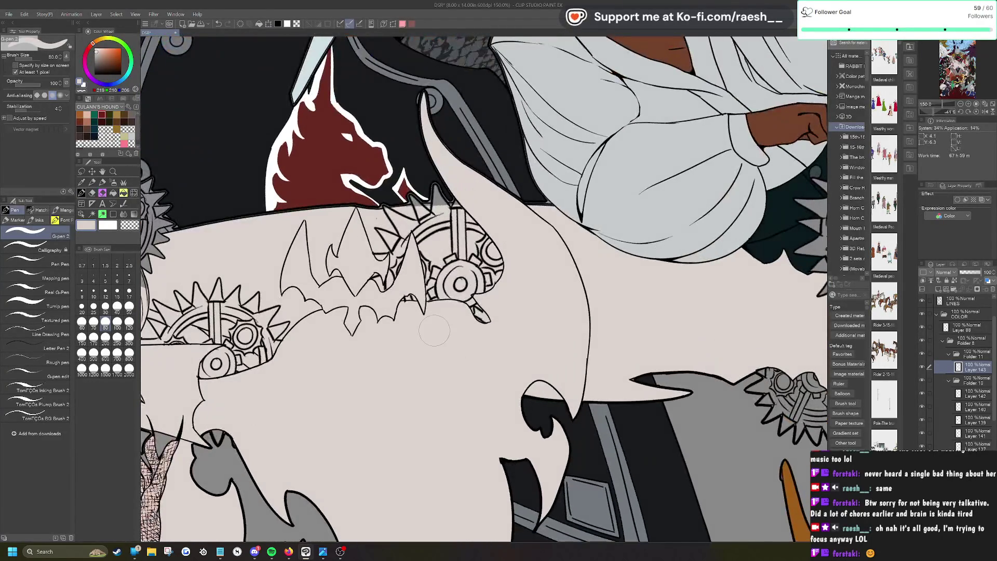
pyautogui.scroll(2, 446, 322)
pyautogui.click(116, 306)
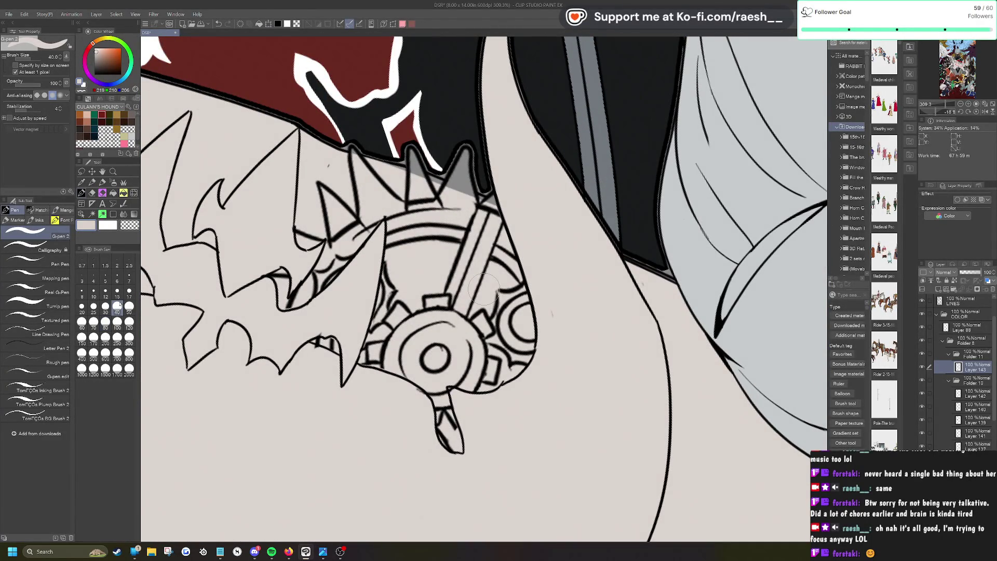
pyautogui.moveTo(452, 198)
pyautogui.mouseDown()
pyautogui.moveTo(475, 155)
pyautogui.moveTo(480, 187)
pyautogui.moveTo(498, 203)
pyautogui.mouseUp()
pyautogui.press('e')
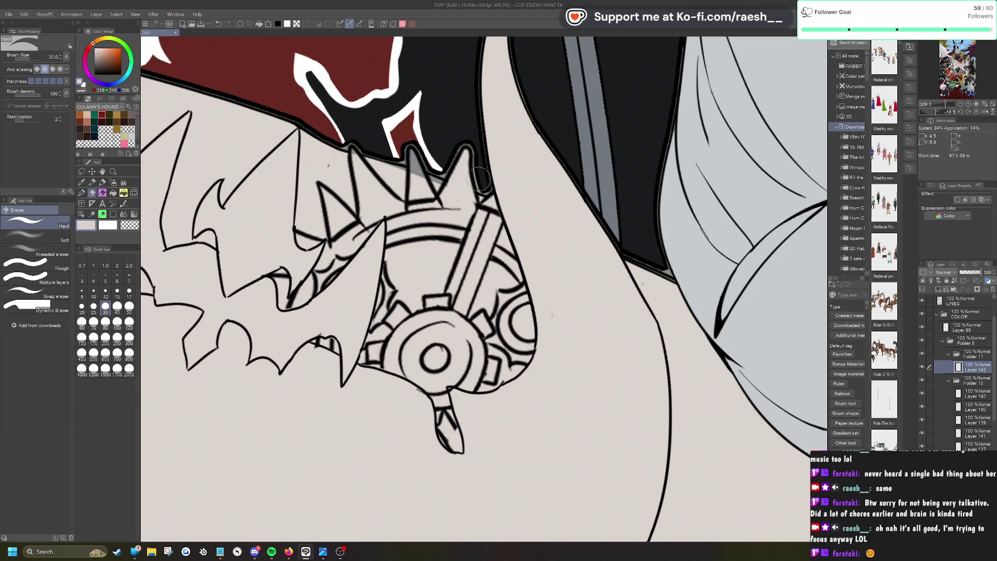
pyautogui.press('p')
pyautogui.moveTo(410, 174)
pyautogui.mouseDown()
pyautogui.moveTo(413, 158)
pyautogui.moveTo(418, 174)
pyautogui.moveTo(373, 158)
pyautogui.moveTo(457, 204)
pyautogui.mouseUp()
# Step: Cover the grey gear shading on the left with beige, then switch to the eraser
pyautogui.scroll(-5, 483, 289)
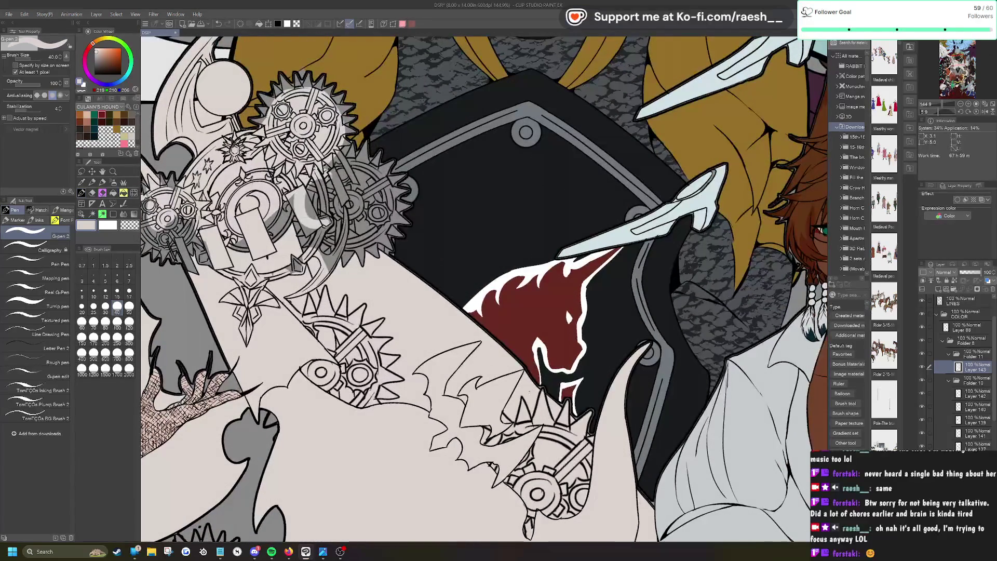
pyautogui.moveTo(314, 208); pyautogui.dragTo(240, 244)
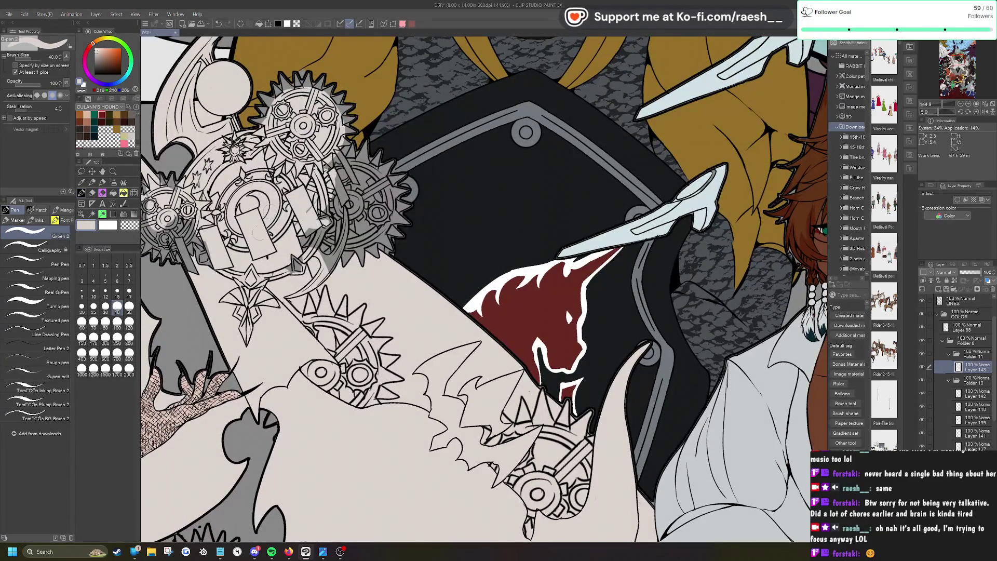
pyautogui.scroll(2, 457, 212)
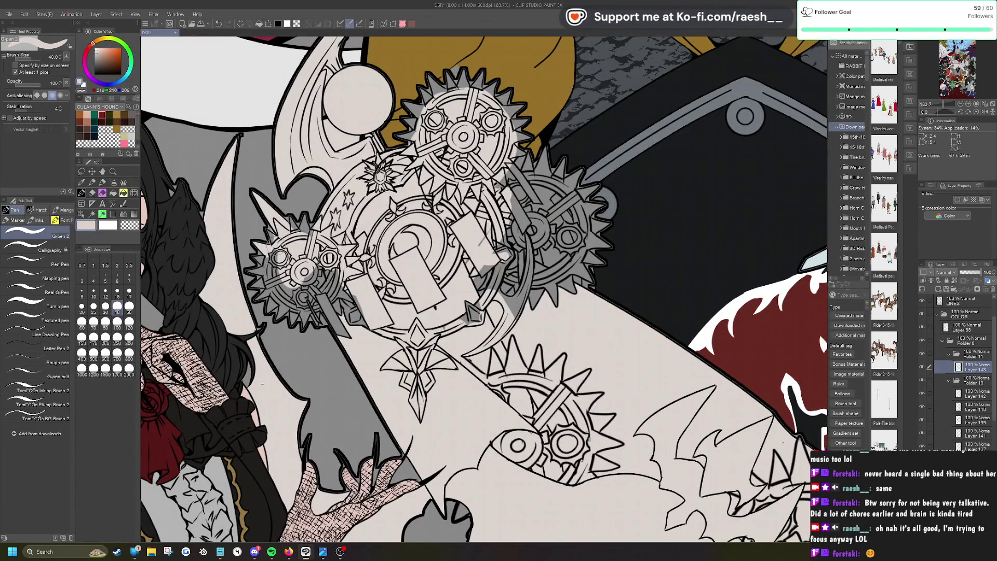
pyautogui.press('e')
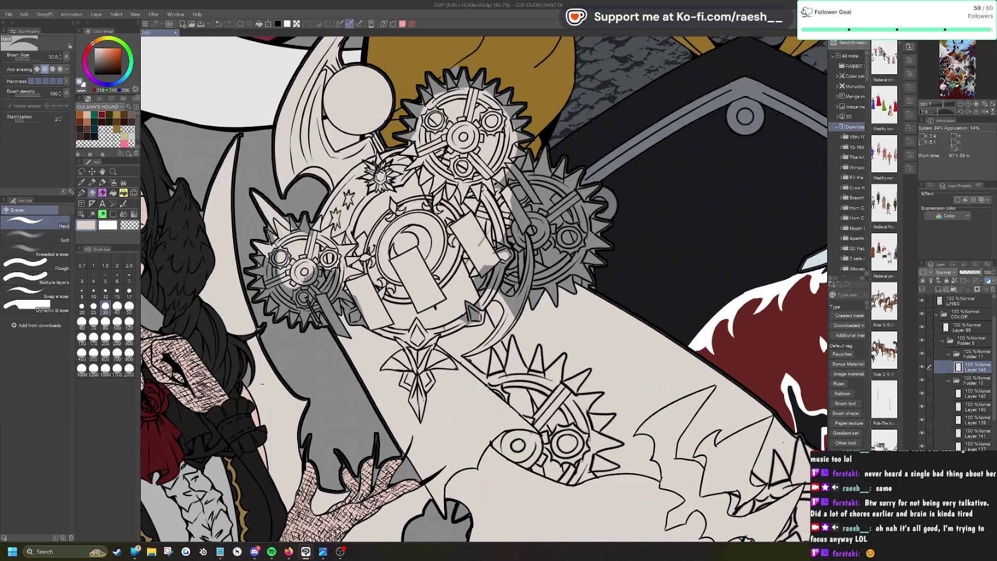
pyautogui.scroll(-3, 270, 231)
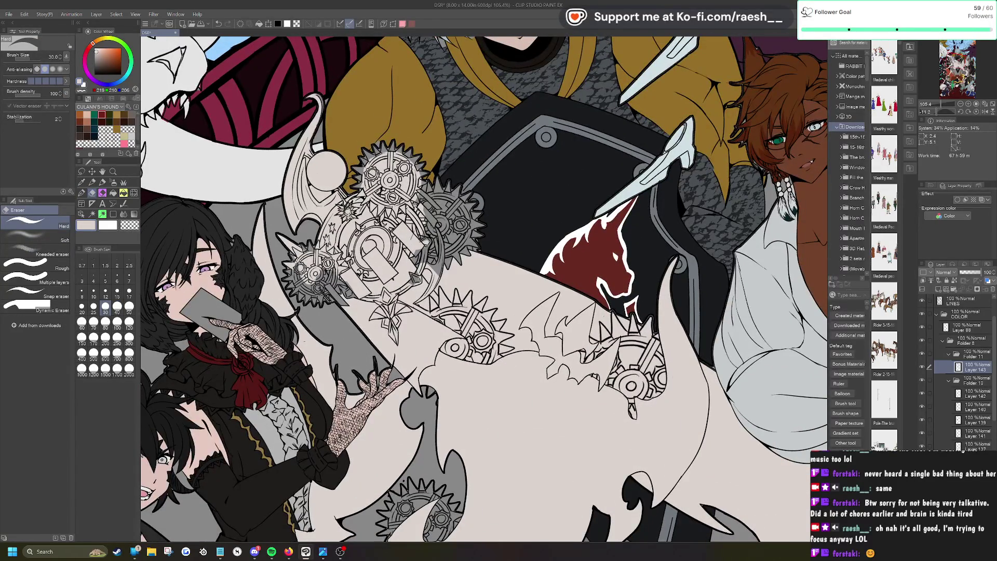
pyautogui.scroll(-4, 270, 231)
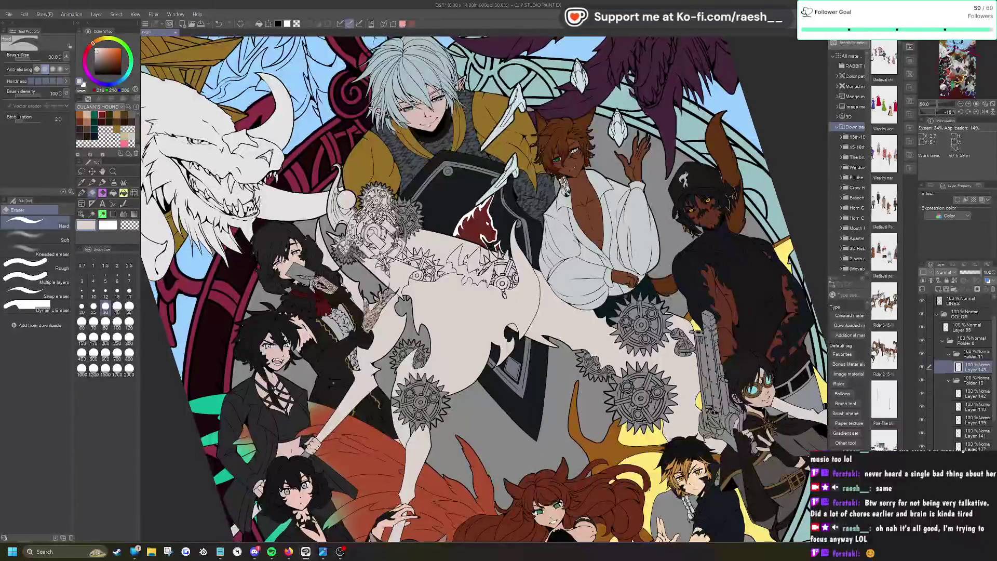
pyautogui.scroll(4, 351, 176)
# Step: Auto-select the upper gear teeth, star ornament, gear rim and inner circle ring
pyautogui.press('w')
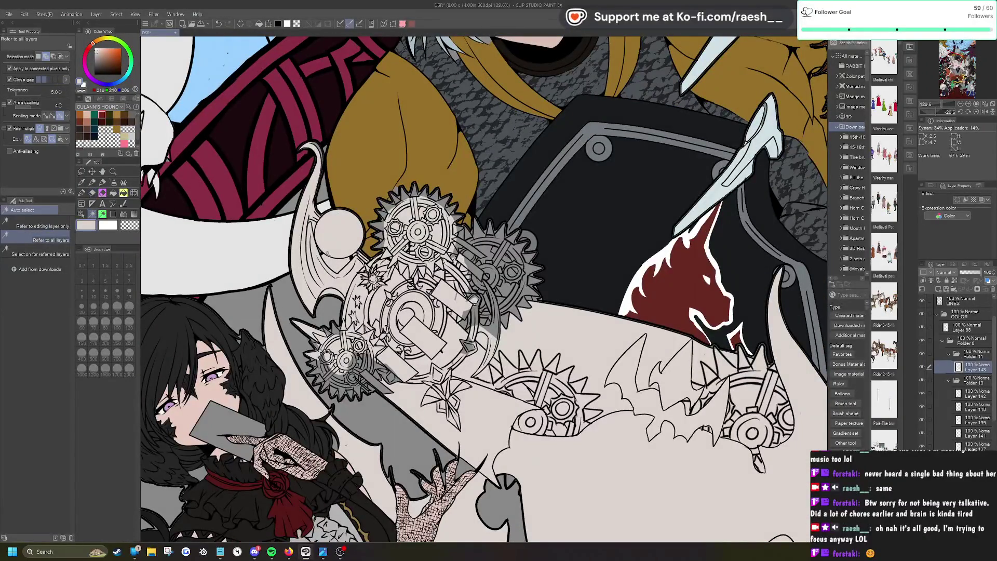
pyautogui.click(335, 262)
pyautogui.click(281, 288)
pyautogui.scroll(2, 384, 351)
pyautogui.press('p')
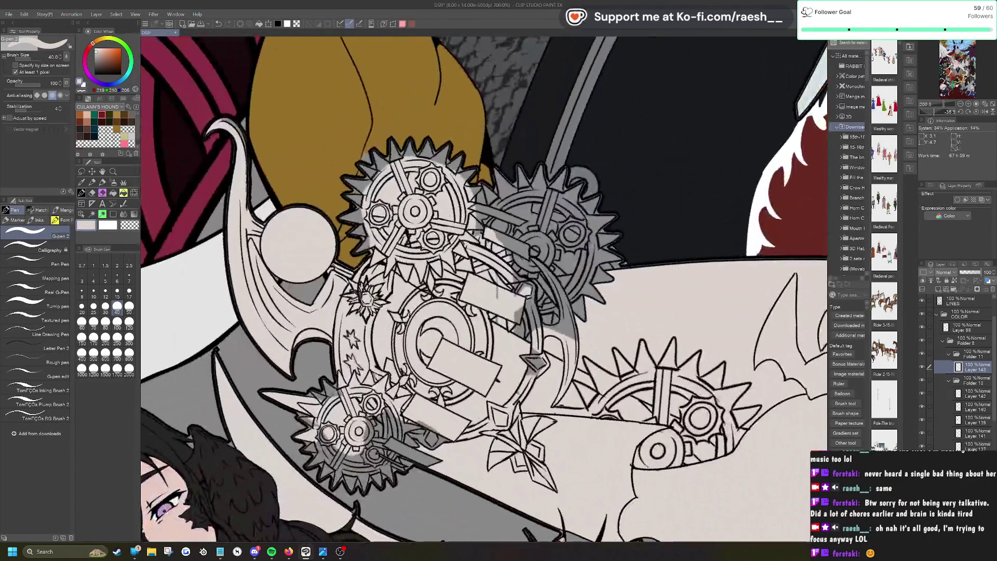
pyautogui.click(92, 214)
pyautogui.click(370, 244)
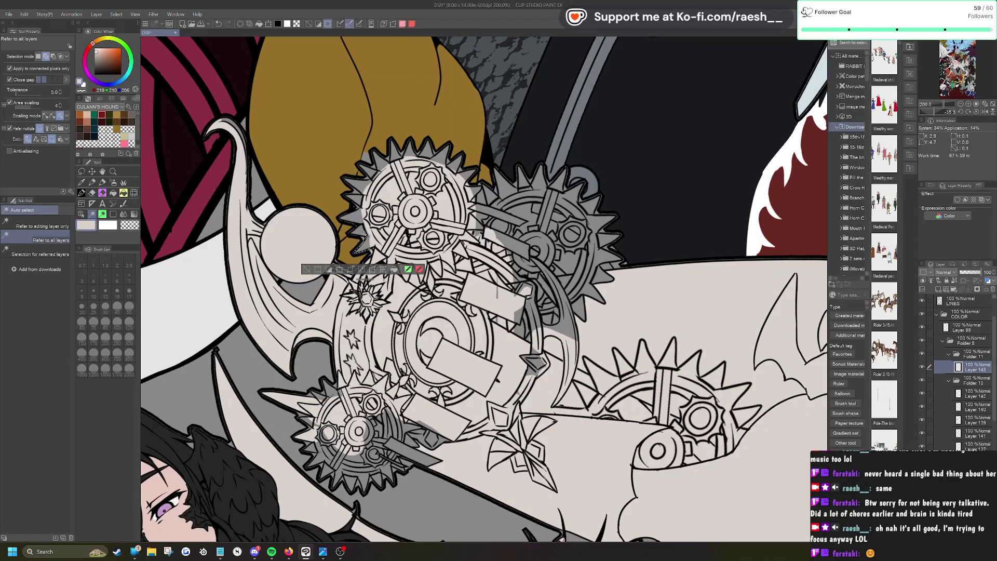
pyautogui.keyDown('shift'); pyautogui.click(386, 279); pyautogui.keyUp('shift')
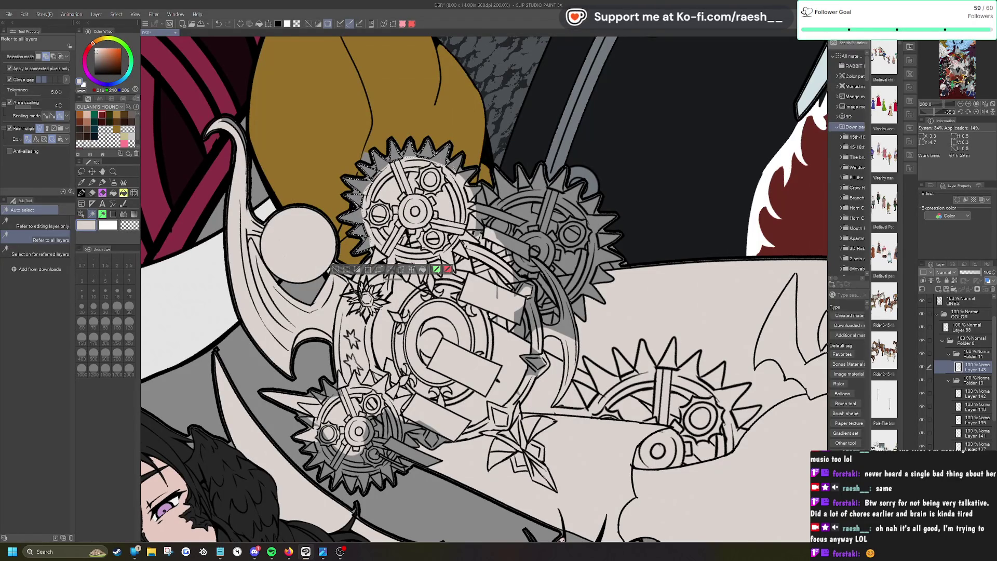
pyautogui.keyDown('shift'); pyautogui.click(405, 294); pyautogui.keyUp('shift')
pyautogui.keyDown('shift'); pyautogui.click(366, 298); pyautogui.keyUp('shift')
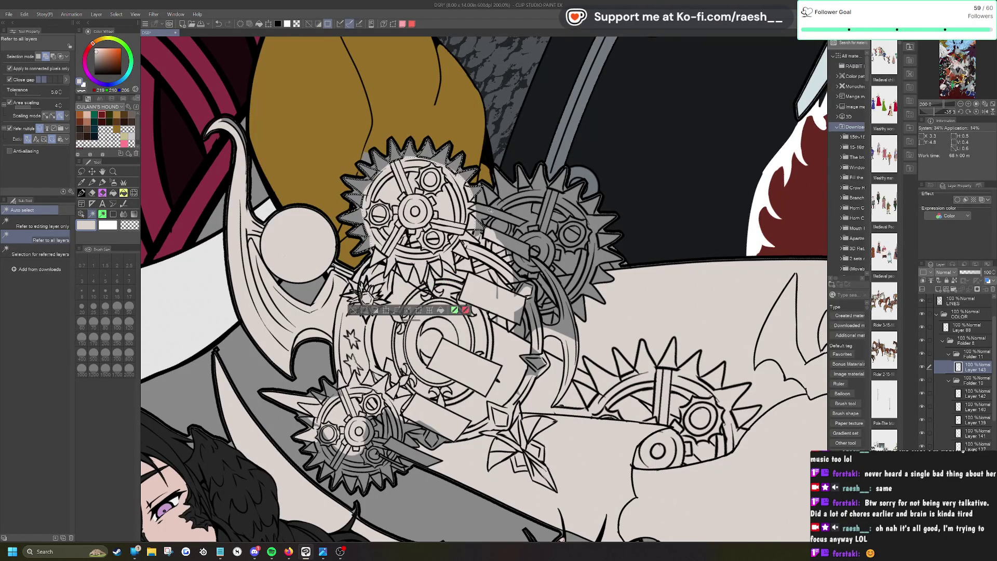
pyautogui.keyDown('shift'); pyautogui.click(379, 312); pyautogui.keyUp('shift')
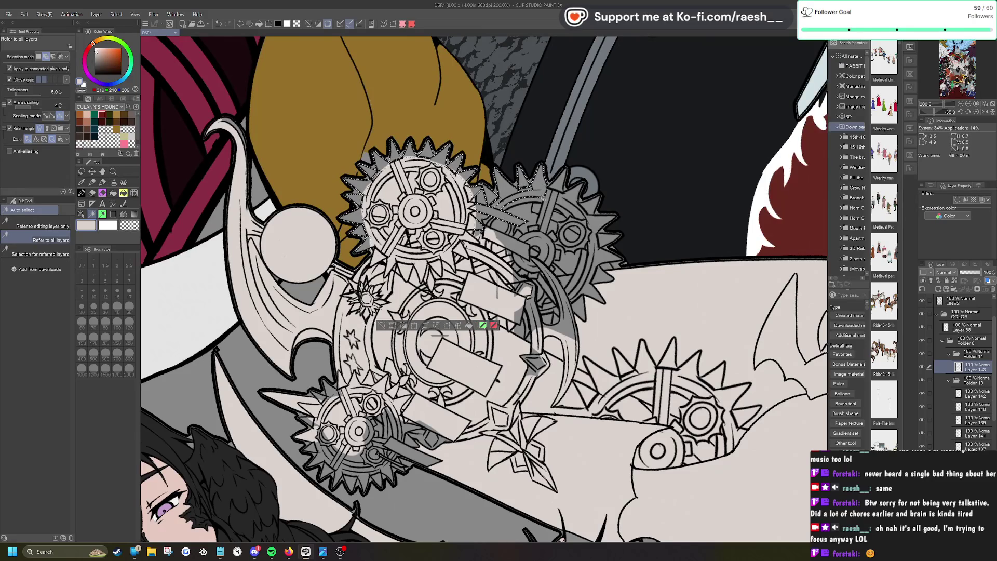
pyautogui.keyDown('shift'); pyautogui.click(416, 337); pyautogui.keyUp('shift')
# Step: Add the right gear and curved blade to the selection and fill it with light beige
pyautogui.keyDown('shift'); pyautogui.click(592, 207); pyautogui.keyUp('shift')
pyautogui.keyDown('shift'); pyautogui.click(607, 231); pyautogui.keyUp('shift')
pyautogui.keyDown('shift'); pyautogui.click(598, 205); pyautogui.keyUp('shift')
pyautogui.keyDown('shift'); pyautogui.click(602, 274); pyautogui.keyUp('shift')
pyautogui.keyDown('shift'); pyautogui.click(578, 307); pyautogui.keyUp('shift')
pyautogui.keyDown('shift'); pyautogui.click(550, 306); pyautogui.keyUp('shift')
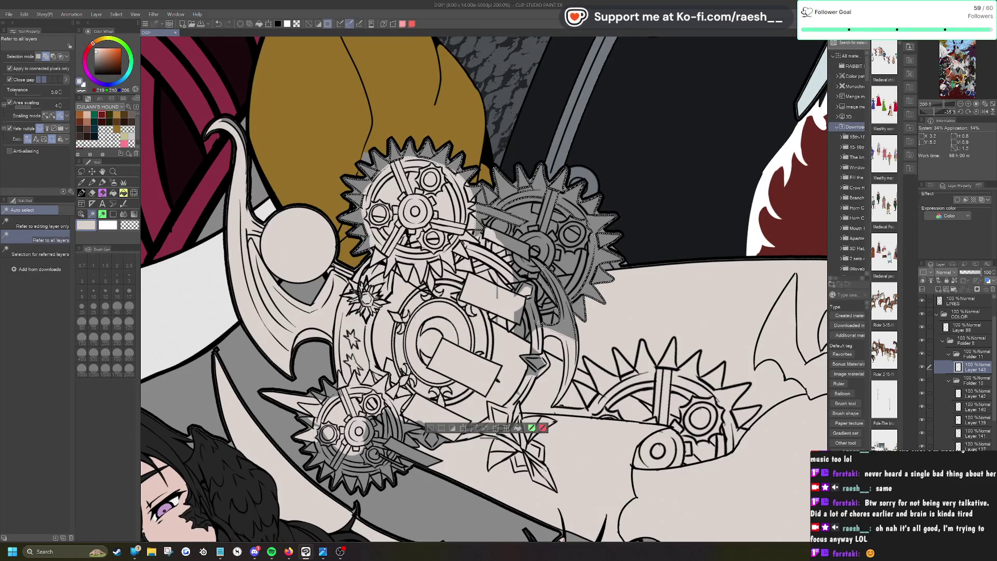
pyautogui.hotkey('alt', 'BackSpace')
# Step: Reset the view rotation, zoom out, and deselect everything
pyautogui.hotkey('ctrl', '-')
pyautogui.hotkey('ctrl', '@')
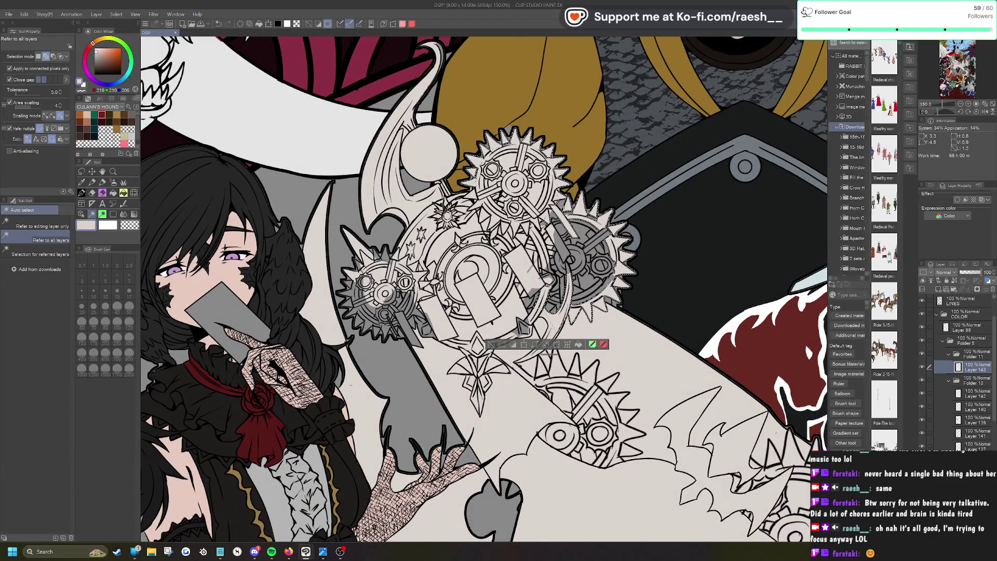
pyautogui.click(488, 343)
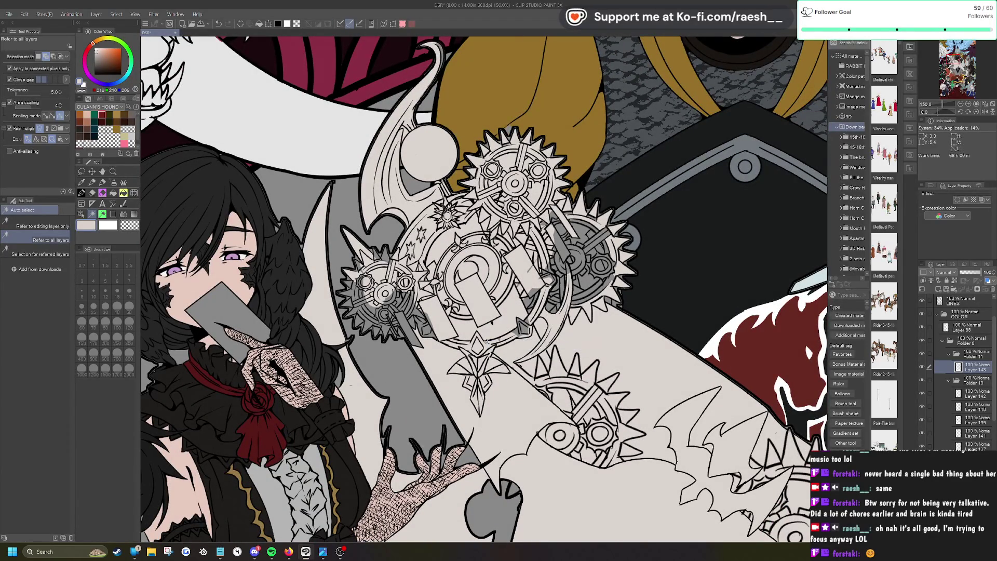
pyautogui.click(409, 327)
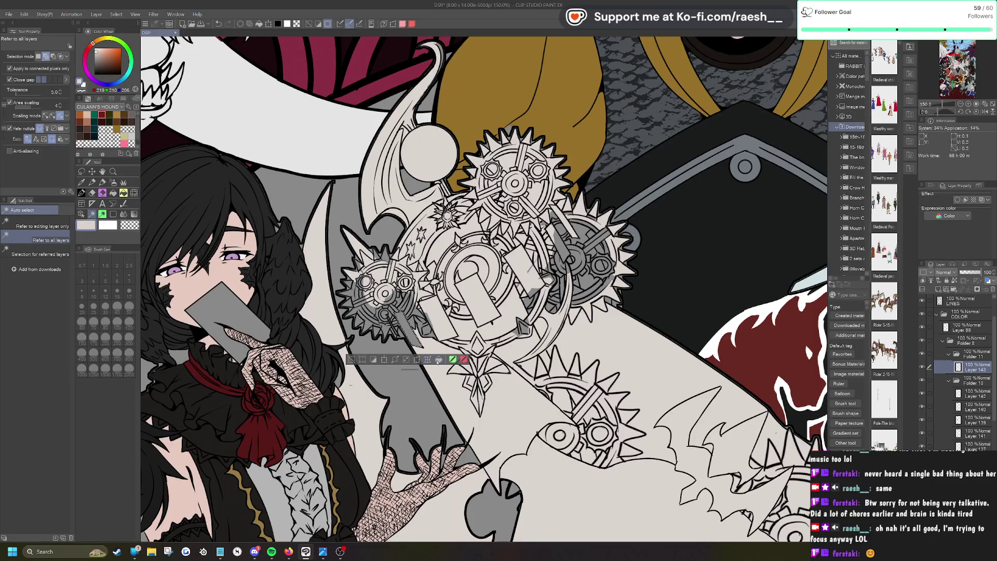
pyautogui.hotkey('ctrl', 'd')
# Step: Switch to the G-pen at size 100 and paint beige over the leftover gear gaps
pyautogui.press('p')
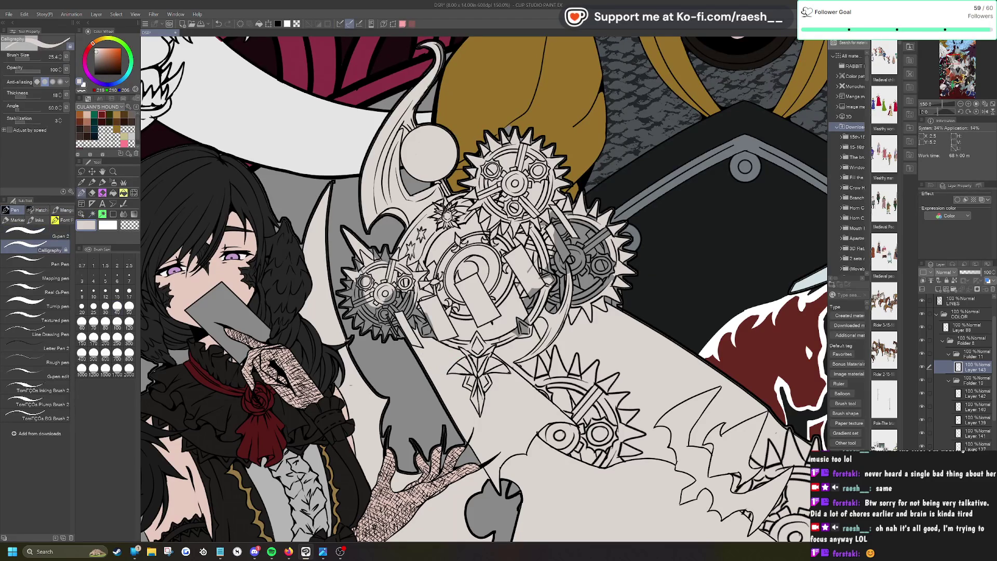
pyautogui.scroll(-3, 433, 254)
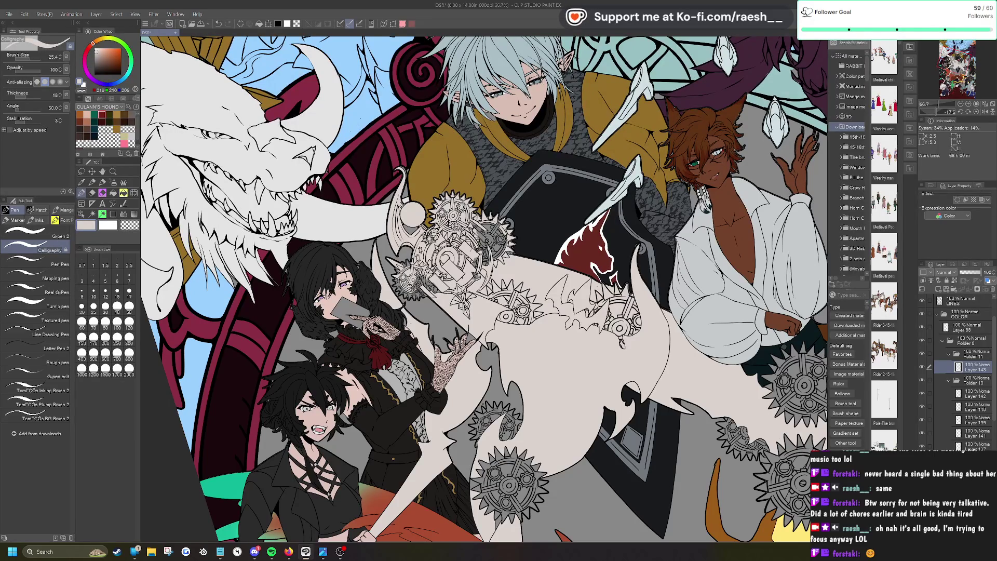
pyautogui.scroll(2, 529, 228)
pyautogui.click(60, 236)
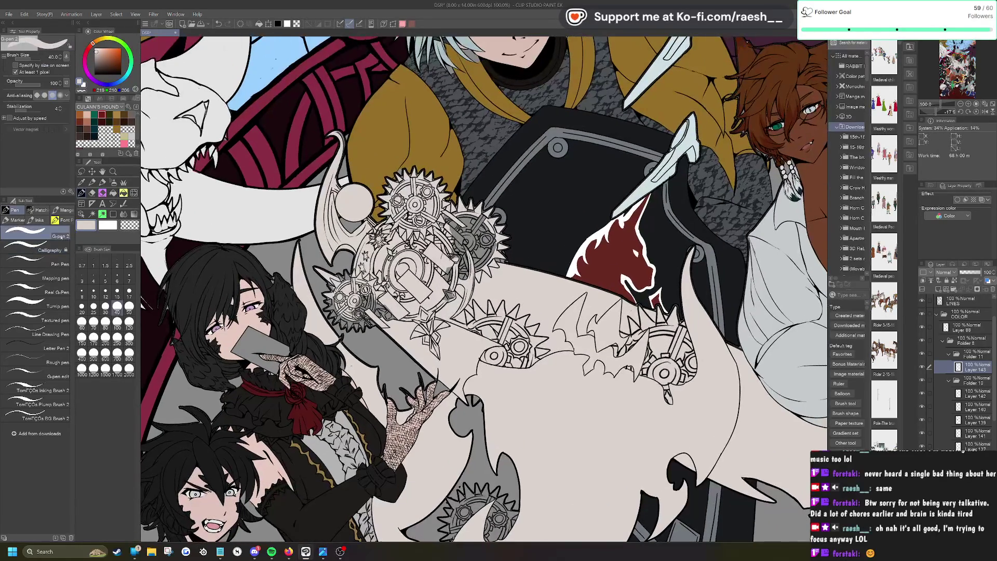
pyautogui.click(117, 328)
pyautogui.scroll(1, 483, 225)
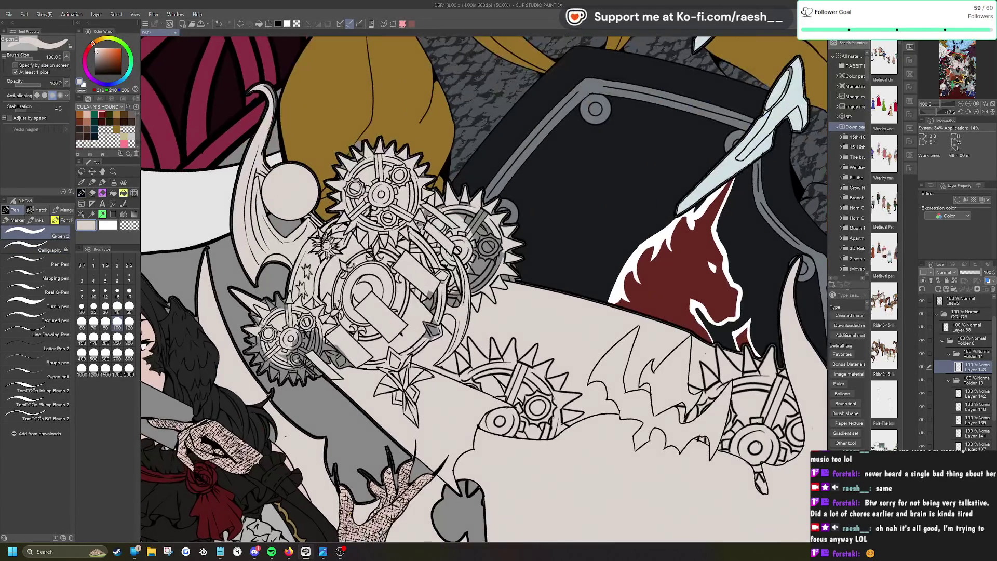
pyautogui.moveTo(472, 213)
pyautogui.mouseDown()
pyautogui.moveTo(457, 260)
pyautogui.moveTo(488, 238)
pyautogui.moveTo(473, 278)
pyautogui.moveTo(493, 242)
pyautogui.moveTo(475, 286)
pyautogui.moveTo(470, 249)
pyautogui.mouseUp()
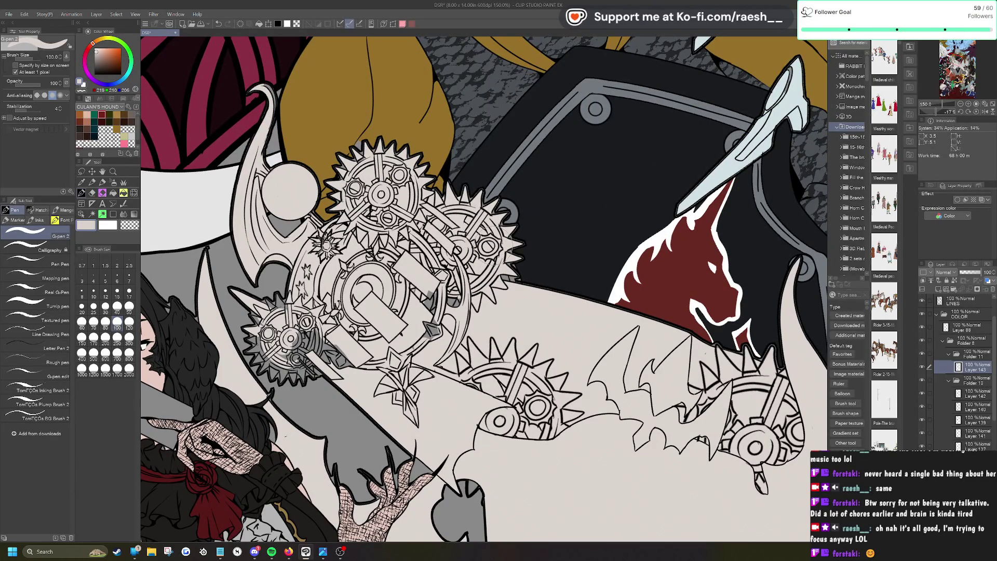
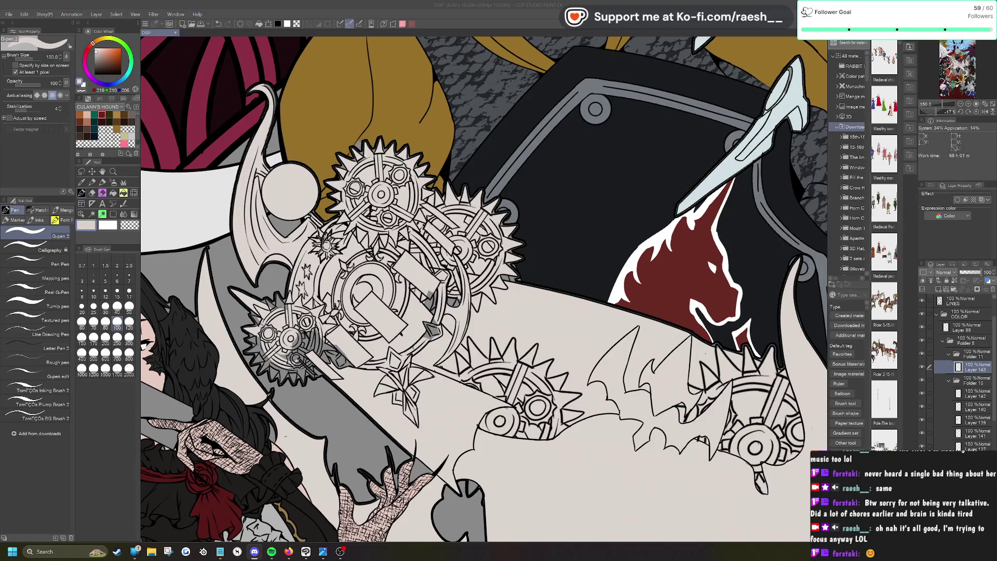
# Step: Paint light colour over the grey smudges by the lower-left gear, then try Auto select around it and deselect
pyautogui.moveTo(427, 290)
pyautogui.mouseDown()
pyautogui.moveTo(435, 296)
pyautogui.moveTo(414, 340)
pyautogui.moveTo(415, 301)
pyautogui.mouseUp()
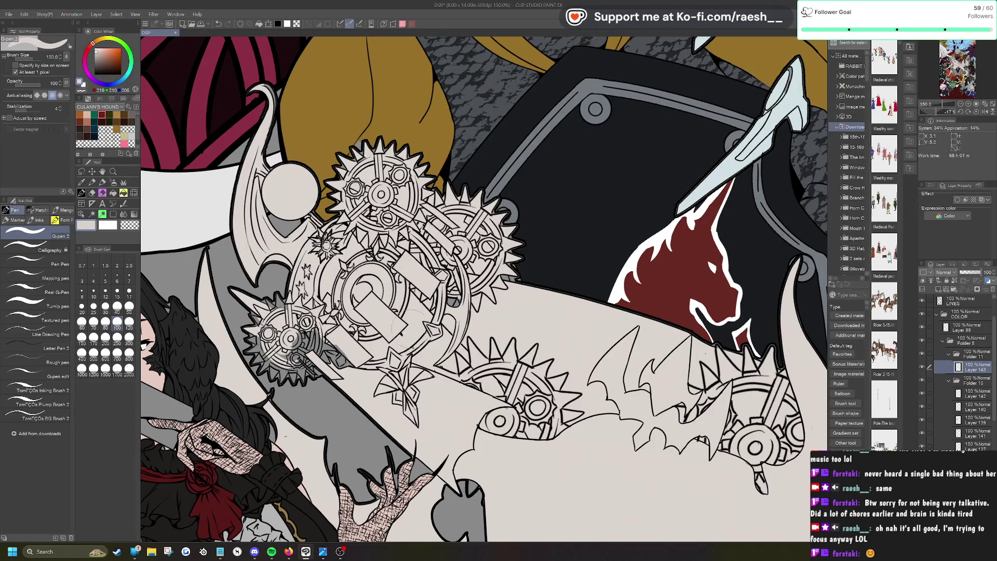
pyautogui.moveTo(366, 379)
pyautogui.mouseDown()
pyautogui.moveTo(321, 340)
pyautogui.moveTo(290, 363)
pyautogui.moveTo(277, 353)
pyautogui.mouseUp()
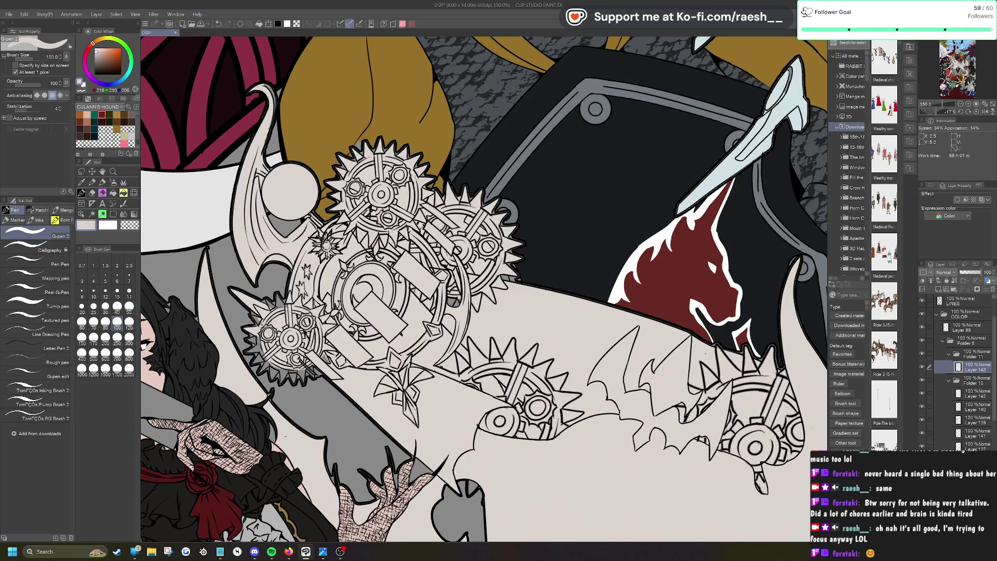
pyautogui.click(93, 214)
pyautogui.click(276, 299)
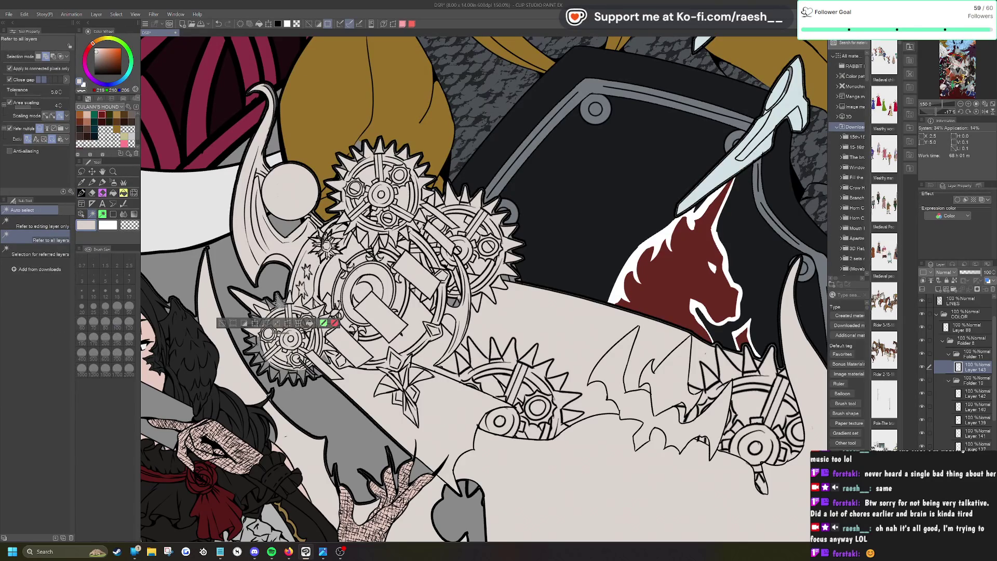
pyautogui.click(254, 340)
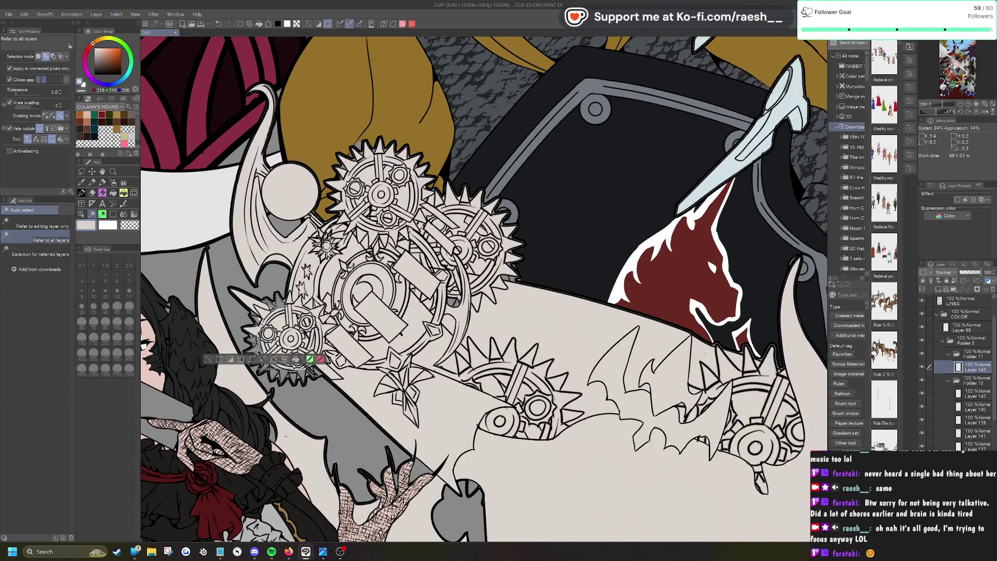
pyautogui.click(293, 378)
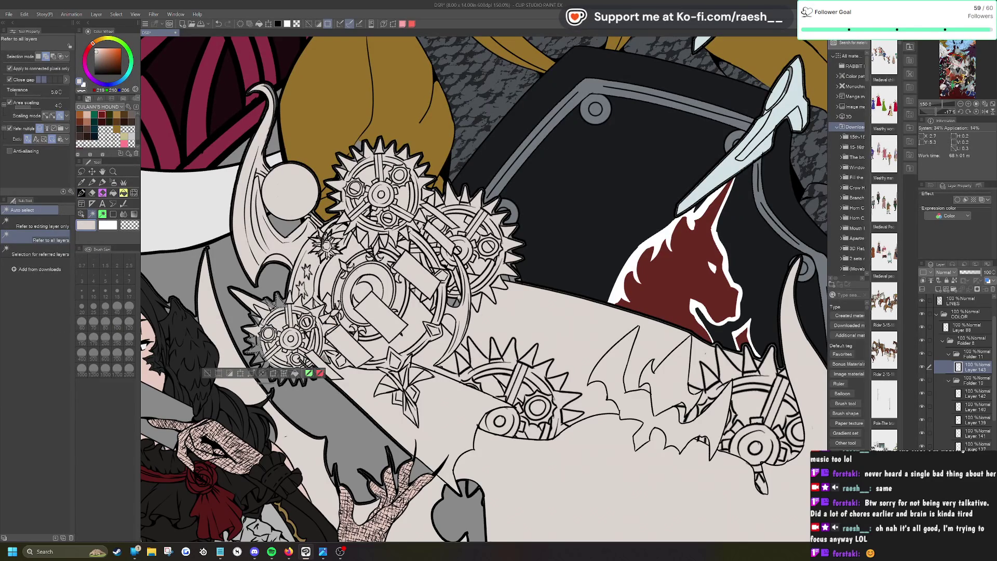
pyautogui.click(298, 382)
pyautogui.click(300, 375)
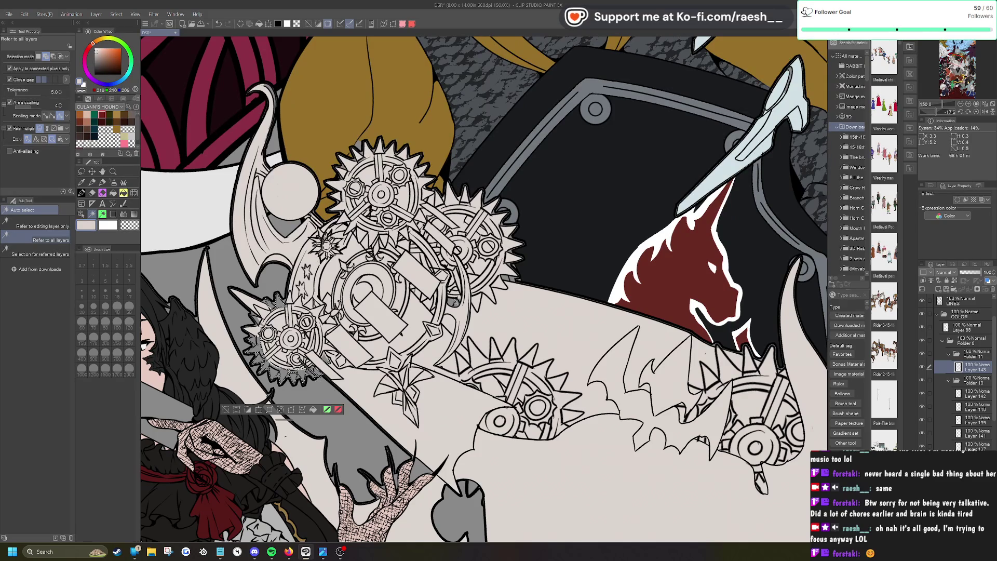
pyautogui.click(453, 300)
pyautogui.click(507, 278)
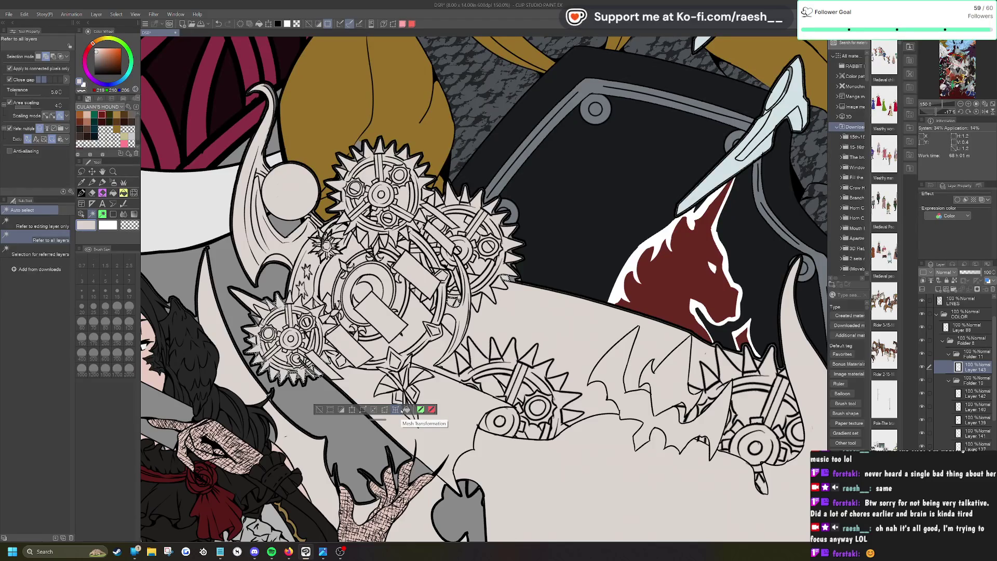
pyautogui.click(317, 409)
# Step: Drop the pen brush size to 40, briefly trying the calligraphy pen and hard eraser
pyautogui.press('p')
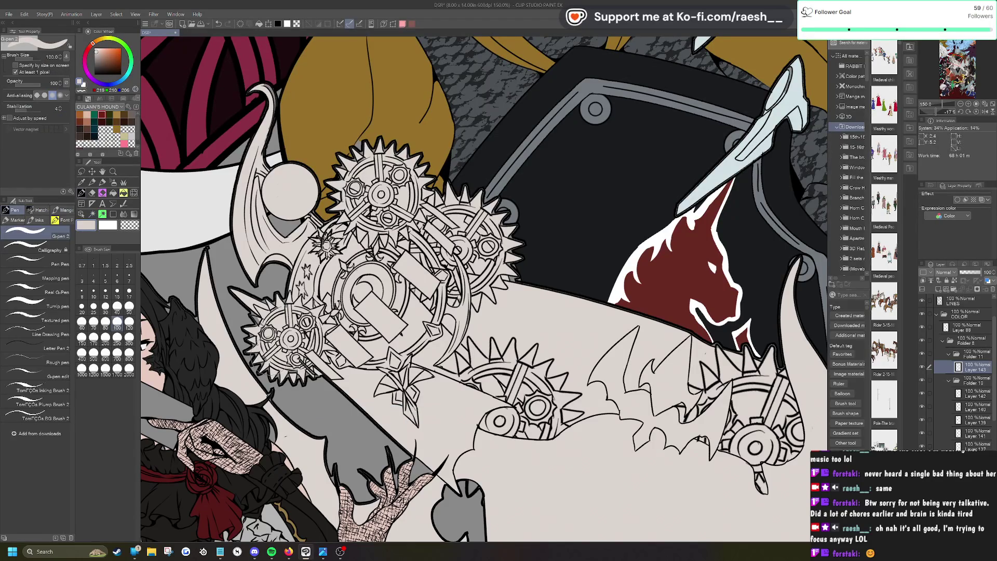
pyautogui.click(116, 306)
pyautogui.press('.')
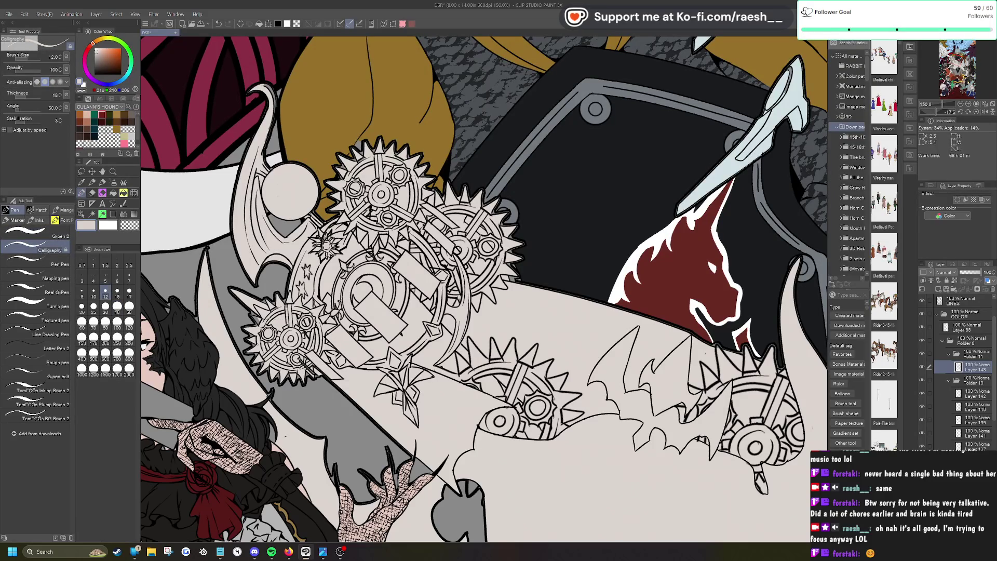
pyautogui.press(',')
pyautogui.press('e')
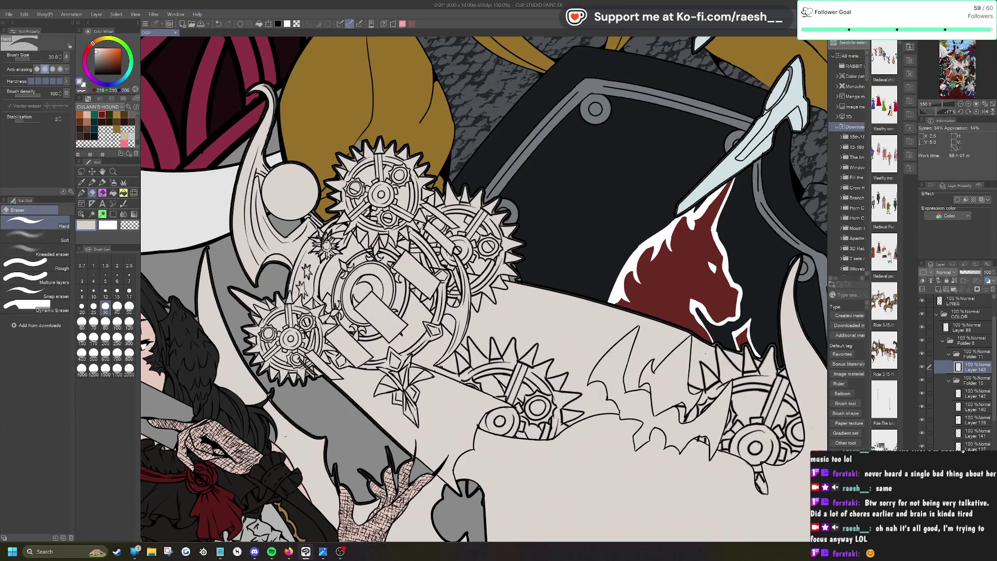
pyautogui.press('p')
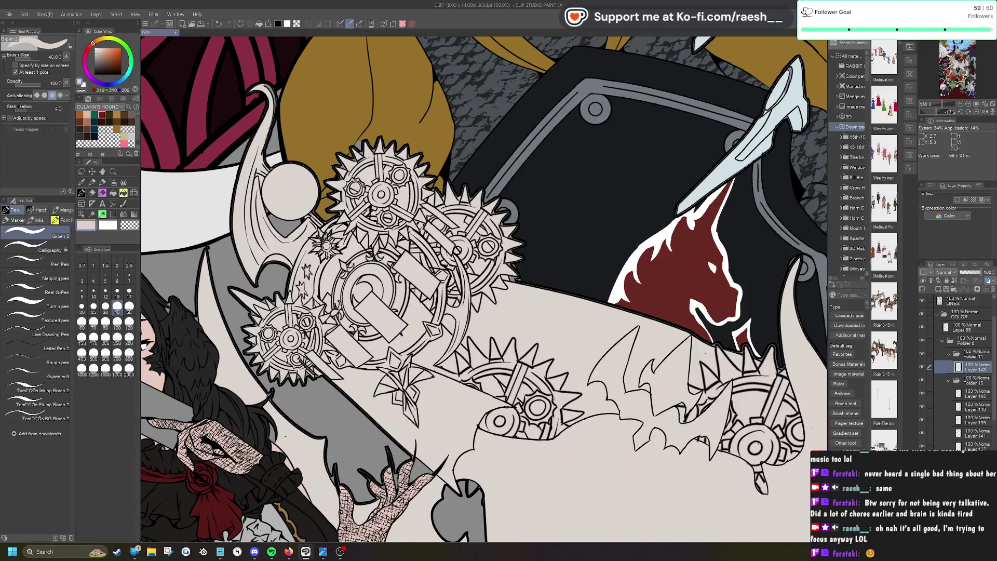
# Step: Settle the pen brush at size 30 and reset the canvas view to inspect it
pyautogui.scroll(4, 482, 288)
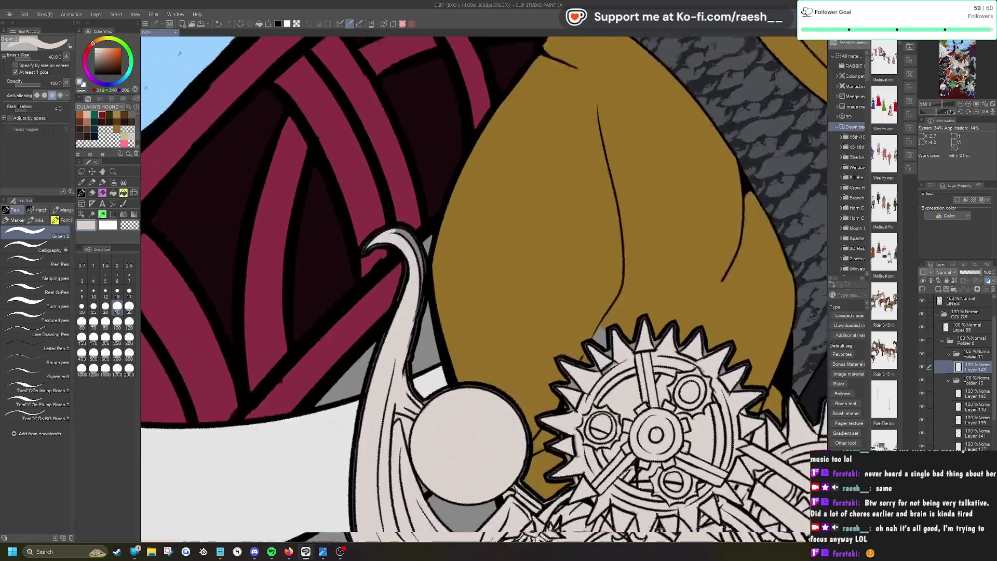
pyautogui.click(106, 292)
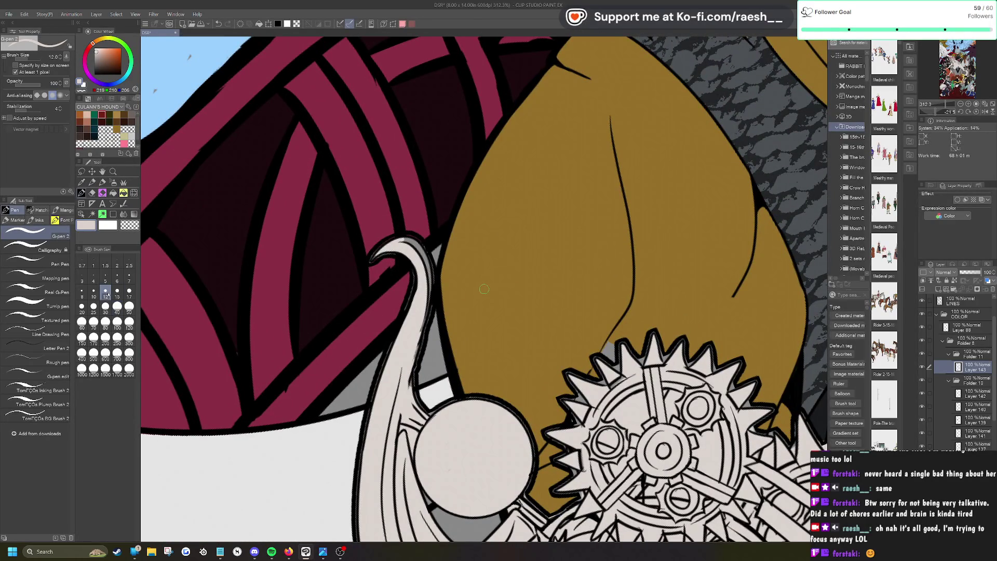
pyautogui.click(107, 310)
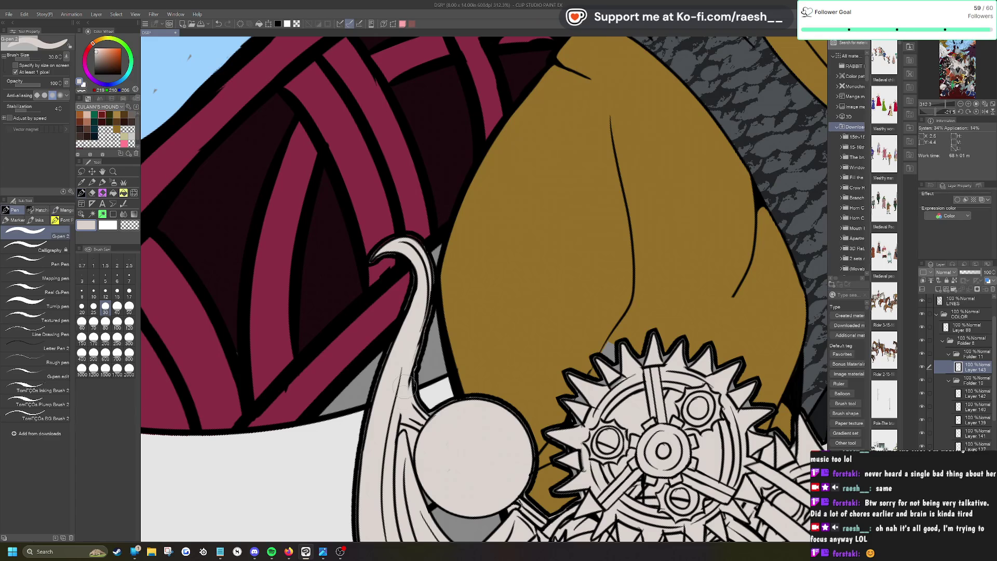
pyautogui.hotkey('ctrl', '0')
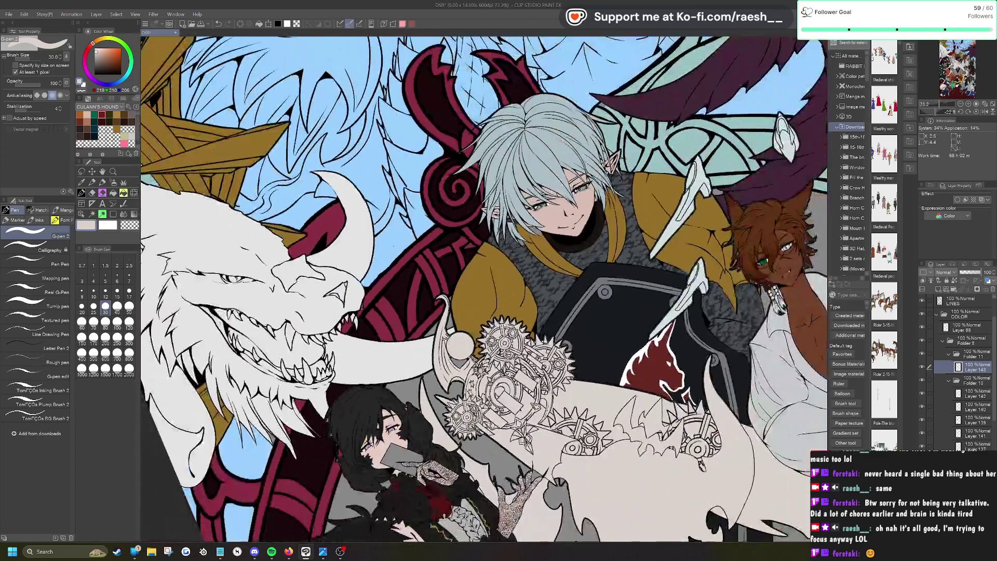
pyautogui.scroll(3, 485, 289)
pyautogui.scroll(5, 457, 230)
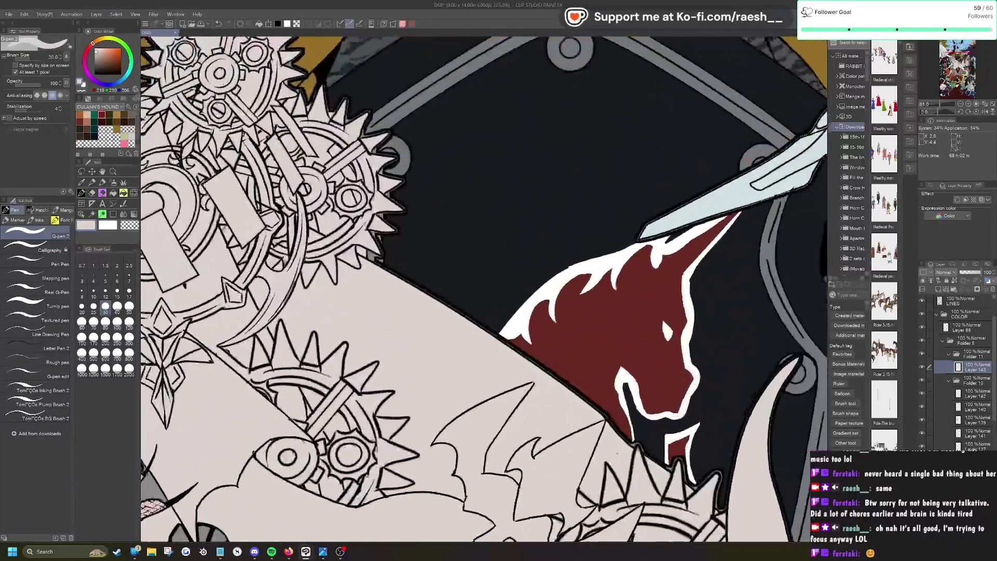
pyautogui.scroll(-4, 383, 251)
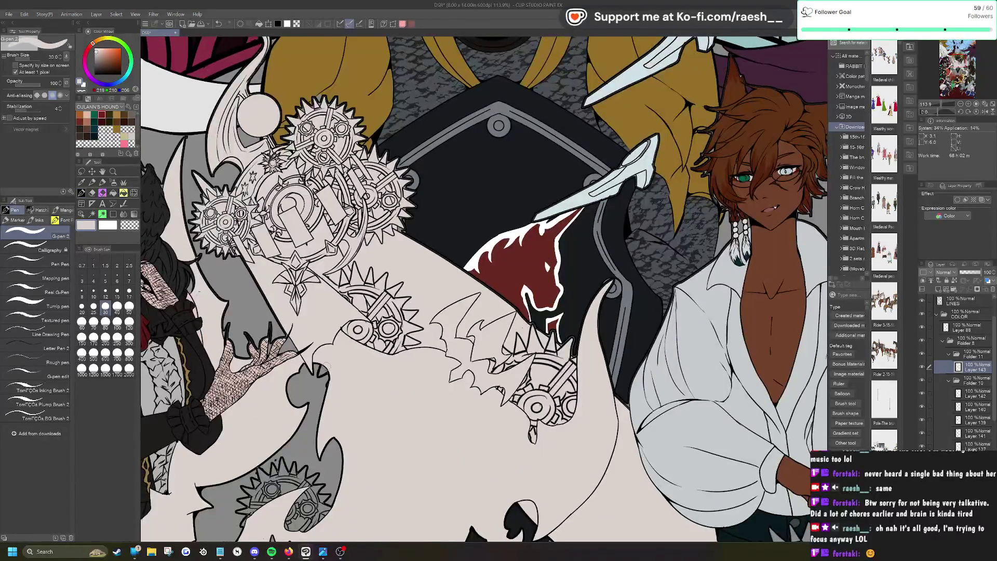
pyautogui.scroll(2, 334, 362)
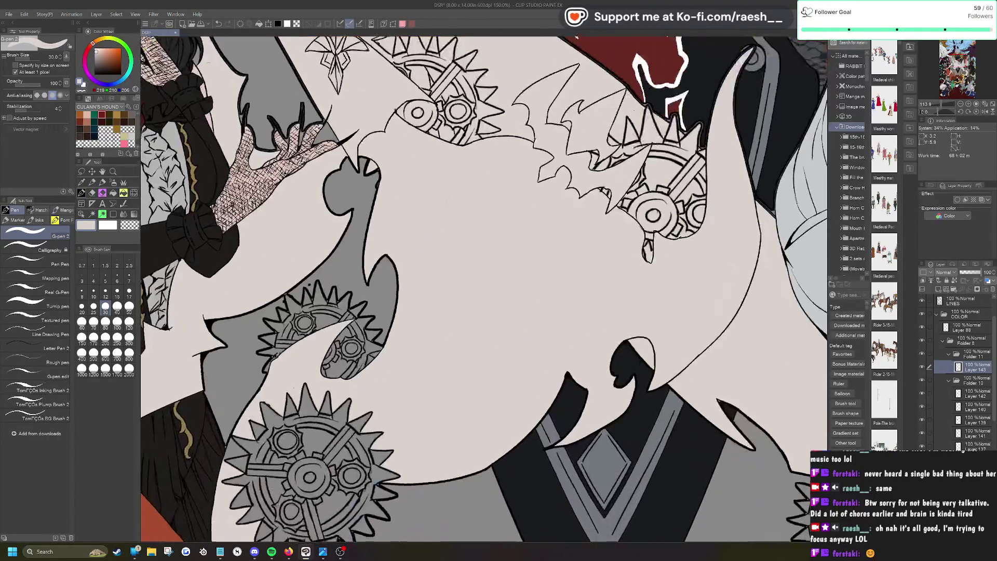
pyautogui.scroll(-3, 337, 311)
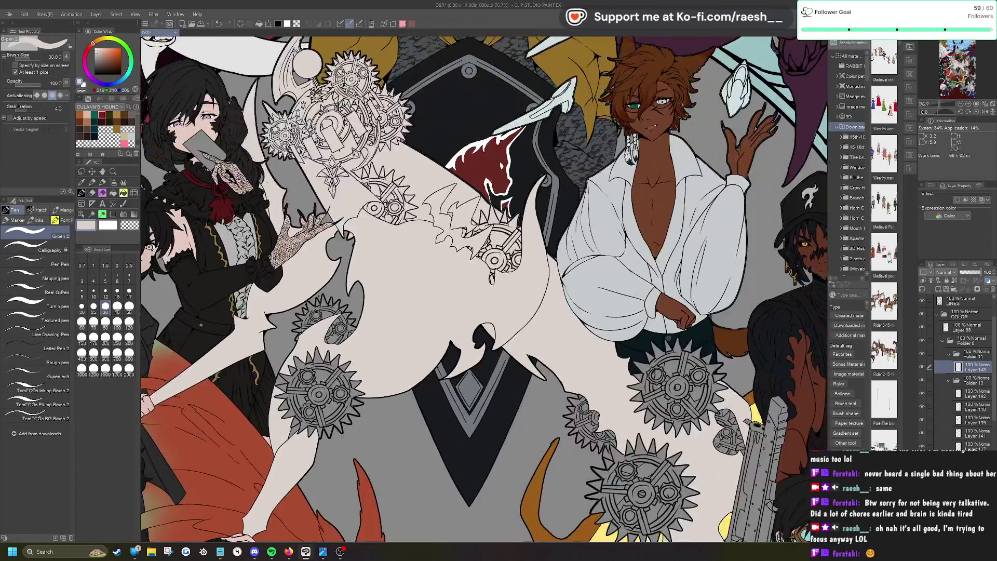
pyautogui.scroll(4, 324, 451)
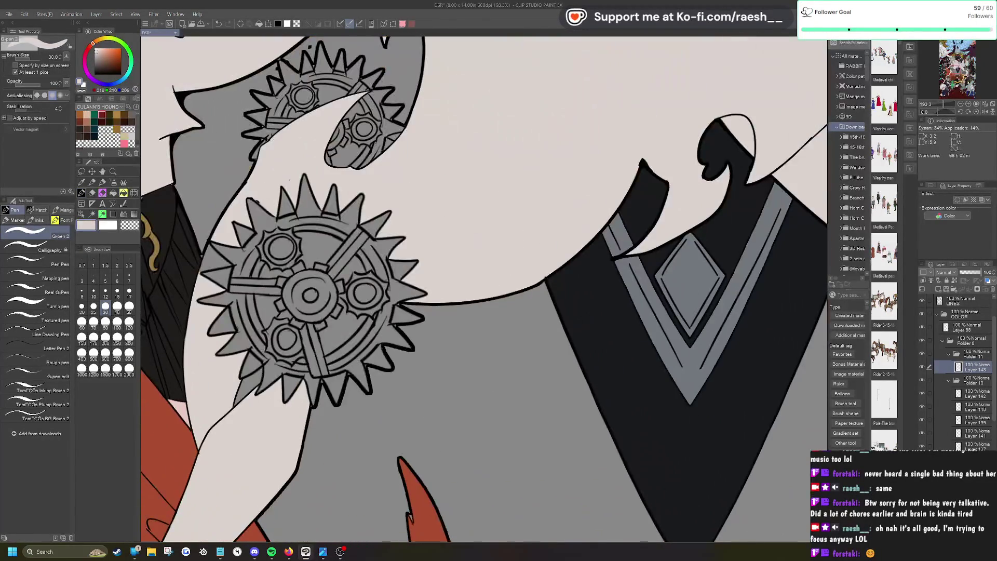
# Step: Auto select the large gear's grey regions, delete the fill, and deselect
pyautogui.click(92, 214)
pyautogui.click(247, 392)
pyautogui.click(223, 283)
pyautogui.click(243, 235)
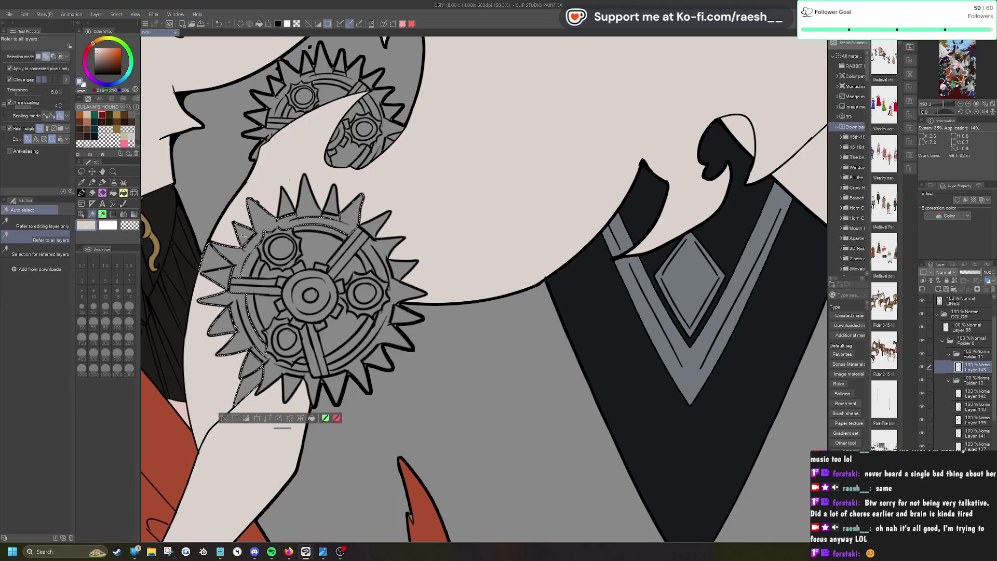
pyautogui.click(376, 221)
pyautogui.click(389, 326)
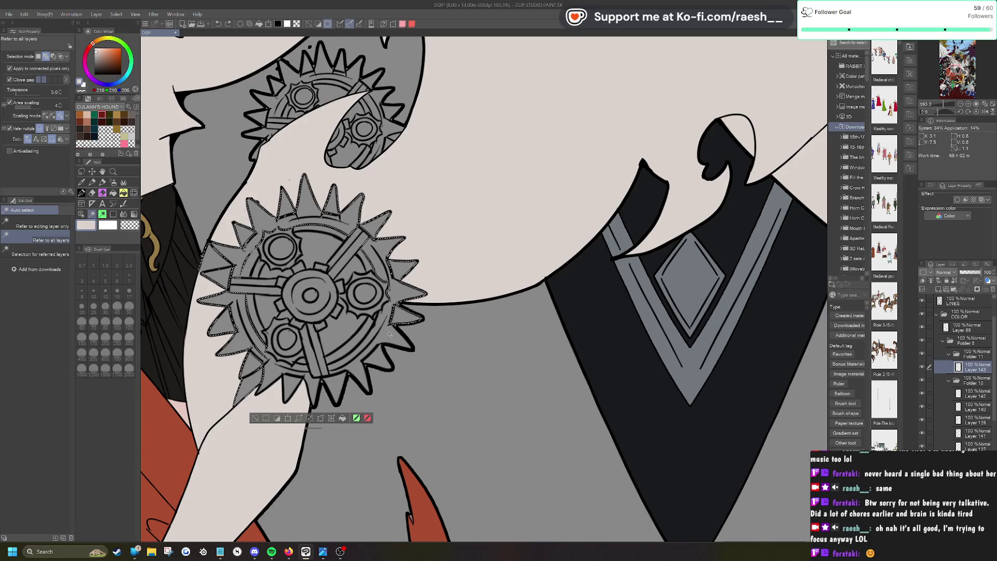
pyautogui.click(292, 382)
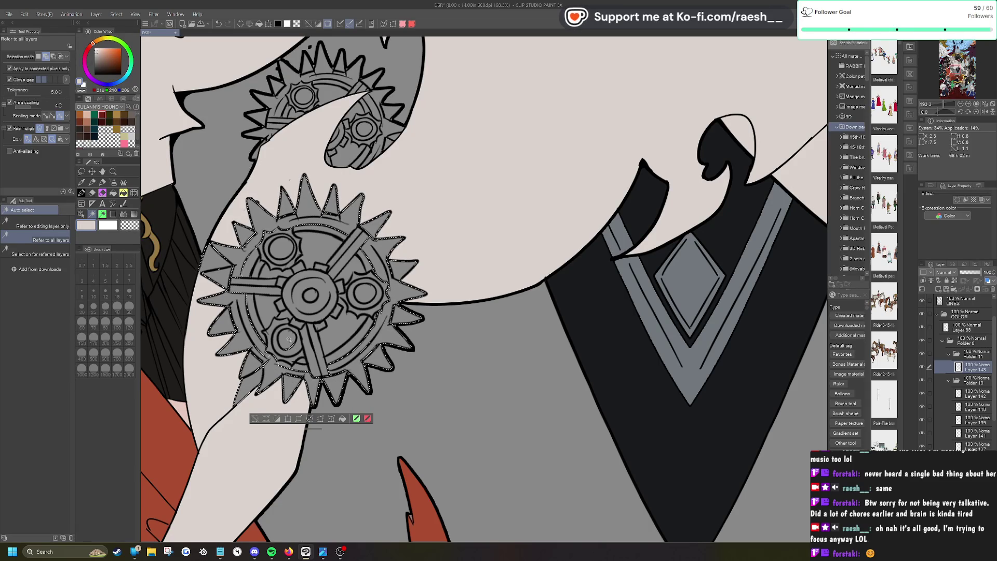
pyautogui.click(302, 379)
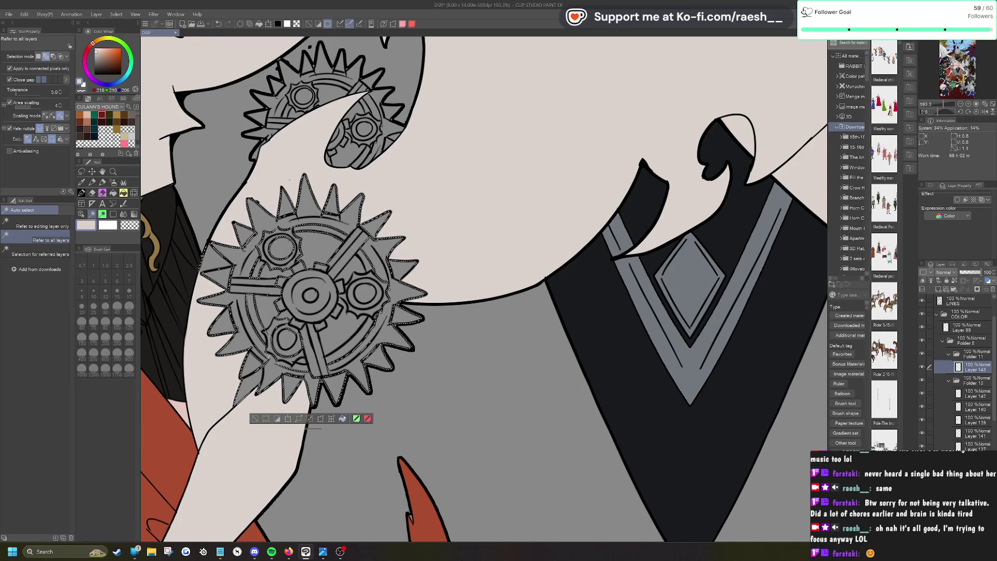
pyautogui.press('Delete')
pyautogui.click(254, 419)
# Step: Paint light colour over the gear's remaining grey hub and spokes with a size-100 G-pen
pyautogui.press('p')
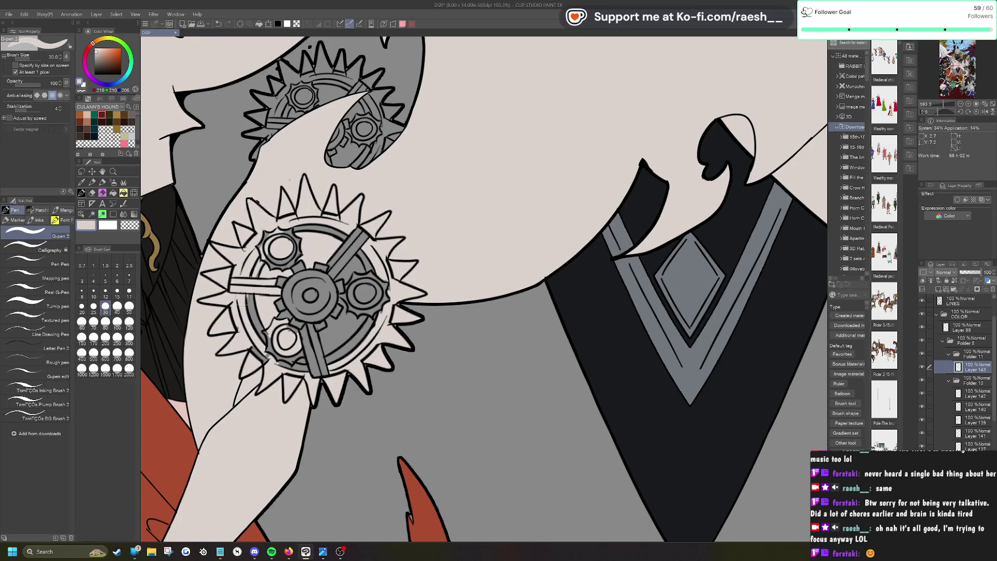
pyautogui.click(117, 322)
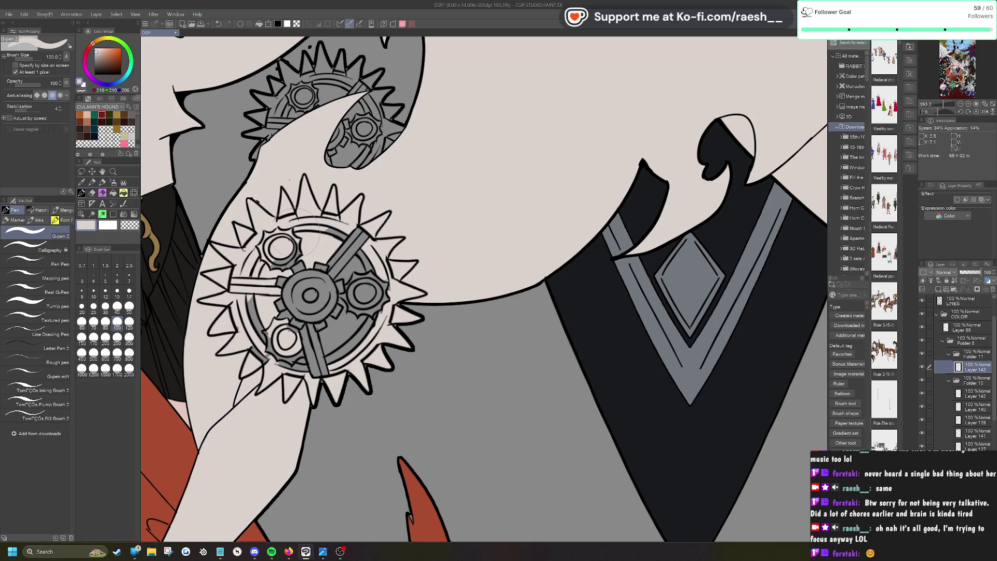
pyautogui.moveTo(295, 291)
pyautogui.mouseDown()
pyautogui.moveTo(291, 325)
pyautogui.moveTo(315, 359)
pyautogui.moveTo(358, 338)
pyautogui.moveTo(367, 348)
pyautogui.moveTo(384, 249)
pyautogui.moveTo(358, 244)
pyautogui.mouseUp()
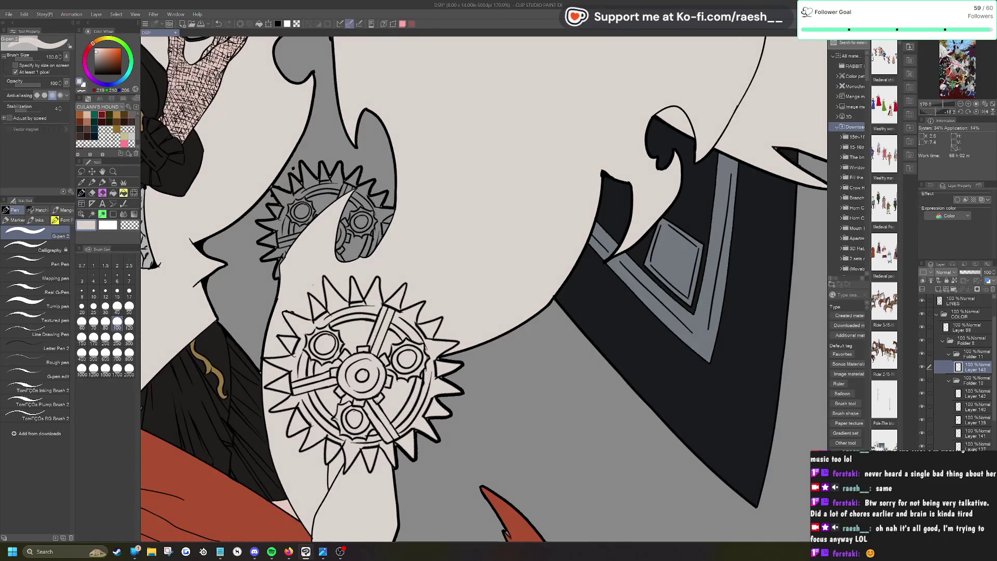
pyautogui.moveTo(288, 244)
pyautogui.mouseDown()
pyautogui.moveTo(333, 208)
pyautogui.moveTo(359, 250)
pyautogui.moveTo(364, 218)
pyautogui.mouseUp()
pyautogui.click(92, 214)
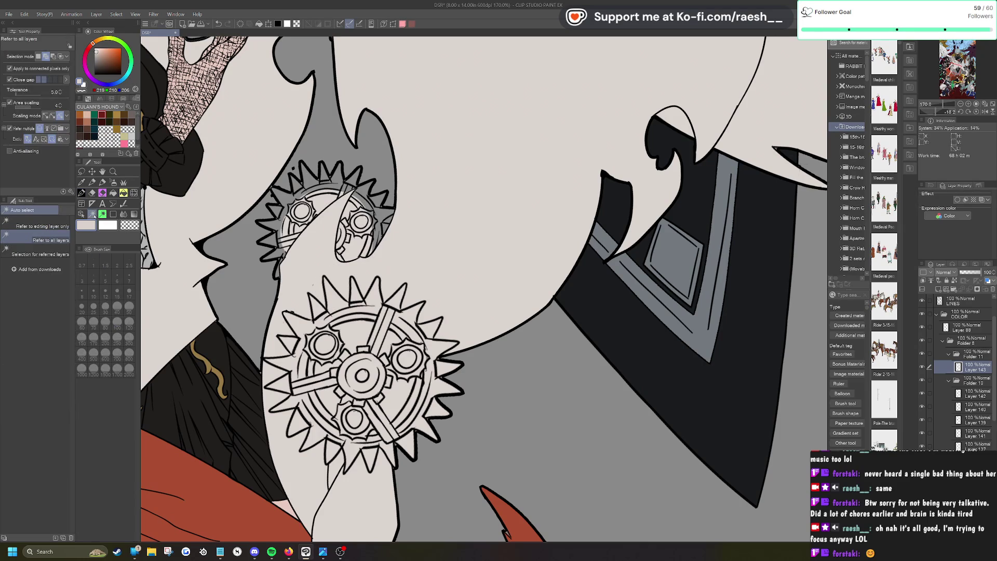
# Step: Auto select the upper gear's remaining pieces, fill them light, and deselect
pyautogui.click(287, 195)
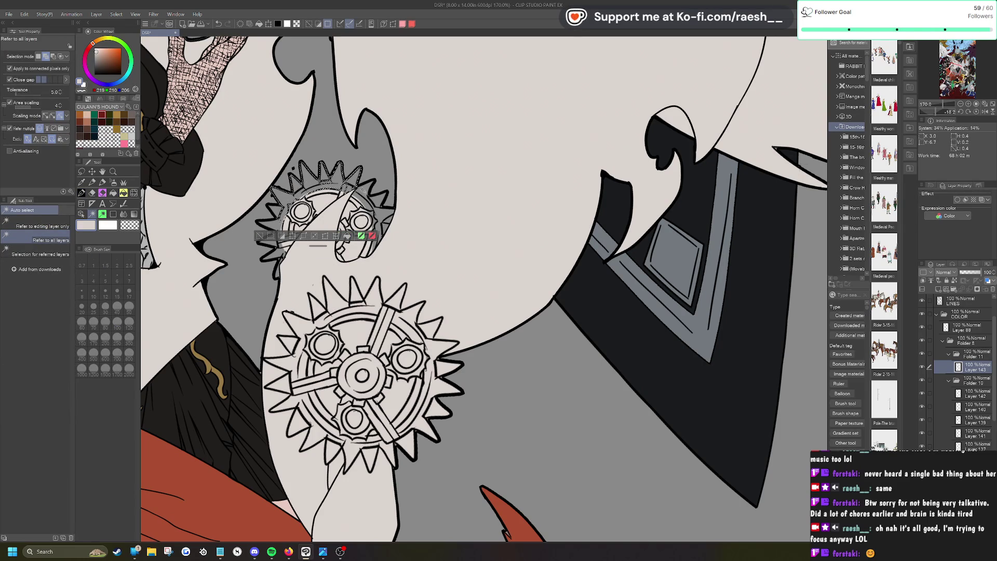
pyautogui.click(374, 215)
pyautogui.click(382, 240)
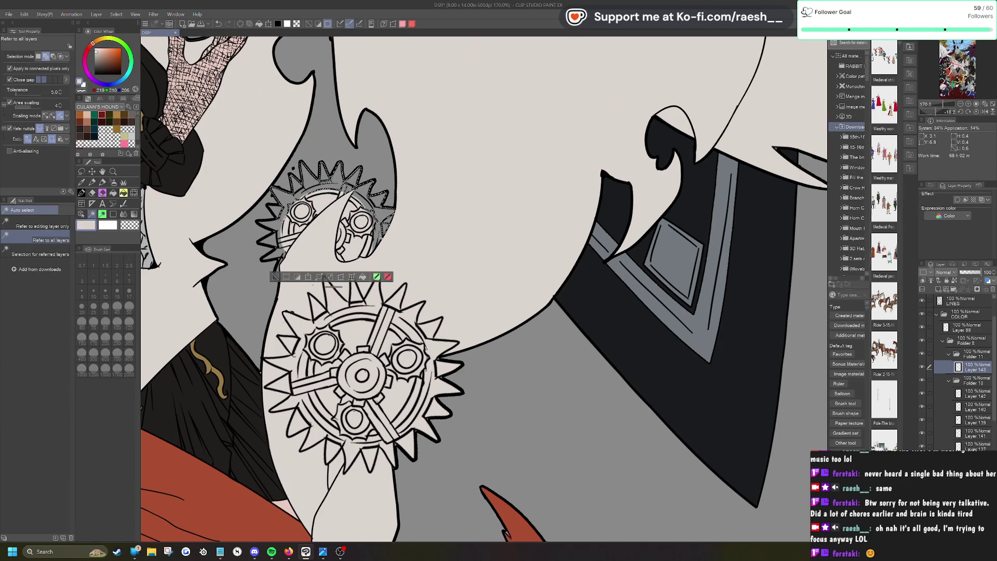
pyautogui.click(378, 238)
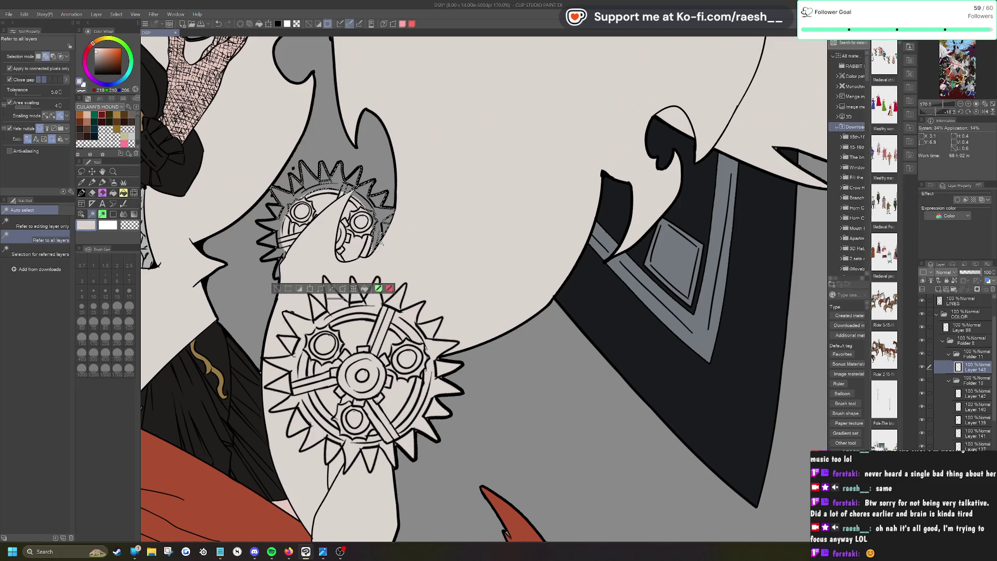
pyautogui.click(281, 259)
pyautogui.click(280, 254)
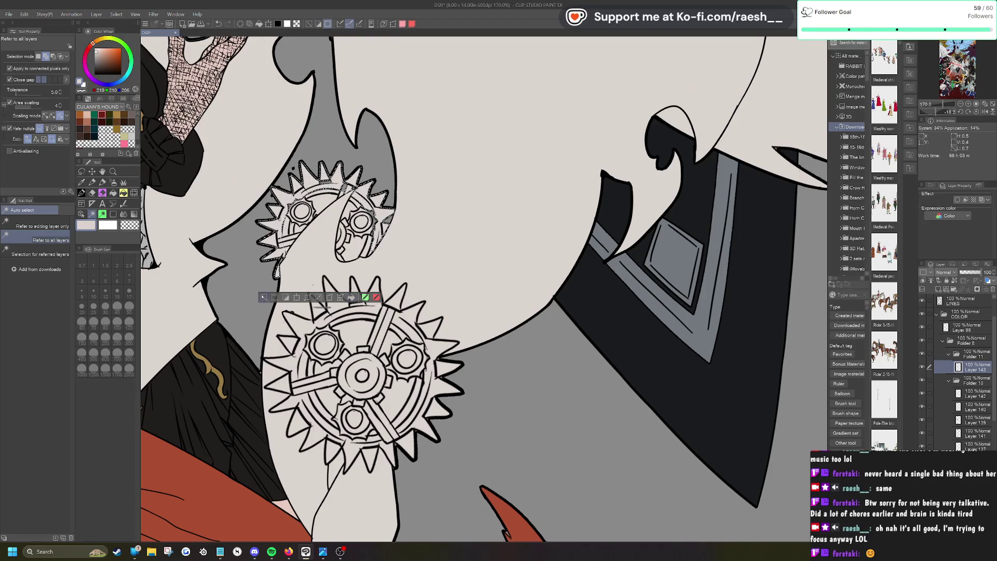
pyautogui.click(265, 299)
# Step: Switch to the G-pen at brush size 12
pyautogui.press('p')
pyautogui.click(105, 294)
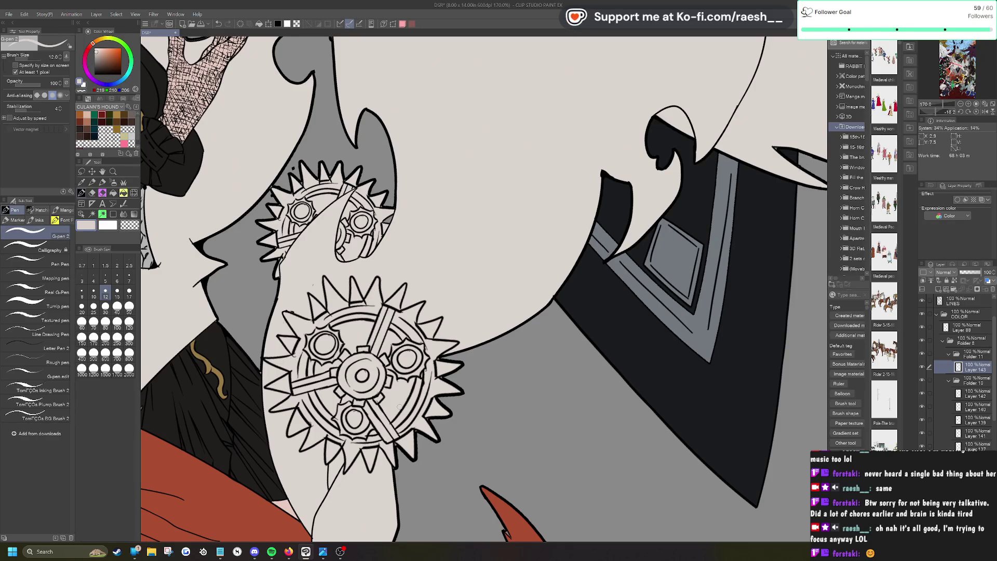
pyautogui.scroll(-5, 444, 342)
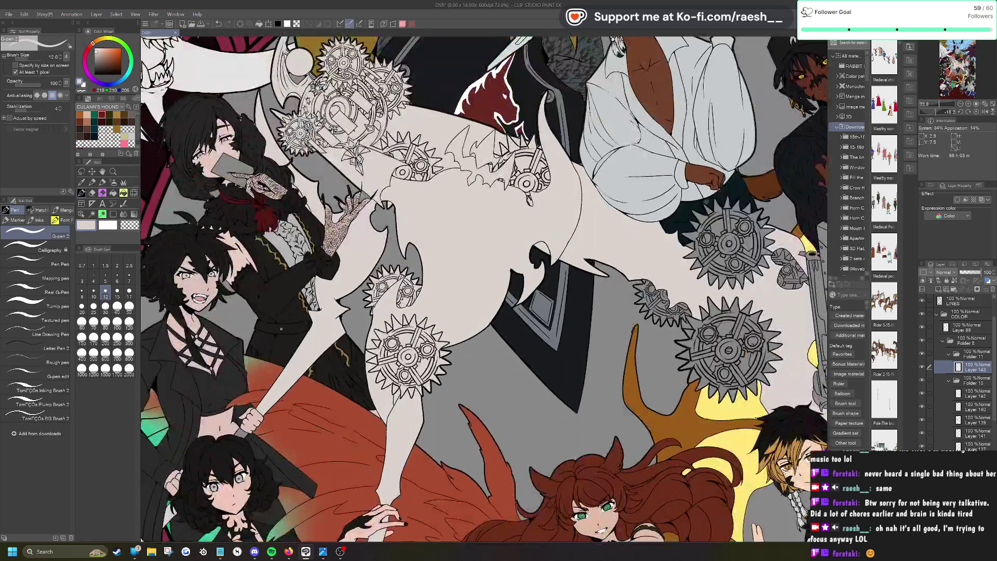
# Step: Reset the canvas rotation and zoom in on the grey gears beside the goggled gunner
pyautogui.scroll(-2, 445, 343)
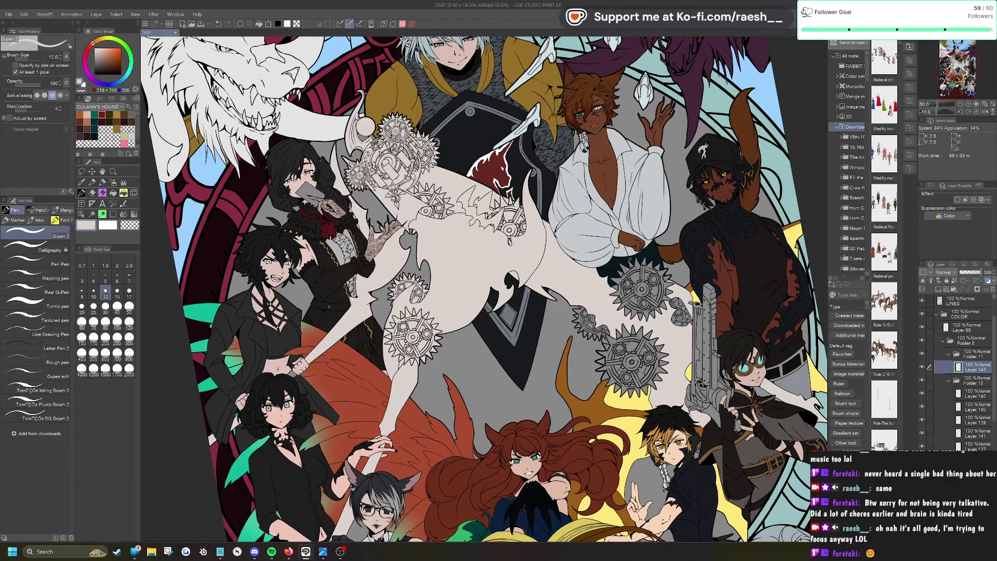
pyautogui.hotkey('ctrl', 'shift', 'r')
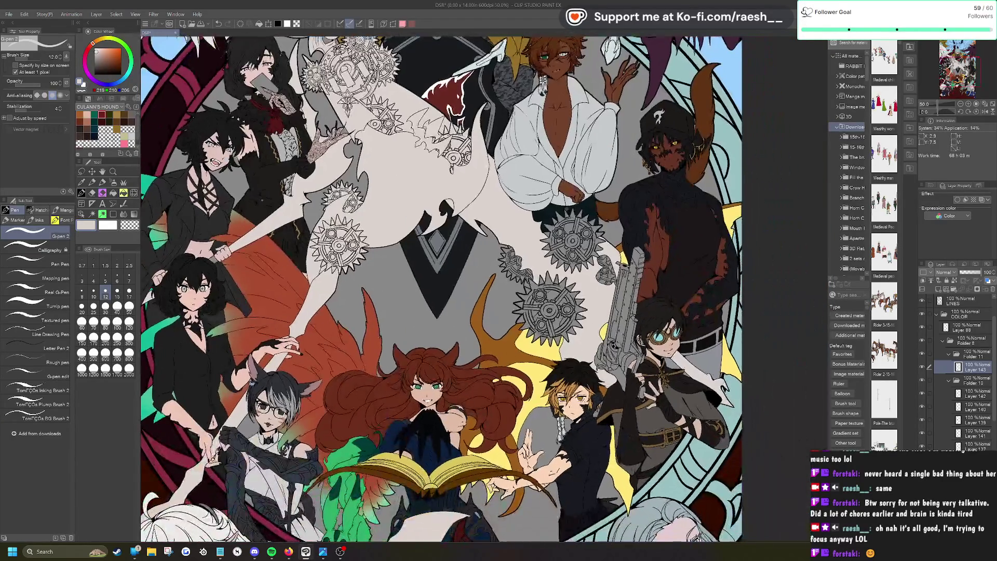
pyautogui.scroll(2, 441, 208)
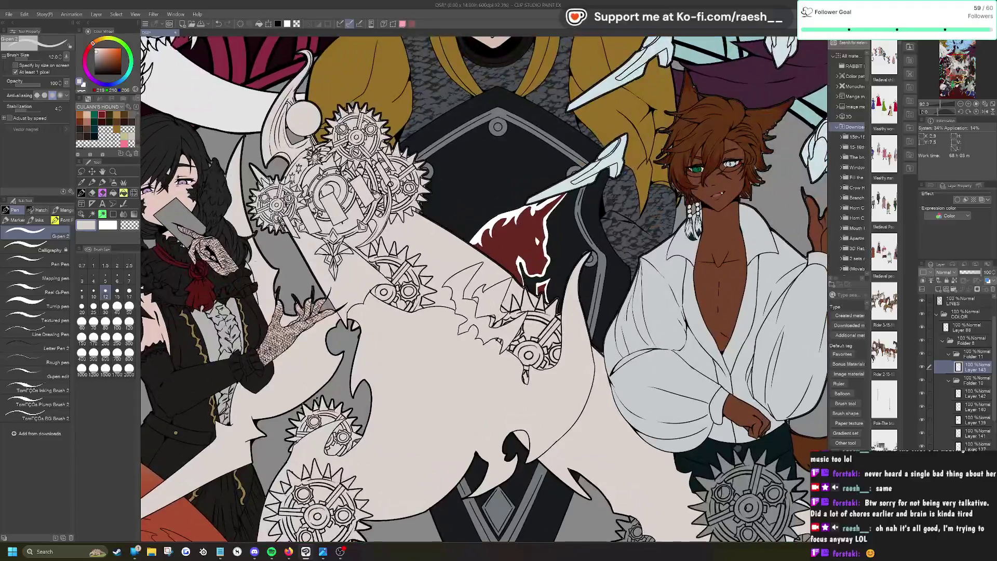
pyautogui.moveTo(738, 457)
pyautogui.mouseDown()
pyautogui.moveTo(712, 447)
pyautogui.moveTo(375, 126)
pyautogui.mouseUp()
pyautogui.scroll(1, 558, 520)
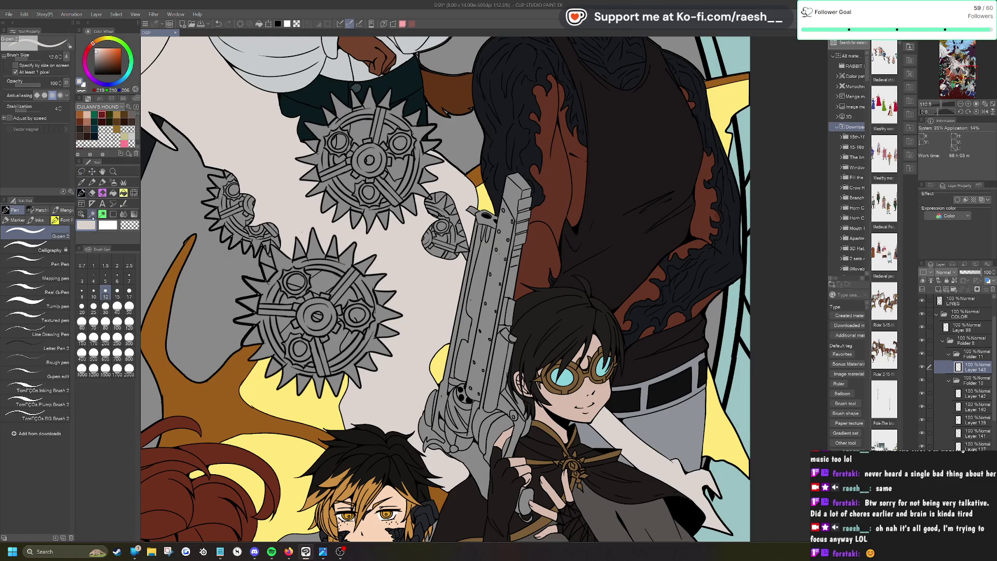
# Step: Auto select the gears beside the gun, fill them with the light colour, and deselect
pyautogui.click(92, 214)
pyautogui.click(270, 289)
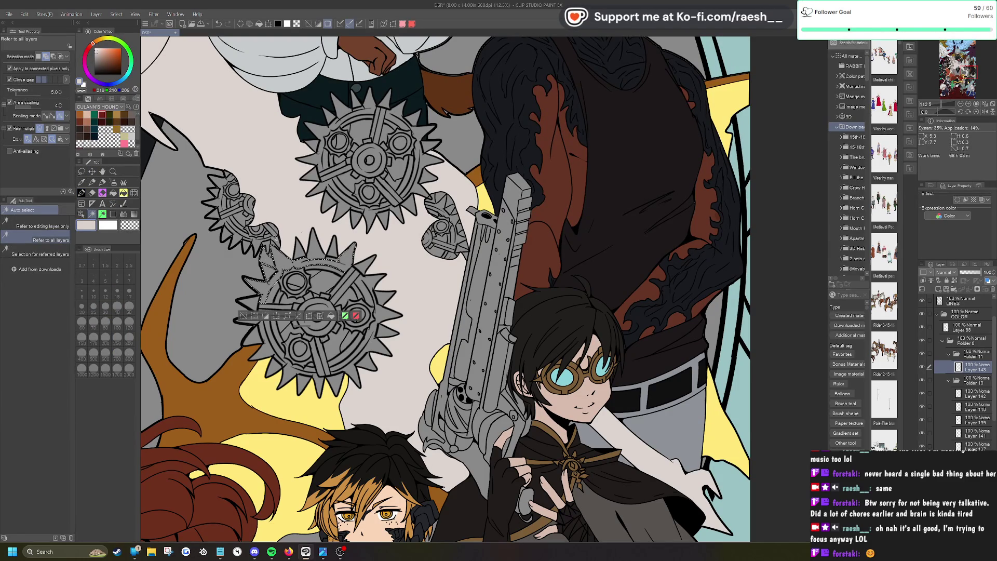
pyautogui.click(239, 229)
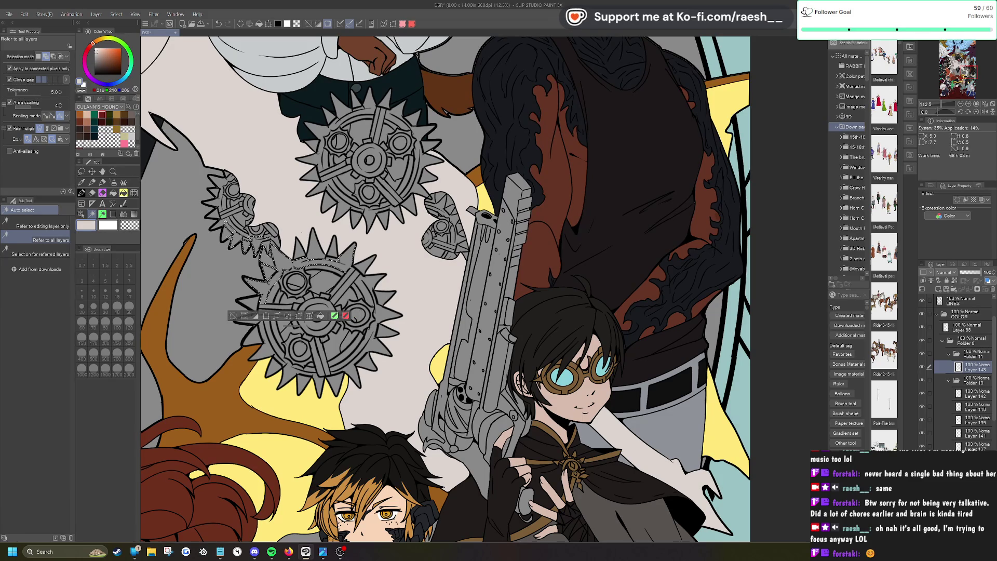
pyautogui.click(215, 193)
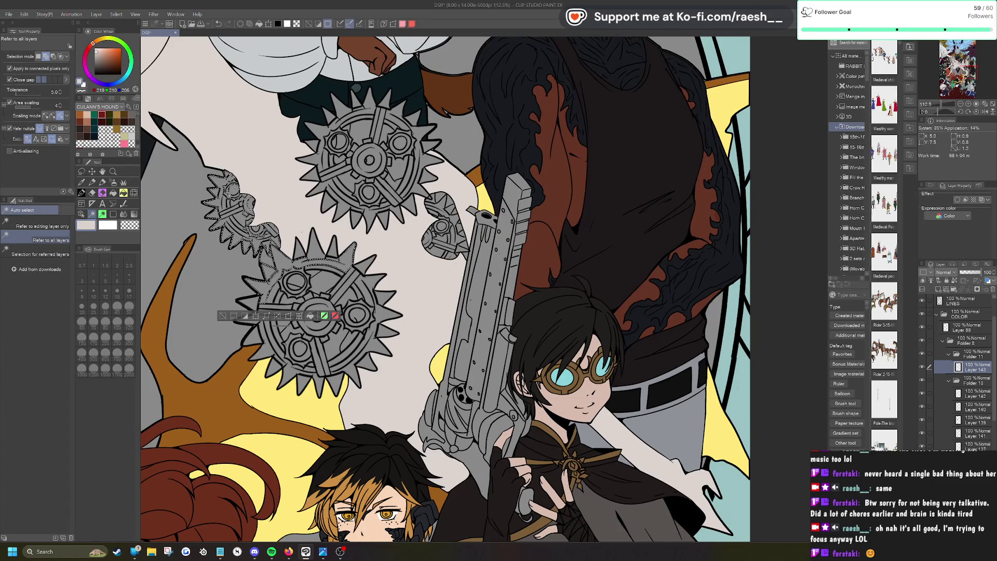
pyautogui.click(346, 283)
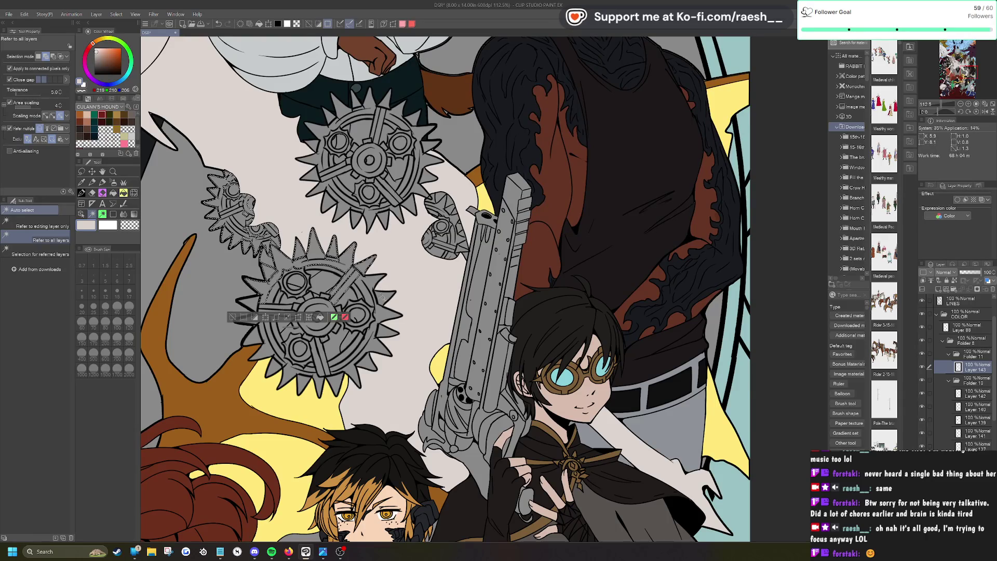
pyautogui.click(386, 334)
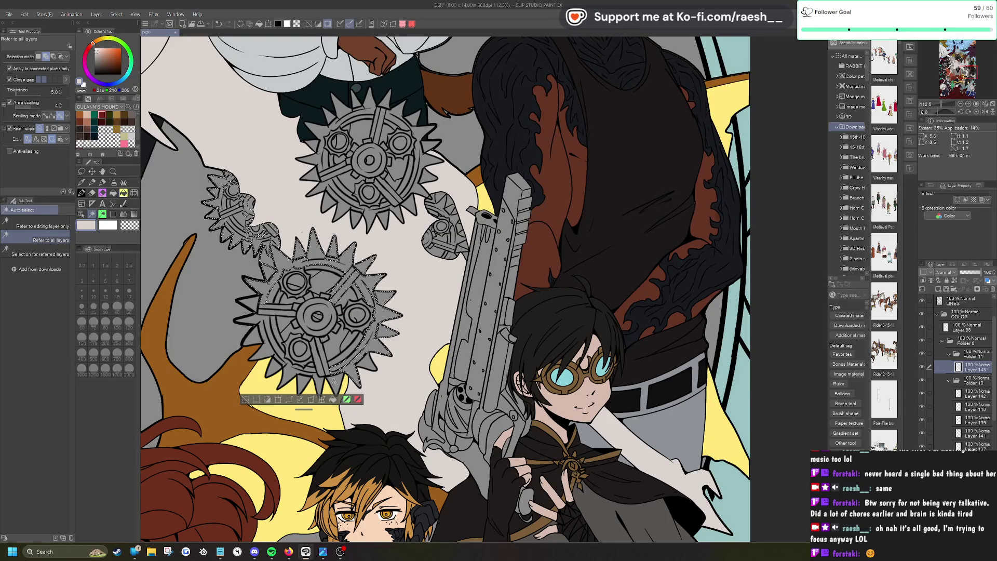
pyautogui.click(308, 381)
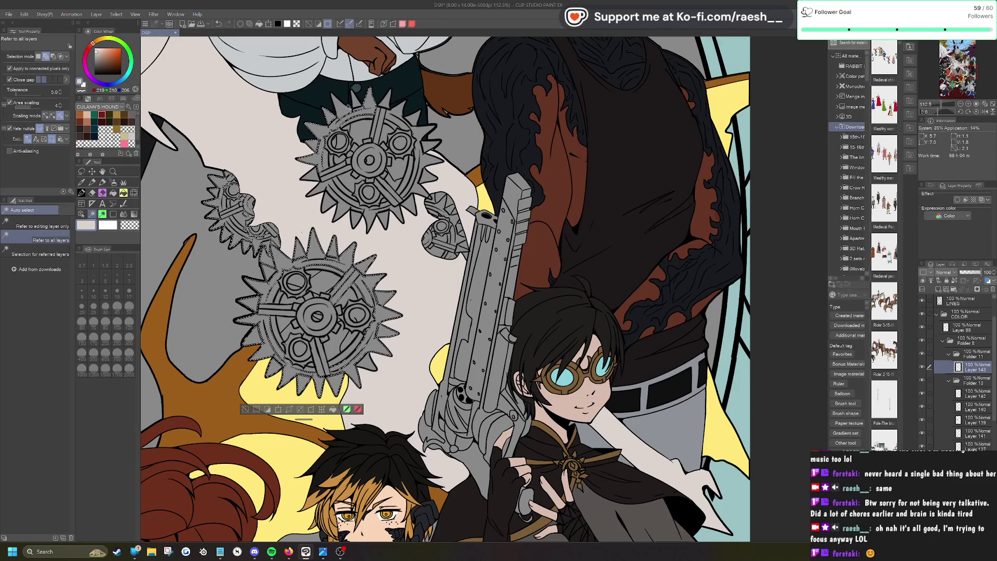
pyautogui.click(332, 119)
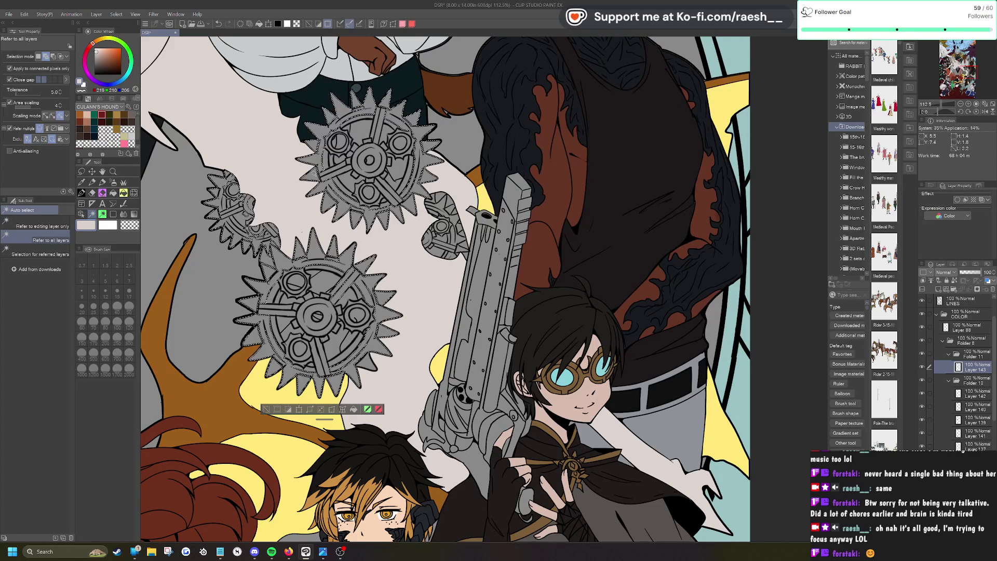
pyautogui.click(354, 409)
pyautogui.hotkey('ctrl', 'd')
# Step: With the Calligraphy pen at size 40, paint over the lower gear's dark grey patches
pyautogui.press('p')
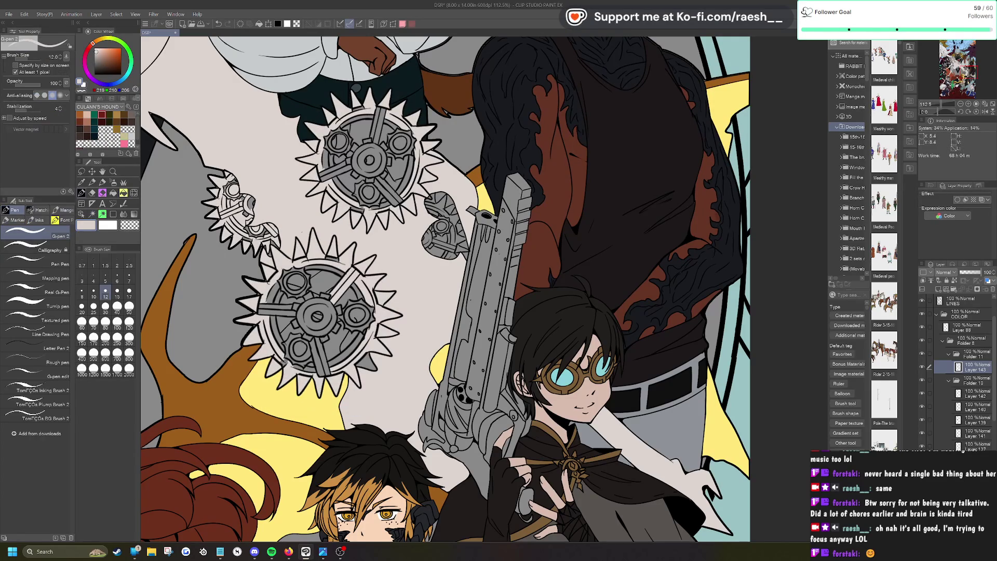
pyautogui.click(49, 249)
pyautogui.click(117, 306)
pyautogui.moveTo(281, 313)
pyautogui.mouseDown()
pyautogui.moveTo(297, 363)
pyautogui.moveTo(263, 301)
pyautogui.moveTo(291, 291)
pyautogui.moveTo(281, 322)
pyautogui.mouseUp()
pyautogui.moveTo(293, 275)
pyautogui.mouseDown()
pyautogui.moveTo(306, 343)
pyautogui.moveTo(311, 332)
pyautogui.mouseUp()
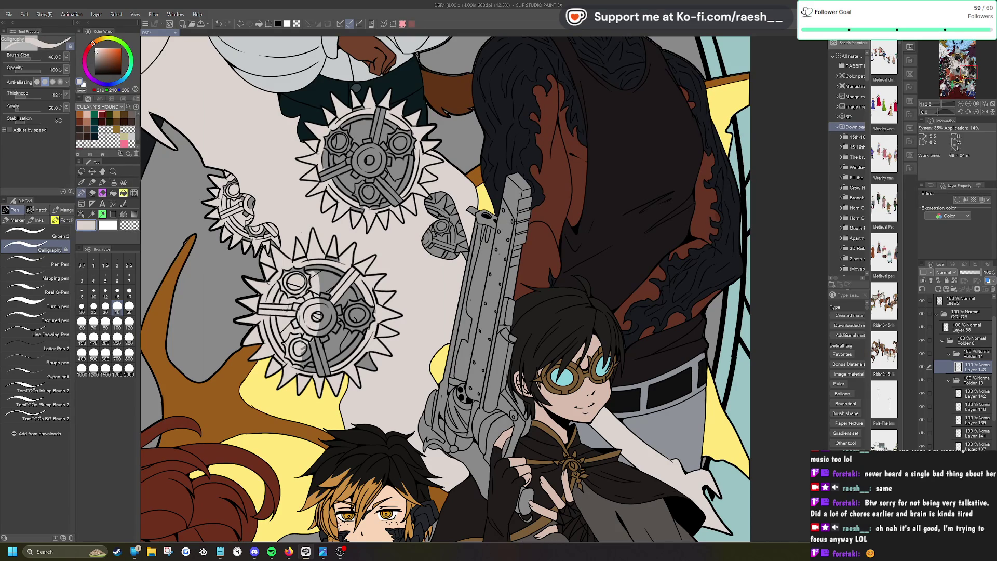
pyautogui.moveTo(318, 266)
pyautogui.mouseDown()
pyautogui.moveTo(310, 293)
pyautogui.moveTo(327, 283)
pyautogui.moveTo(327, 332)
pyautogui.mouseUp()
pyautogui.moveTo(325, 285)
pyautogui.mouseDown()
pyautogui.moveTo(304, 370)
pyautogui.moveTo(319, 376)
pyautogui.moveTo(326, 334)
pyautogui.moveTo(327, 375)
pyautogui.mouseUp()
pyautogui.moveTo(344, 338); pyautogui.dragTo(337, 363)
pyautogui.moveTo(347, 315); pyautogui.dragTo(337, 358)
pyautogui.moveTo(354, 286)
pyautogui.mouseDown()
pyautogui.moveTo(343, 321)
pyautogui.moveTo(353, 351)
pyautogui.moveTo(339, 355)
pyautogui.mouseUp()
pyautogui.moveTo(373, 308); pyautogui.dragTo(357, 369)
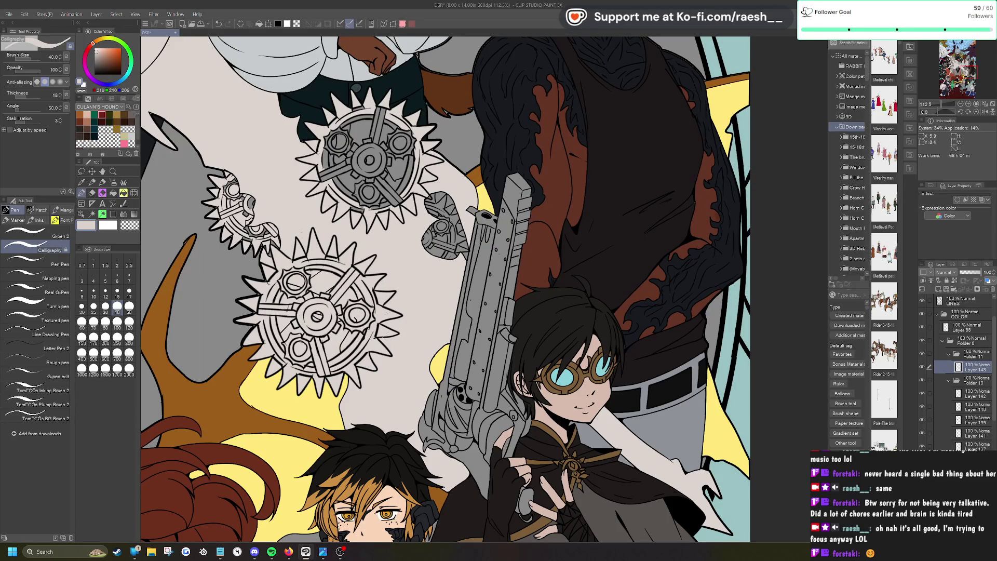
# Step: Paint light over the dark patches on the small right gear and the upper gear
pyautogui.moveTo(432, 227); pyautogui.dragTo(423, 254)
pyautogui.moveTo(429, 198); pyautogui.dragTo(426, 213)
pyautogui.moveTo(408, 177); pyautogui.dragTo(390, 205)
pyautogui.moveTo(393, 164)
pyautogui.mouseDown()
pyautogui.moveTo(375, 208)
pyautogui.moveTo(359, 216)
pyautogui.mouseUp()
pyautogui.moveTo(369, 136)
pyautogui.mouseDown()
pyautogui.moveTo(336, 187)
pyautogui.moveTo(345, 175)
pyautogui.mouseUp()
pyautogui.moveTo(355, 128); pyautogui.dragTo(323, 181)
pyautogui.moveTo(344, 143); pyautogui.dragTo(331, 188)
pyautogui.moveTo(349, 124)
pyautogui.mouseDown()
pyautogui.moveTo(325, 160)
pyautogui.moveTo(351, 131)
pyautogui.moveTo(345, 125)
pyautogui.mouseUp()
pyautogui.moveTo(350, 178); pyautogui.dragTo(361, 207)
pyautogui.moveTo(383, 142)
pyautogui.mouseDown()
pyautogui.moveTo(364, 201)
pyautogui.moveTo(388, 159)
pyautogui.mouseUp()
pyautogui.moveTo(405, 146)
pyautogui.mouseDown()
pyautogui.moveTo(383, 168)
pyautogui.moveTo(391, 190)
pyautogui.mouseUp()
pyautogui.moveTo(406, 144)
pyautogui.mouseDown()
pyautogui.moveTo(397, 151)
pyautogui.moveTo(402, 182)
pyautogui.mouseUp()
pyautogui.moveTo(416, 137)
pyautogui.mouseDown()
pyautogui.moveTo(408, 154)
pyautogui.moveTo(384, 126)
pyautogui.mouseUp()
pyautogui.moveTo(387, 106); pyautogui.dragTo(364, 149)
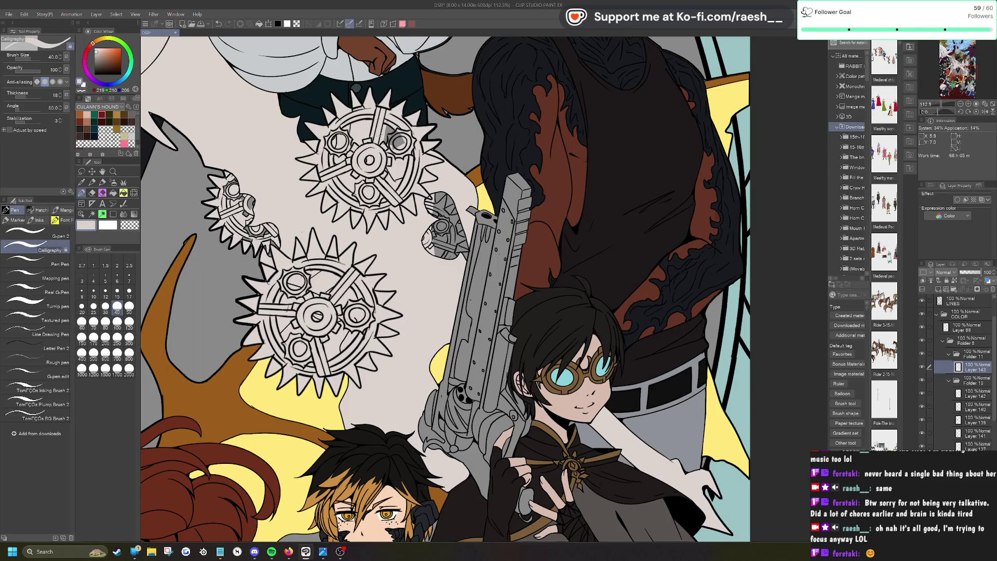
pyautogui.moveTo(398, 127); pyautogui.dragTo(392, 149)
pyautogui.moveTo(412, 129); pyautogui.dragTo(395, 145)
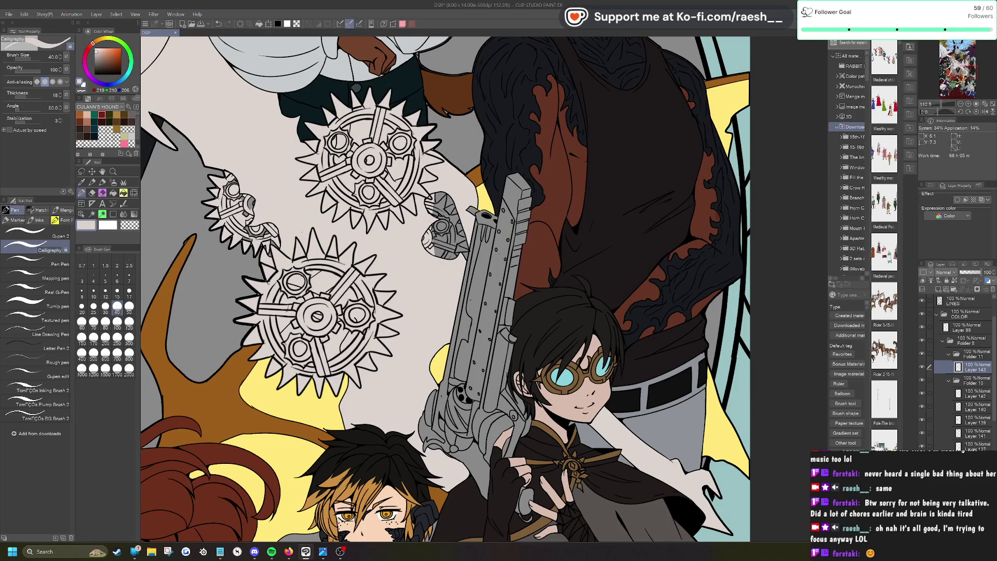
# Step: Auto select the small grey gear piece by the gun, clear it, and deselect
pyautogui.press('w')
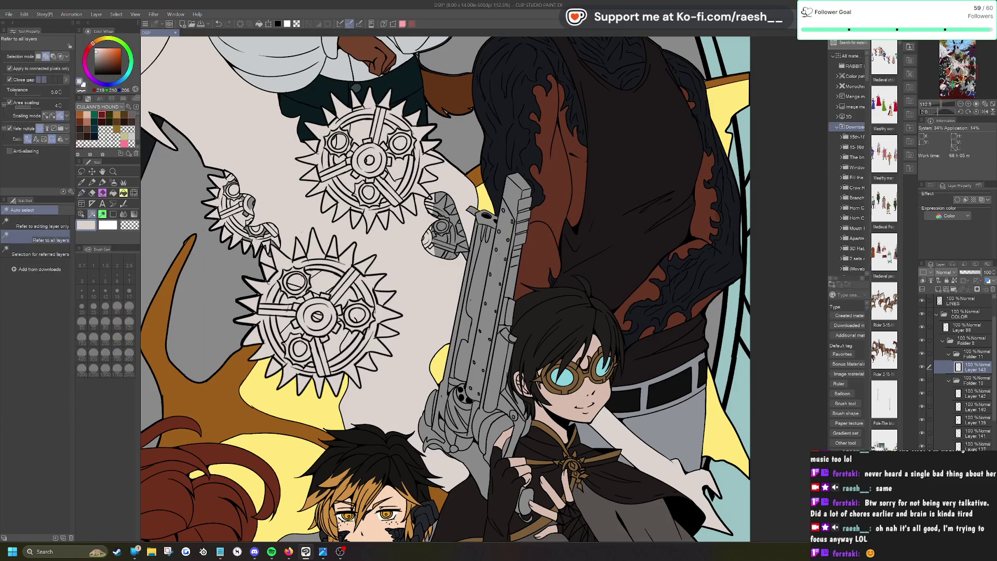
pyautogui.click(445, 205)
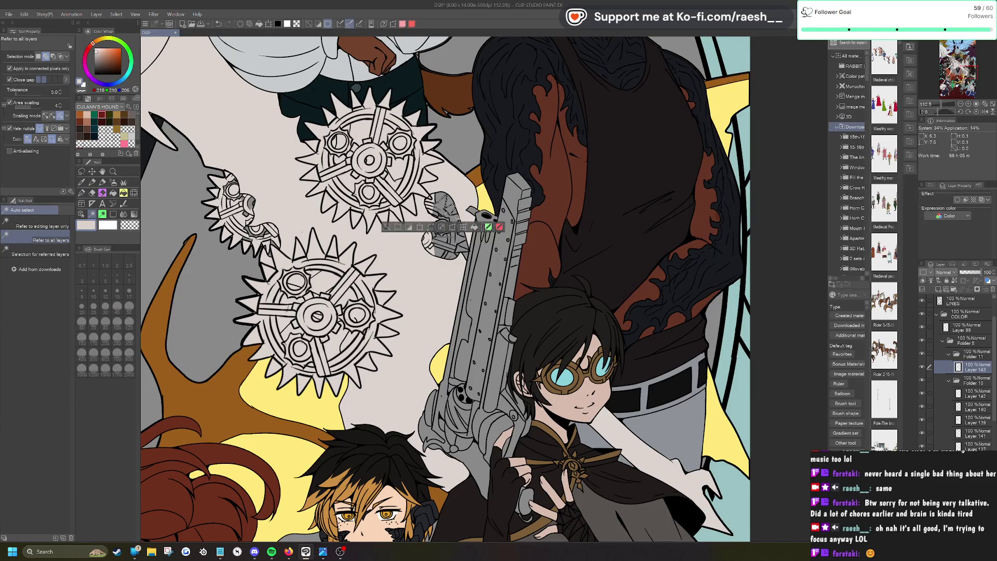
pyautogui.click(453, 220)
pyautogui.click(459, 231)
pyautogui.click(462, 240)
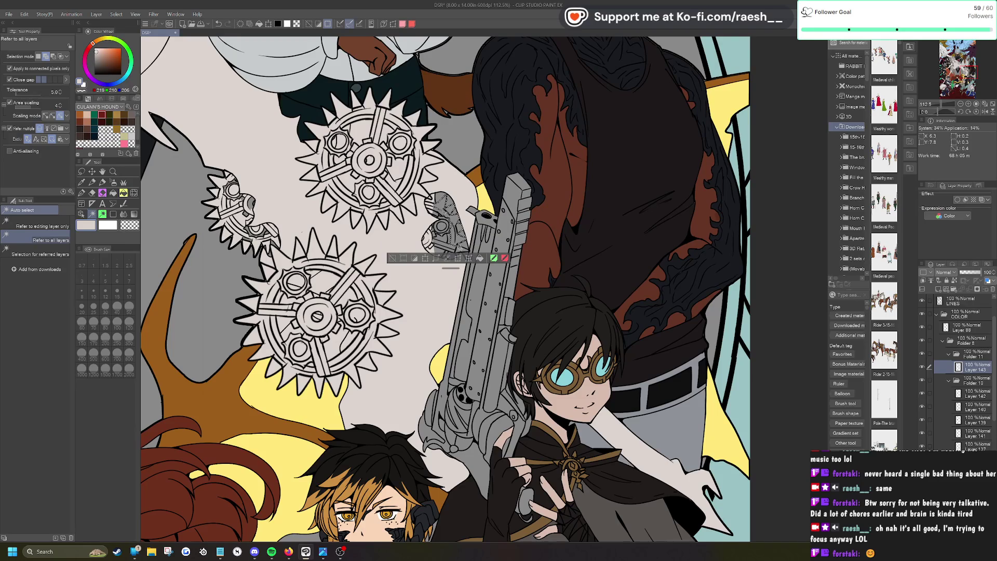
pyautogui.click(460, 246)
pyautogui.click(456, 252)
pyautogui.click(452, 249)
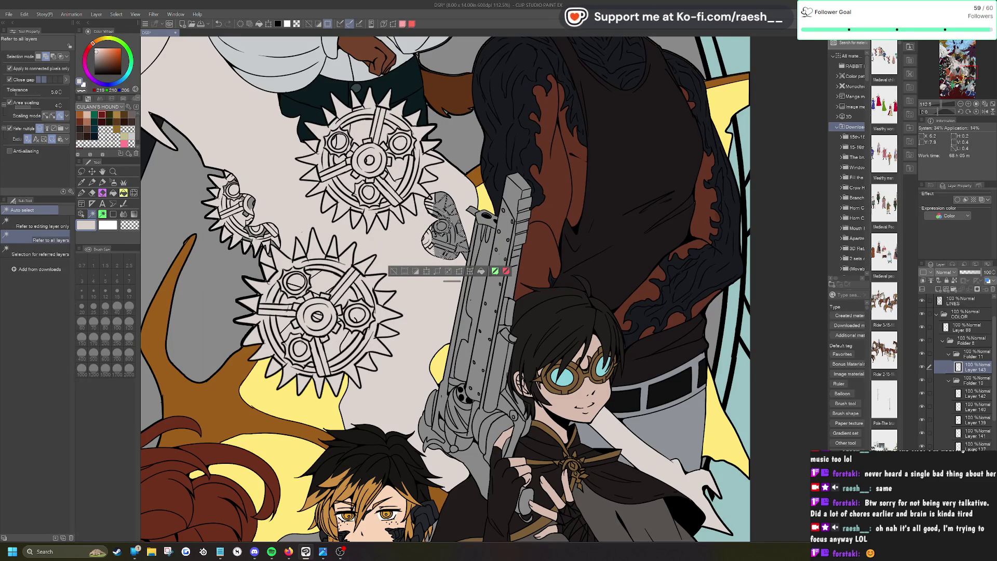
pyautogui.press('Delete')
pyautogui.hotkey('ctrl', 'd')
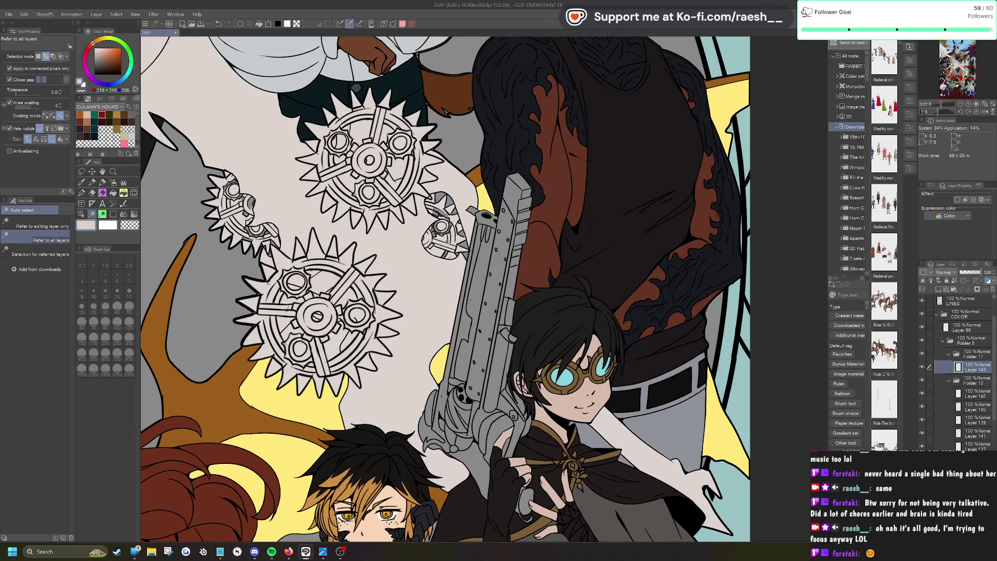
# Step: Return to the pen and settle on the Calligraphy pen sub tool
pyautogui.press('p')
pyautogui.click(49, 246)
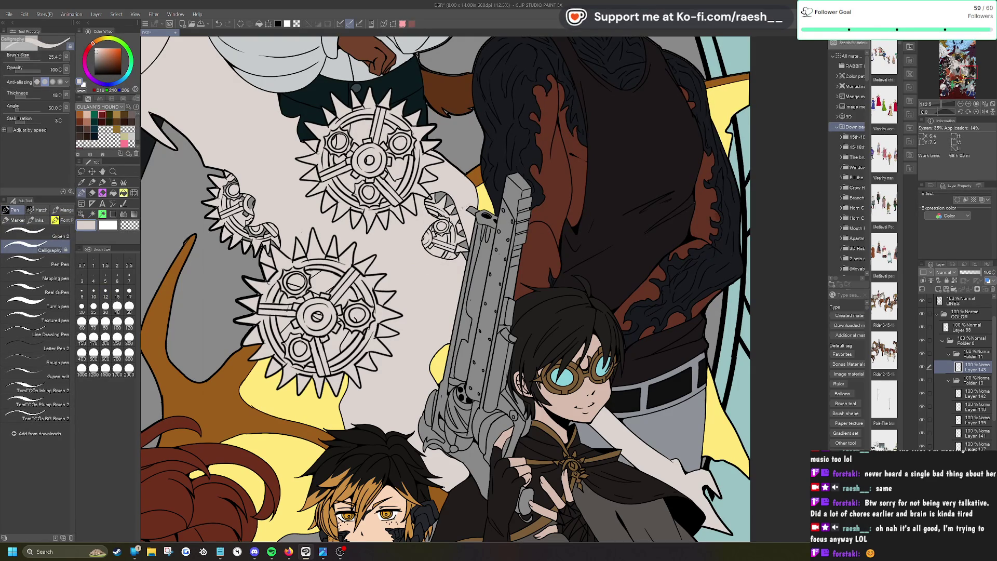
pyautogui.click(52, 234)
pyautogui.press('e')
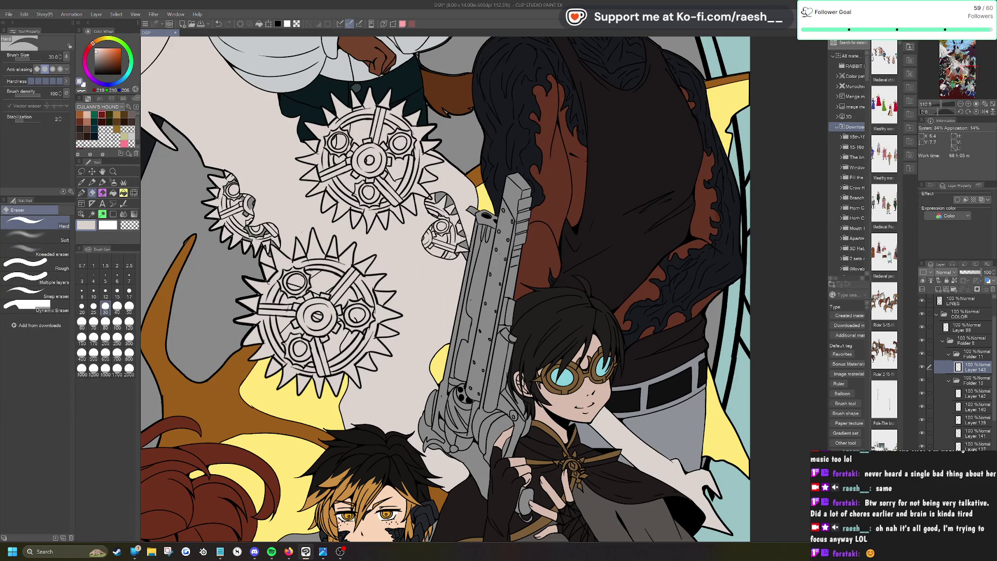
pyautogui.press('p')
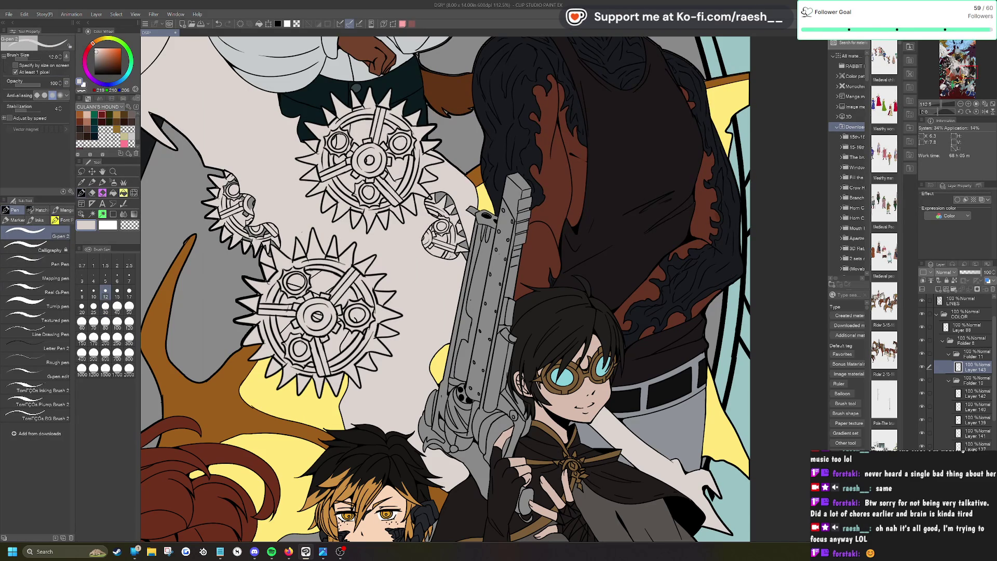
pyautogui.click(49, 248)
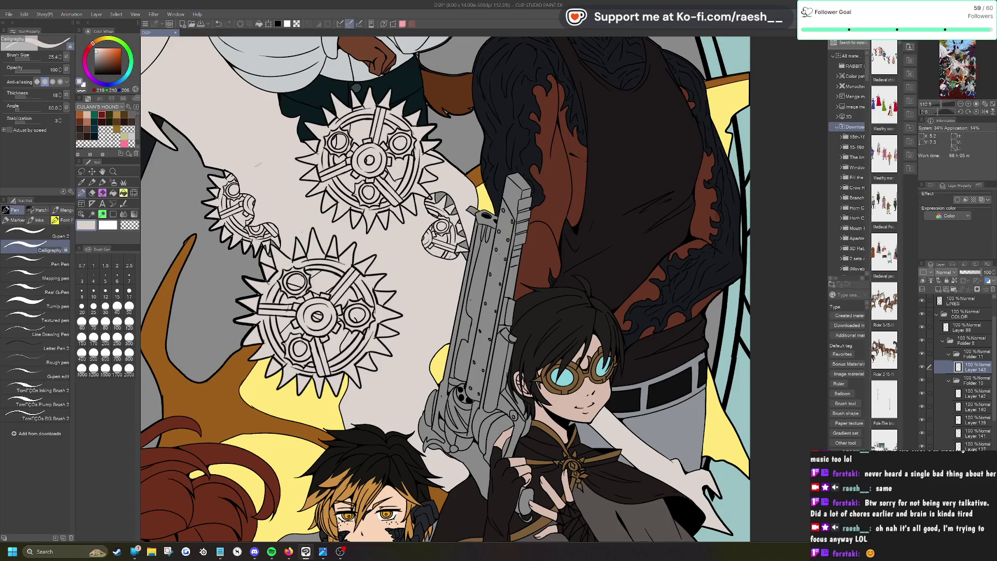
pyautogui.scroll(-3, 445, 290)
# Step: Pan and zoom out to review the whole illustration
pyautogui.moveTo(445, 290); pyautogui.dragTo(328, 252)
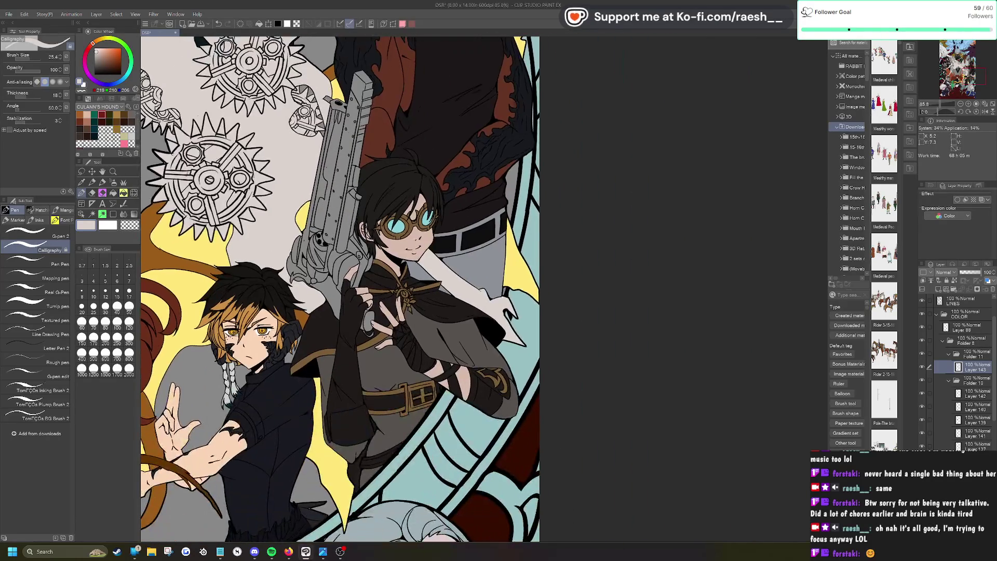
pyautogui.scroll(-5, 340, 288)
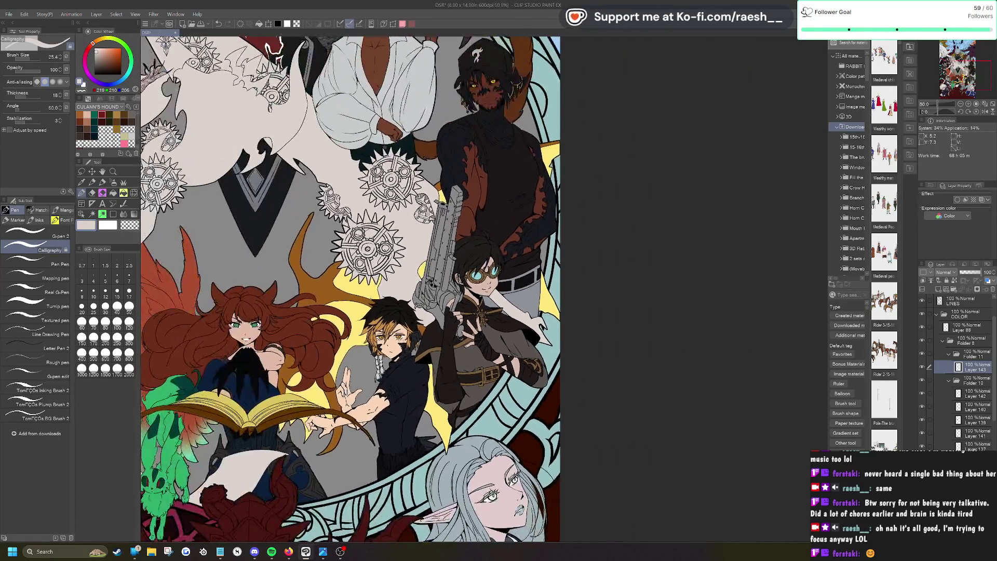
pyautogui.scroll(-2, 364, 288)
pyautogui.scroll(-1, 402, 270)
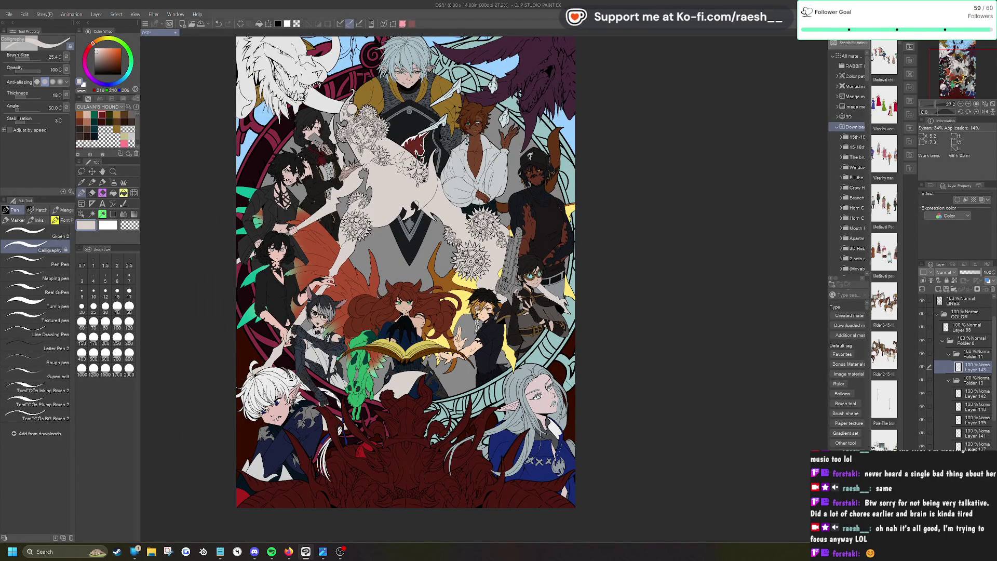
pyautogui.scroll(5, 320, 109)
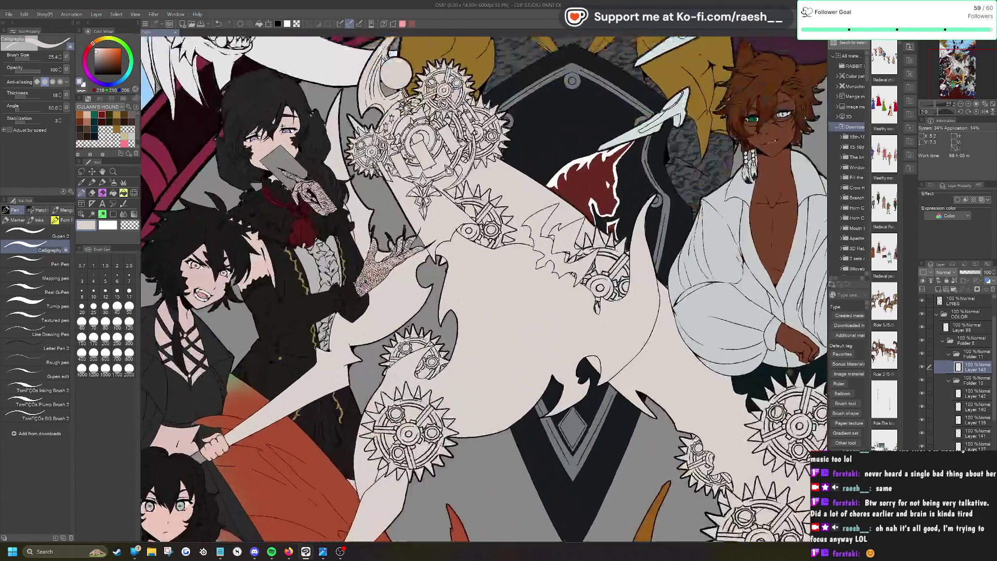
# Step: Try Auto select on the cleaver, deselect, and switch to the Operation (Object) tool
pyautogui.click(92, 214)
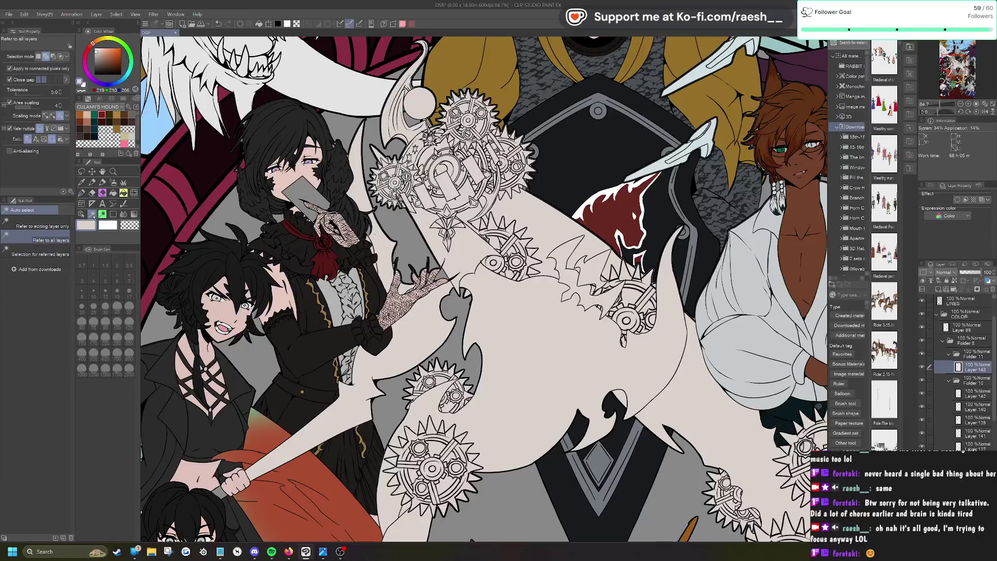
pyautogui.click(315, 198)
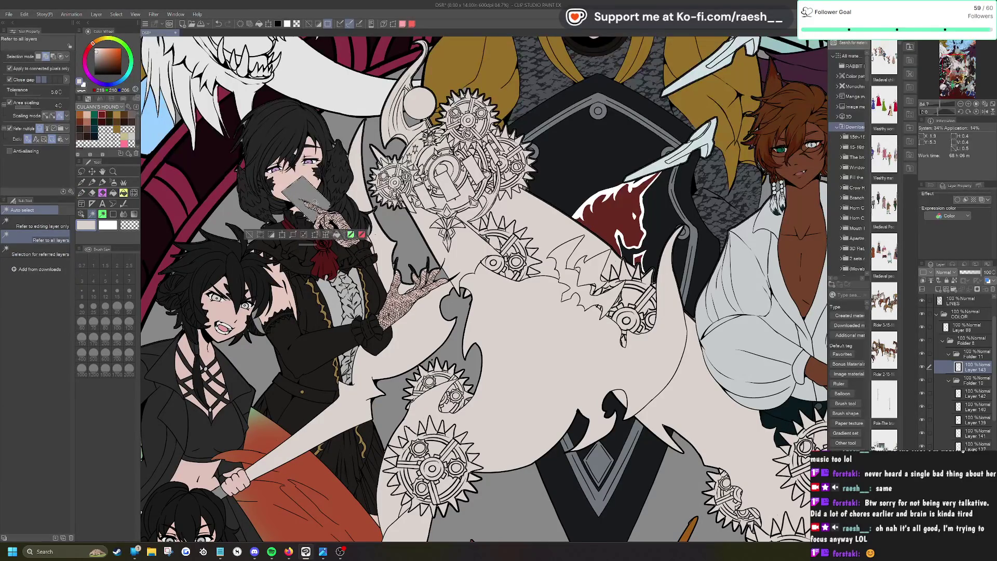
pyautogui.click(248, 234)
pyautogui.scroll(-2, 248, 234)
pyautogui.scroll(-3, 483, 286)
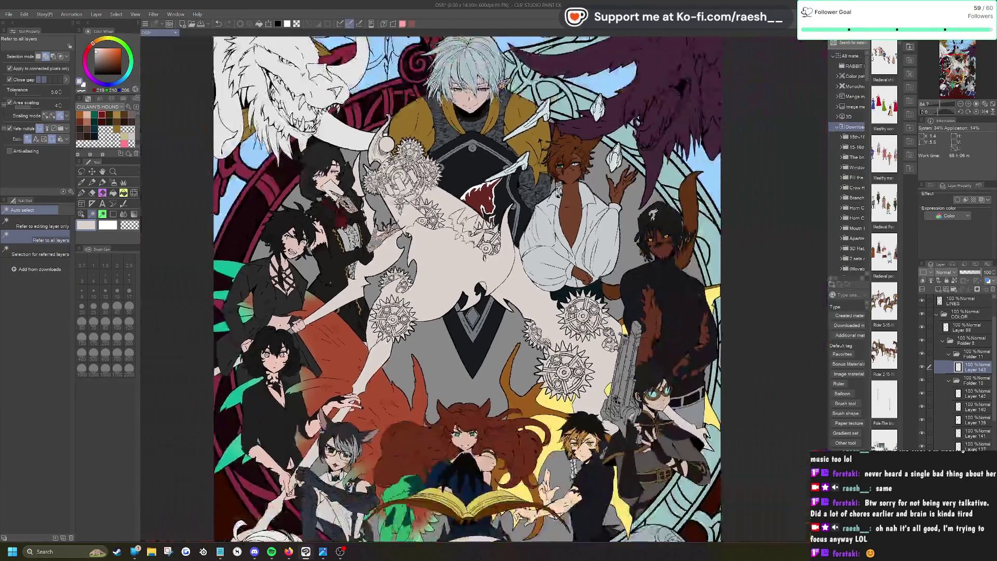
pyautogui.scroll(2, 483, 286)
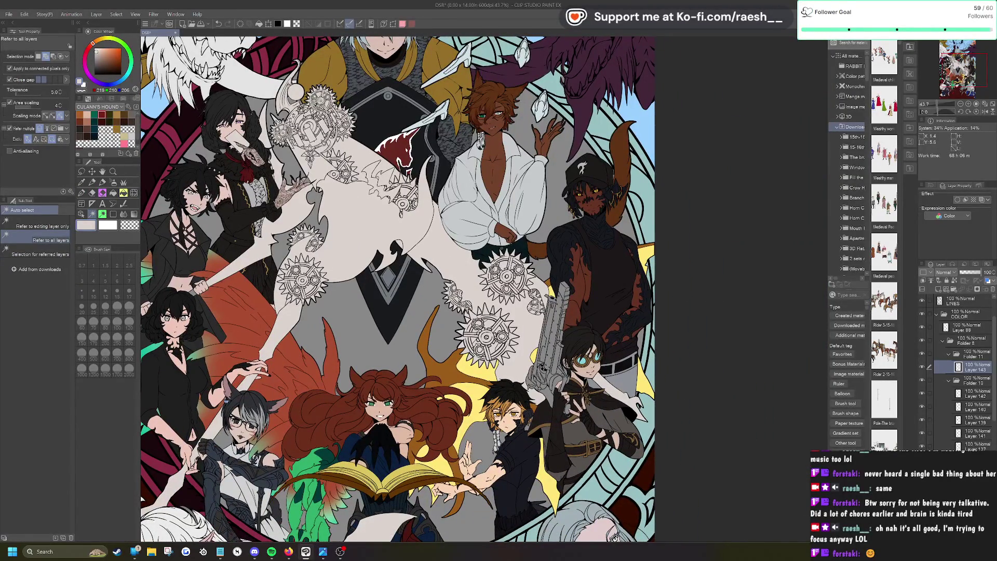
pyautogui.hotkey('ctrl', '+')
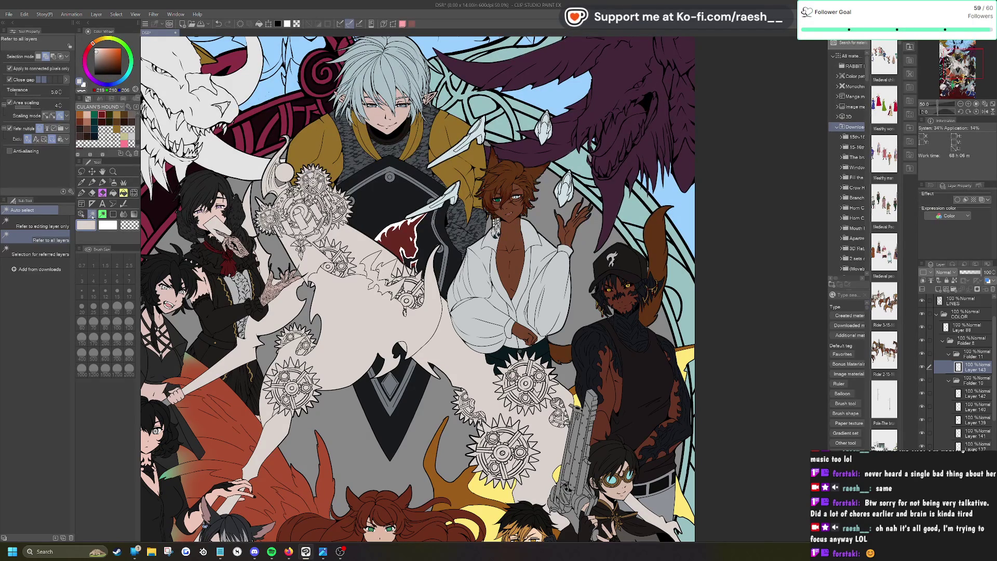
pyautogui.hotkey('ctrl', '-')
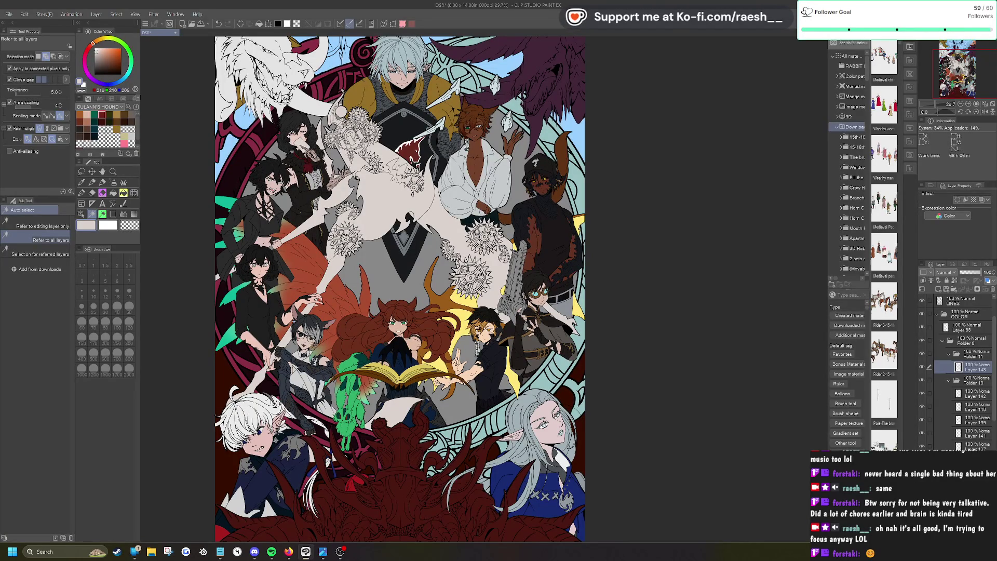
pyautogui.click(82, 214)
pyautogui.scroll(5, 444, 115)
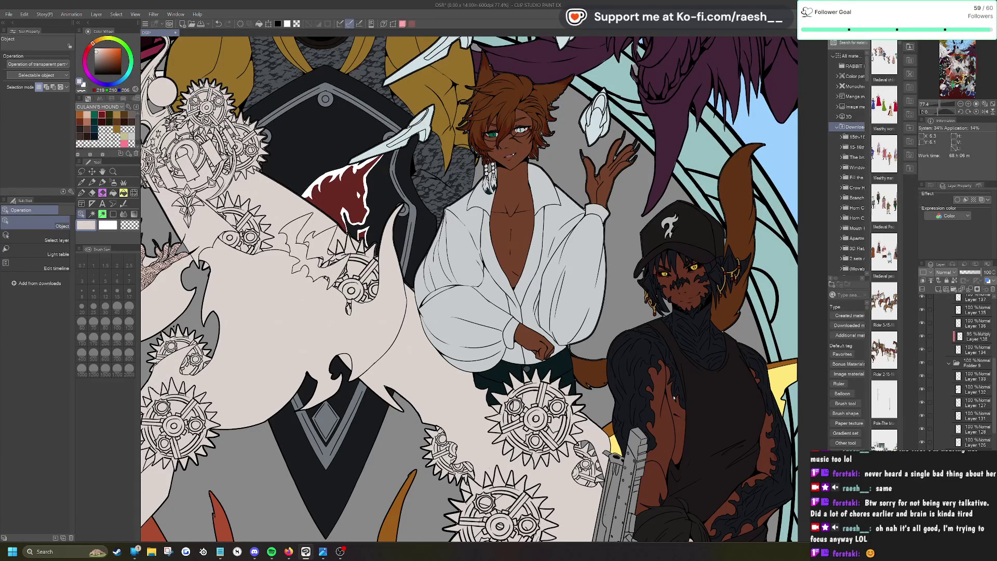
# Step: Create a selection from the crystal's layer and fill it light grey on a new layer
pyautogui.rightClick(909, 331)
pyautogui.moveTo(914, 447)
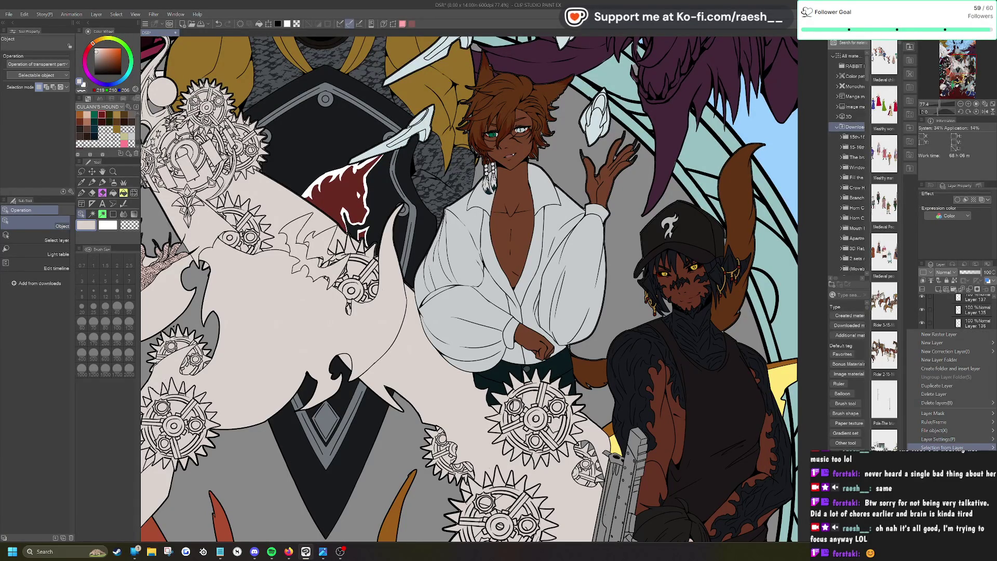
pyautogui.click(851, 449)
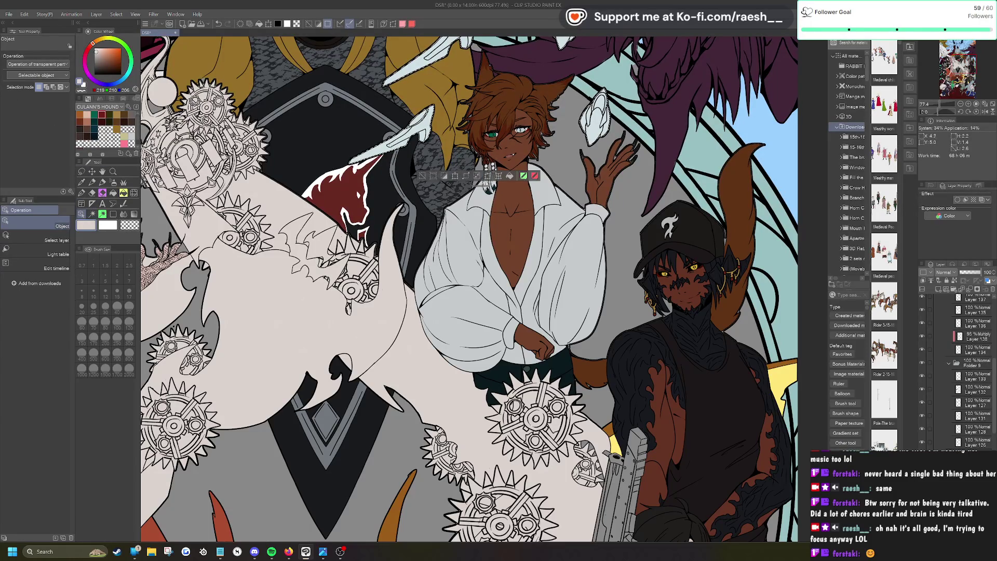
pyautogui.hotkey('ctrl', 'shift', 'n')
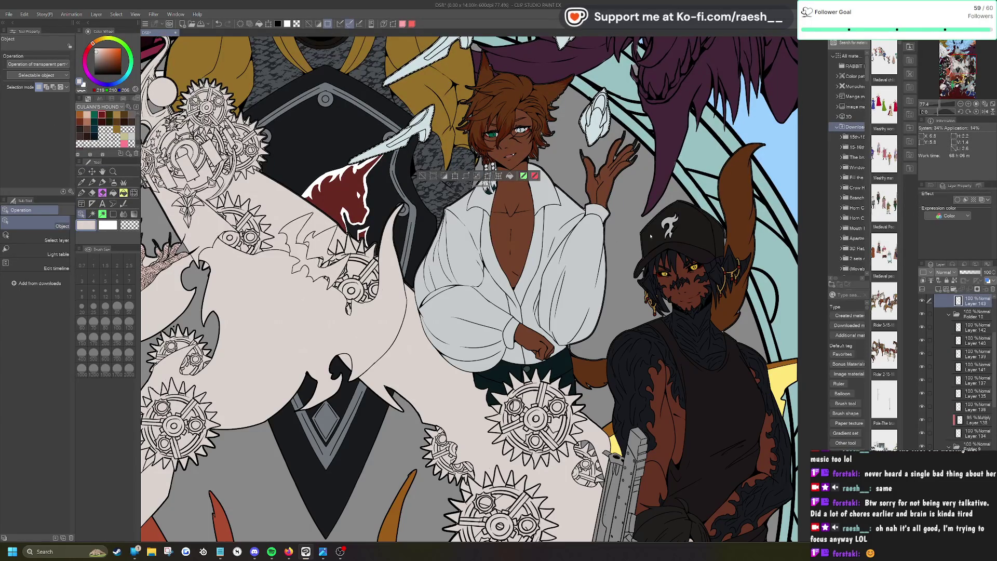
pyautogui.click(510, 176)
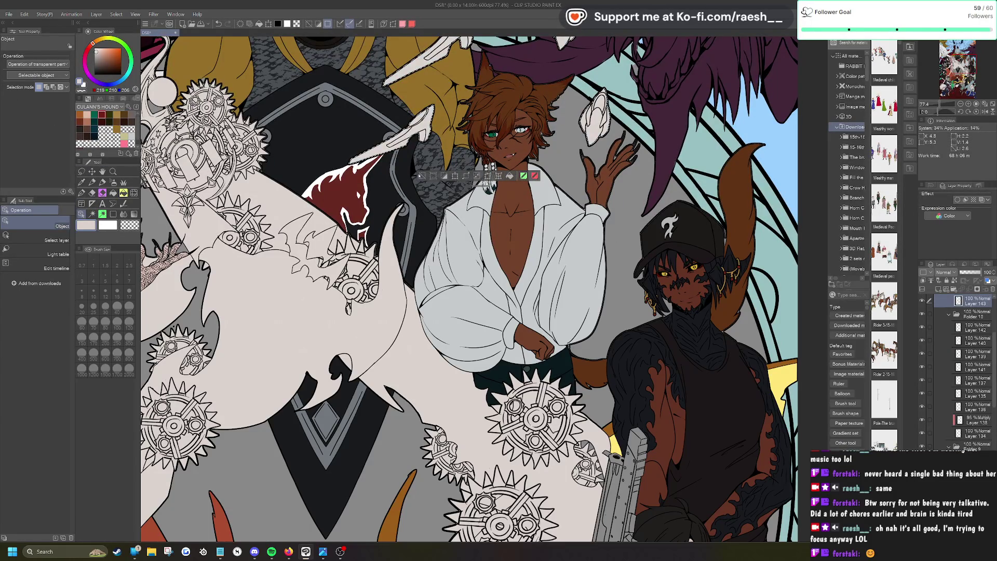
pyautogui.hotkey('ctrl', 'd')
pyautogui.scroll(-5, 444, 193)
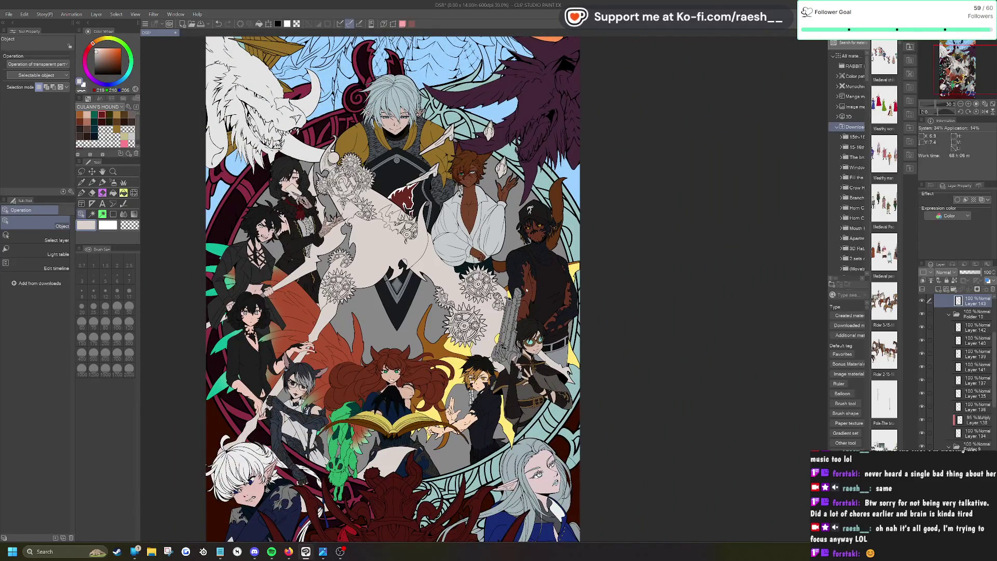
pyautogui.scroll(5, 545, 350)
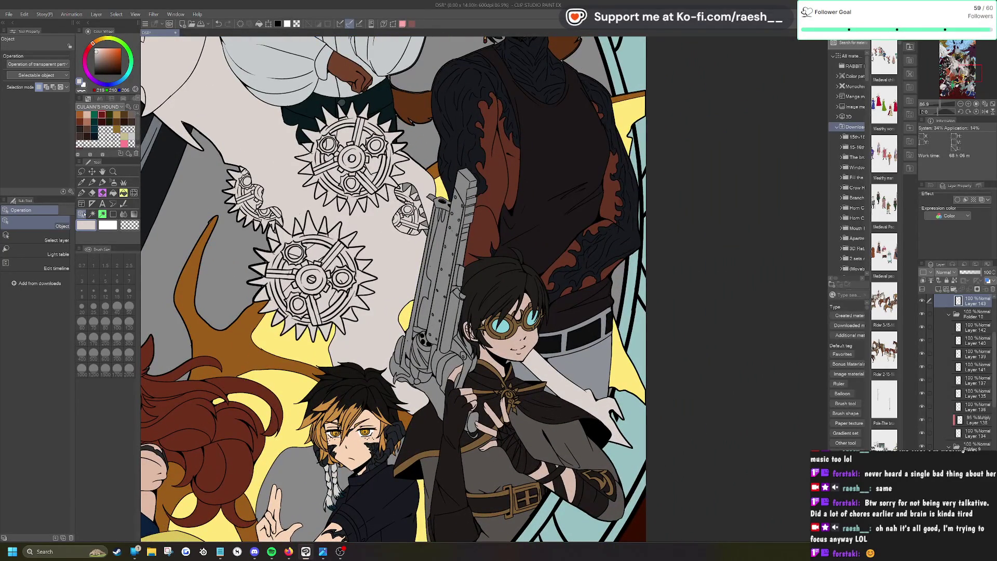
# Step: Auto-select the gun's body, barrel top, grip and hand ring, fill them white, then deselect
pyautogui.click(92, 214)
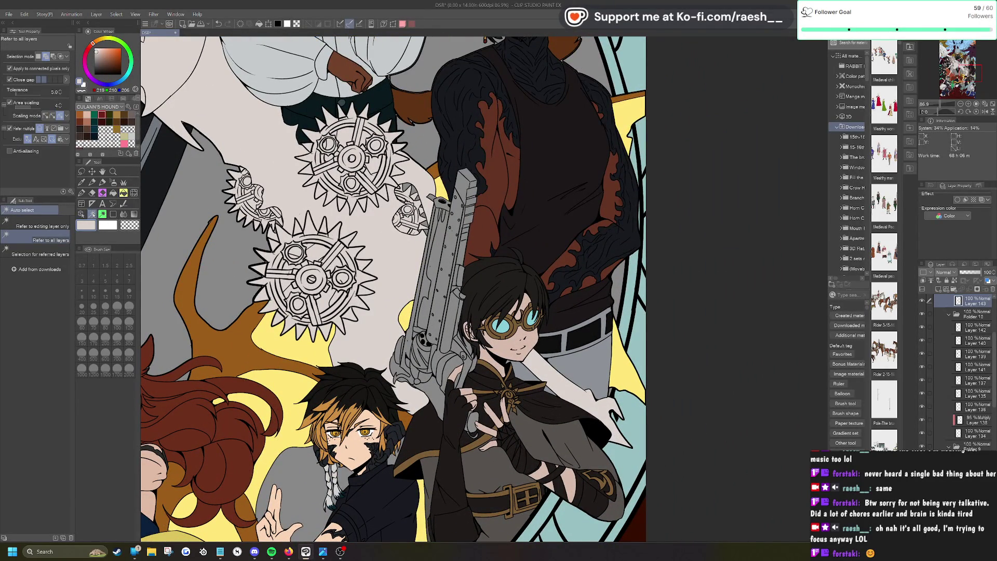
pyautogui.scroll(2, 486, 278)
pyautogui.click(430, 341)
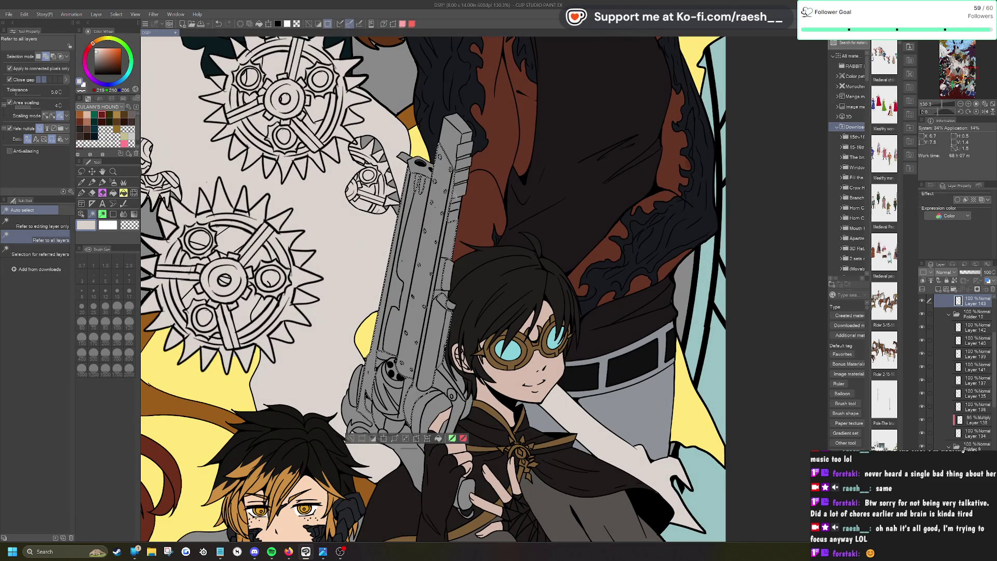
pyautogui.keyDown('shift'); pyautogui.click(460, 143); pyautogui.keyUp('shift')
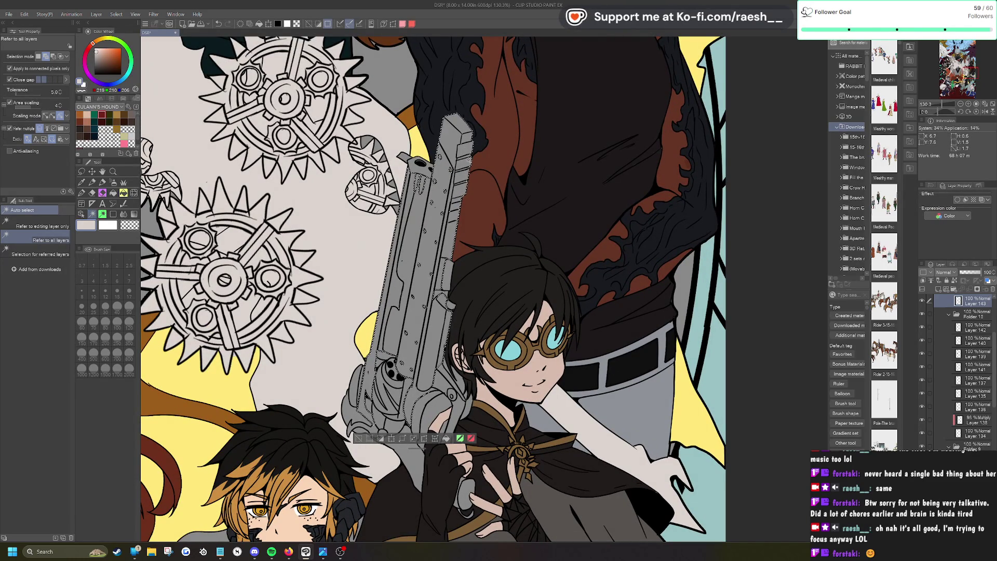
pyautogui.keyDown('shift'); pyautogui.click(370, 395); pyautogui.keyUp('shift')
pyautogui.keyDown('shift'); pyautogui.click(351, 413); pyautogui.keyUp('shift')
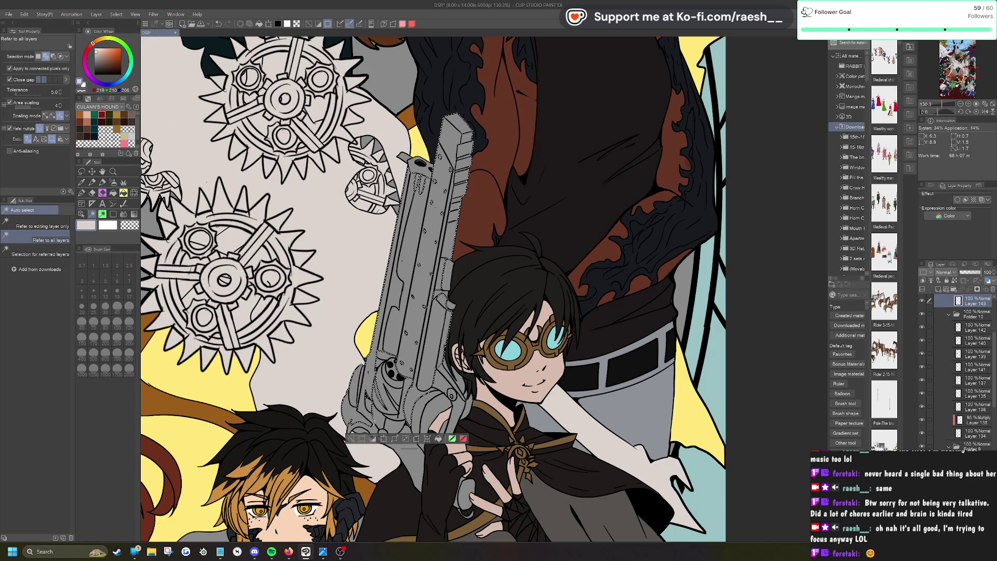
pyautogui.keyDown('shift'); pyautogui.click(392, 427); pyautogui.keyUp('shift')
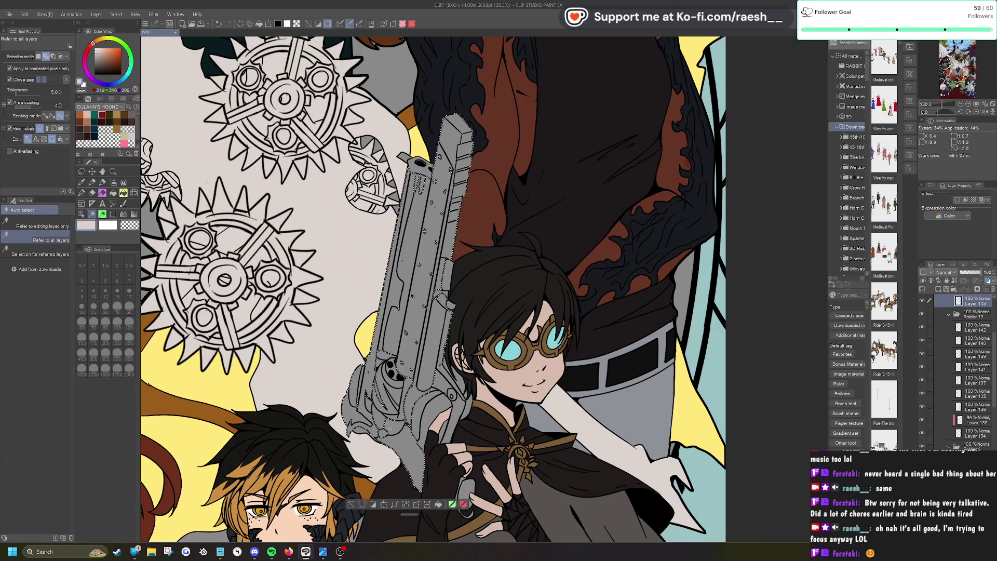
pyautogui.keyDown('shift'); pyautogui.click(429, 414); pyautogui.keyUp('shift')
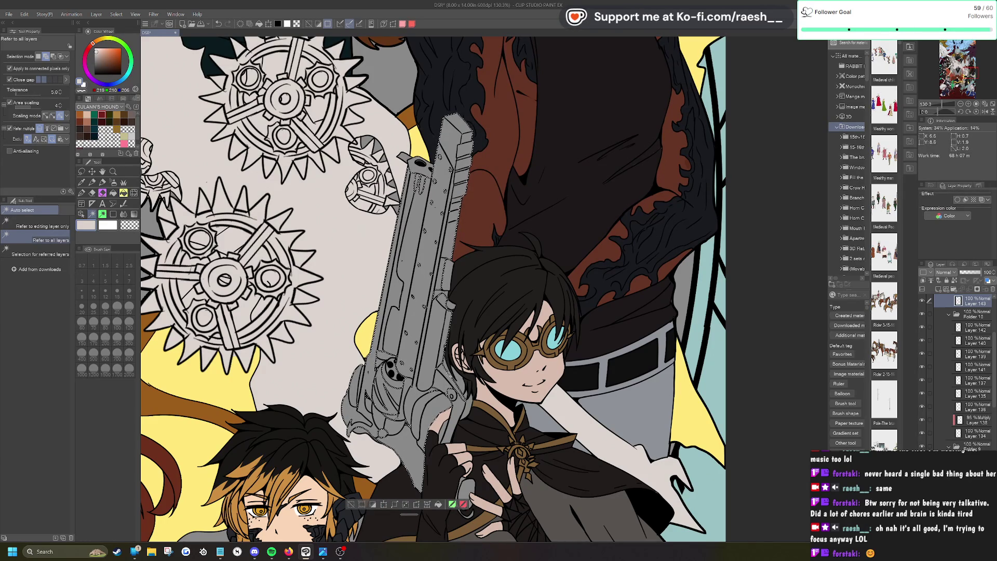
pyautogui.keyDown('shift'); pyautogui.click(465, 489); pyautogui.keyUp('shift')
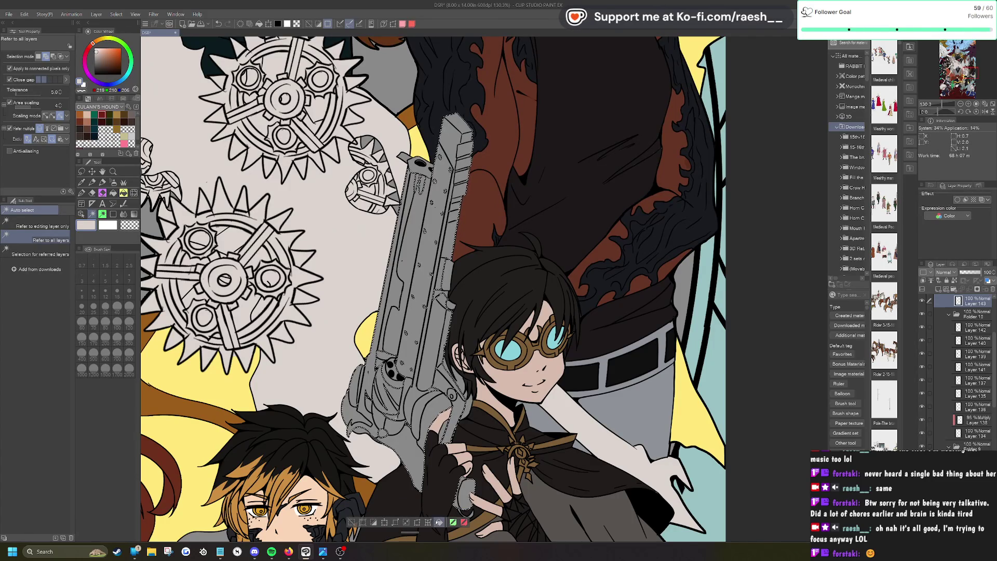
pyautogui.click(439, 522)
pyautogui.click(352, 522)
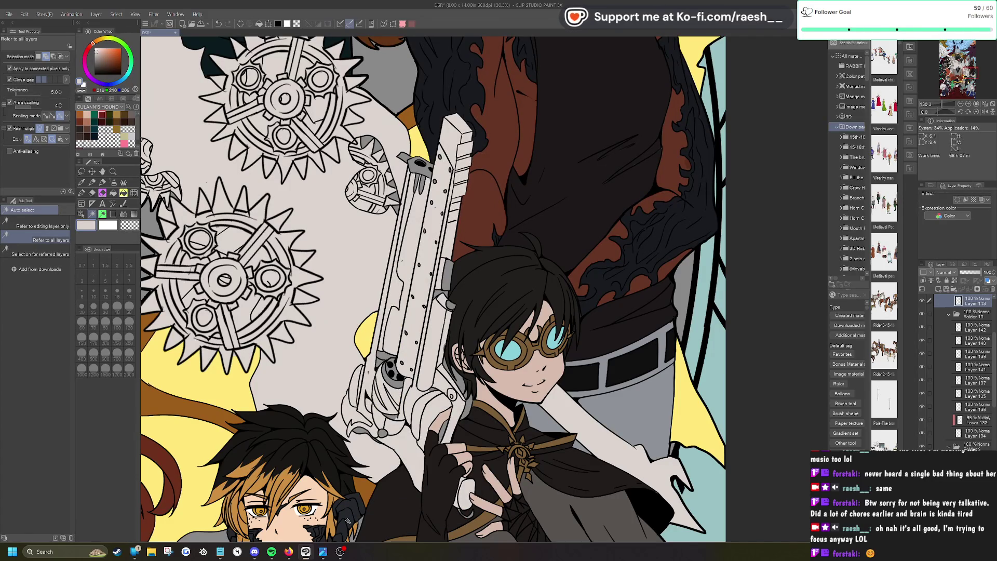
# Step: Paint light colour over the gun's grey cylinder and the white piece's lower edge
pyautogui.press('p')
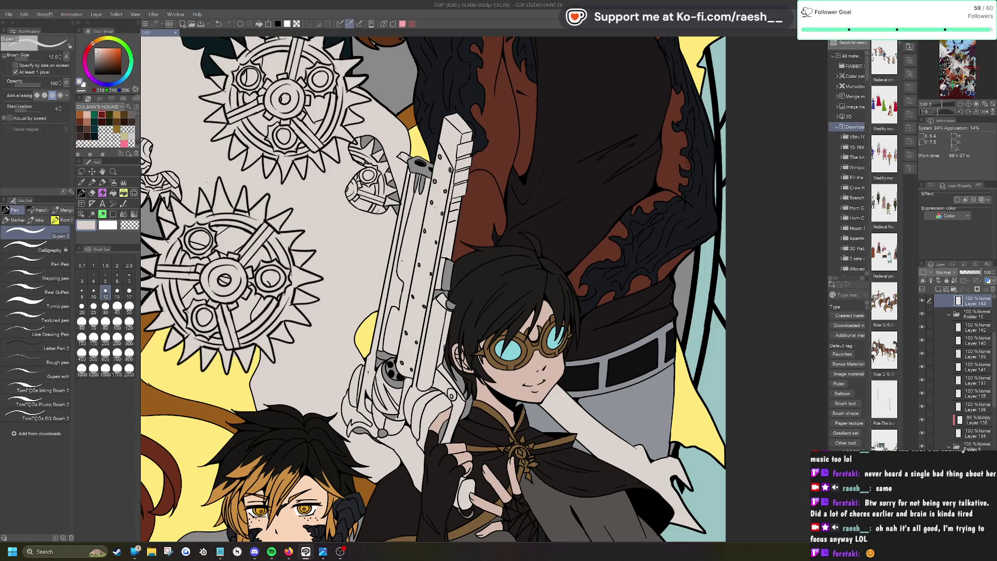
pyautogui.click(50, 250)
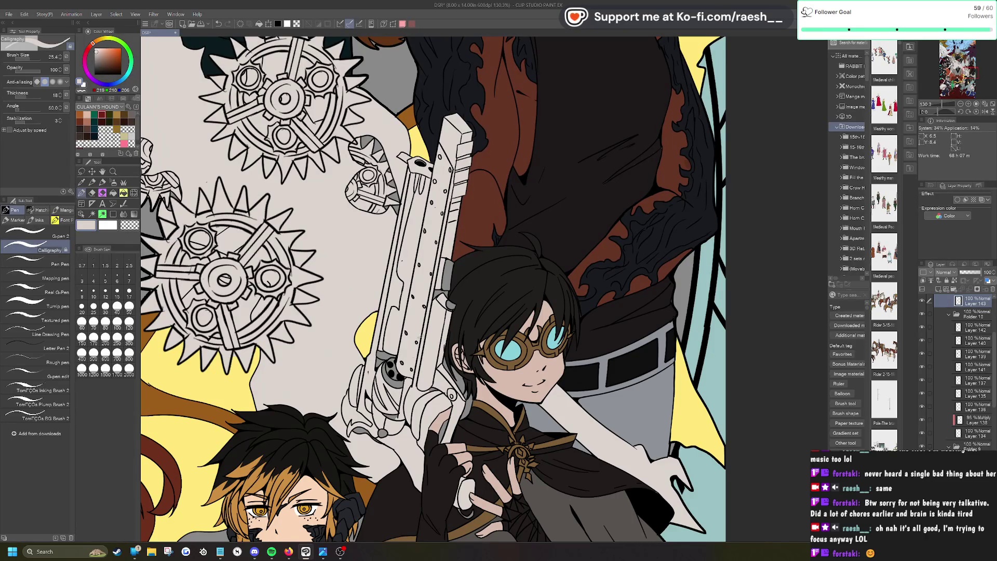
pyautogui.moveTo(399, 384); pyautogui.dragTo(379, 355)
pyautogui.scroll(-3, 440, 313)
pyautogui.scroll(4, 457, 338)
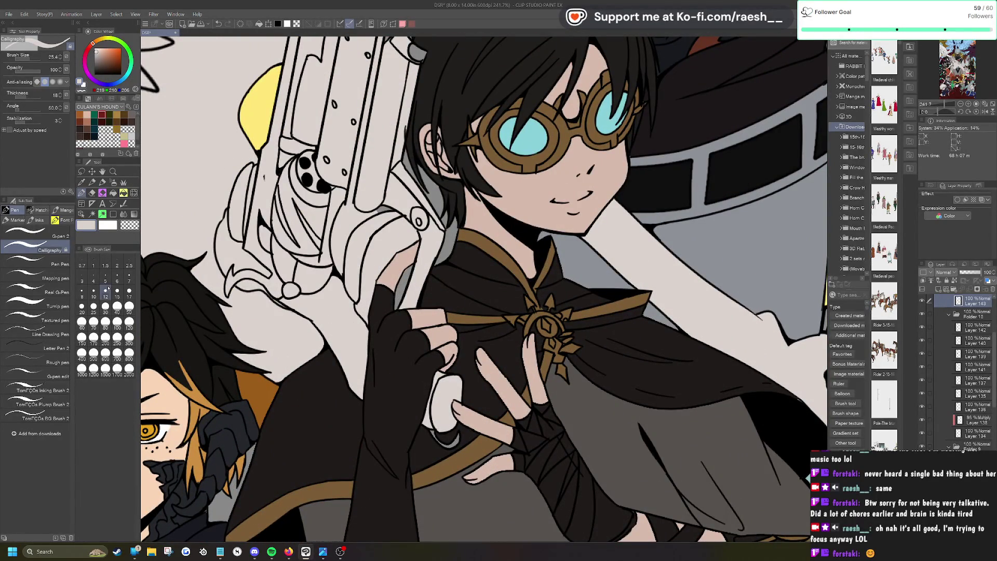
pyautogui.press('p')
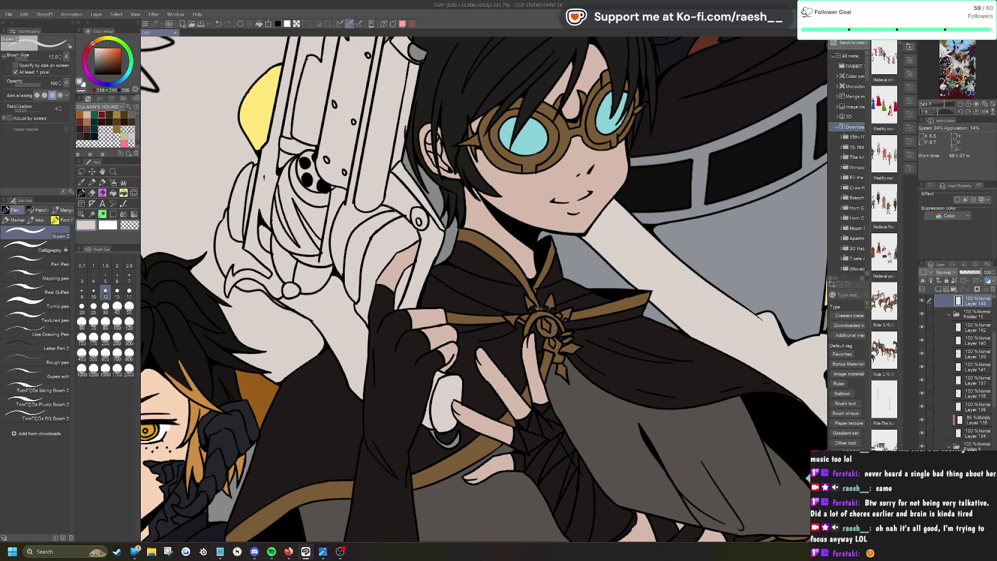
pyautogui.scroll(4, 433, 432)
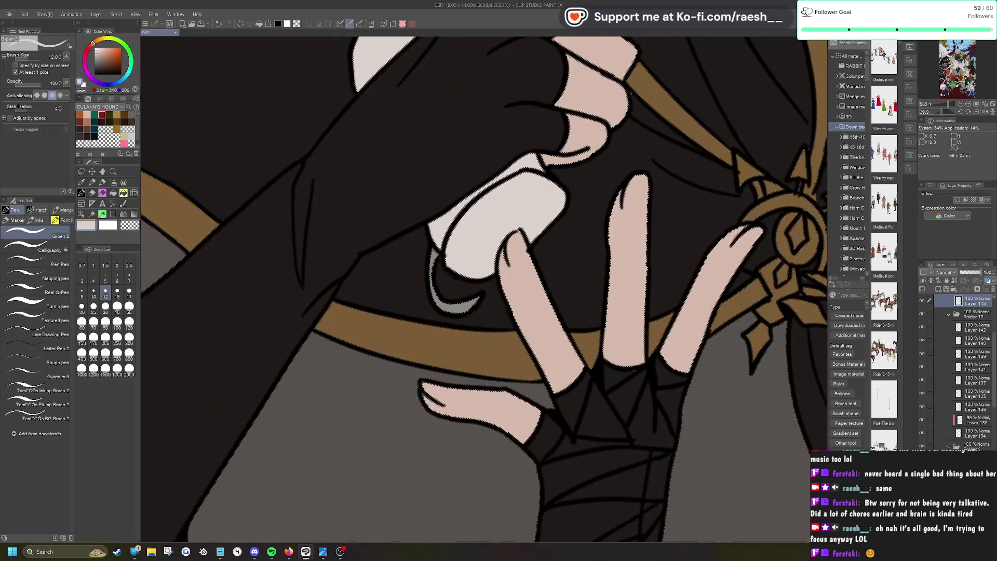
pyautogui.moveTo(435, 287)
pyautogui.mouseDown()
pyautogui.moveTo(445, 308)
pyautogui.moveTo(462, 311)
pyautogui.moveTo(475, 299)
pyautogui.mouseUp()
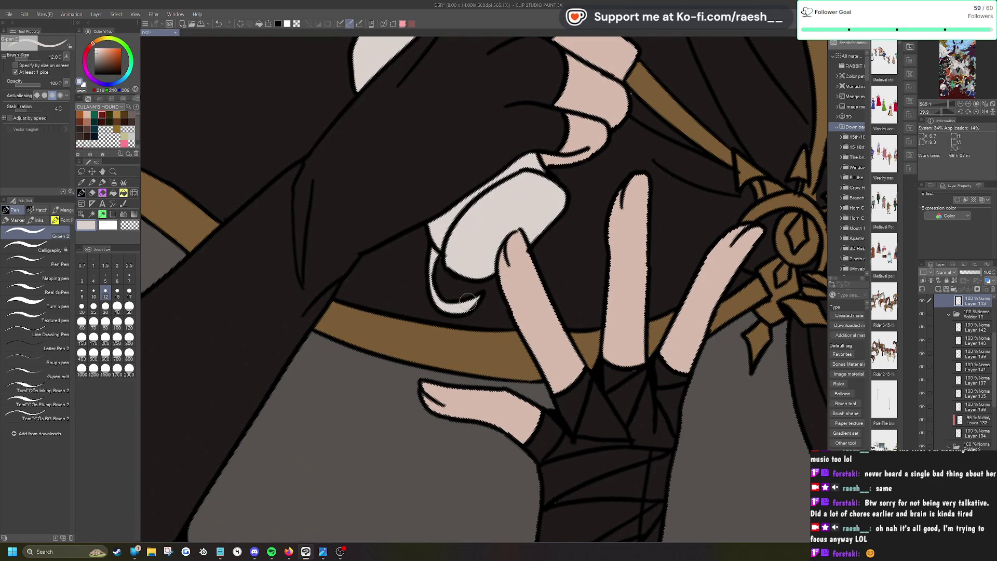
# Step: Cover the remaining grey patches on the gun part, fingertip and hand piece with light colour
pyautogui.scroll(-1, 468, 301)
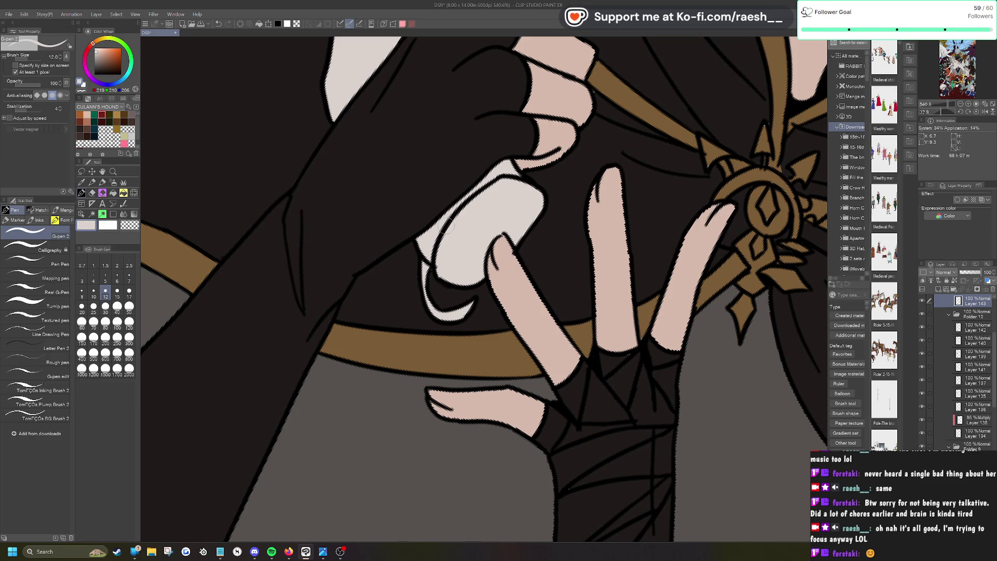
pyautogui.scroll(-10, 483, 291)
pyautogui.scroll(5, 483, 291)
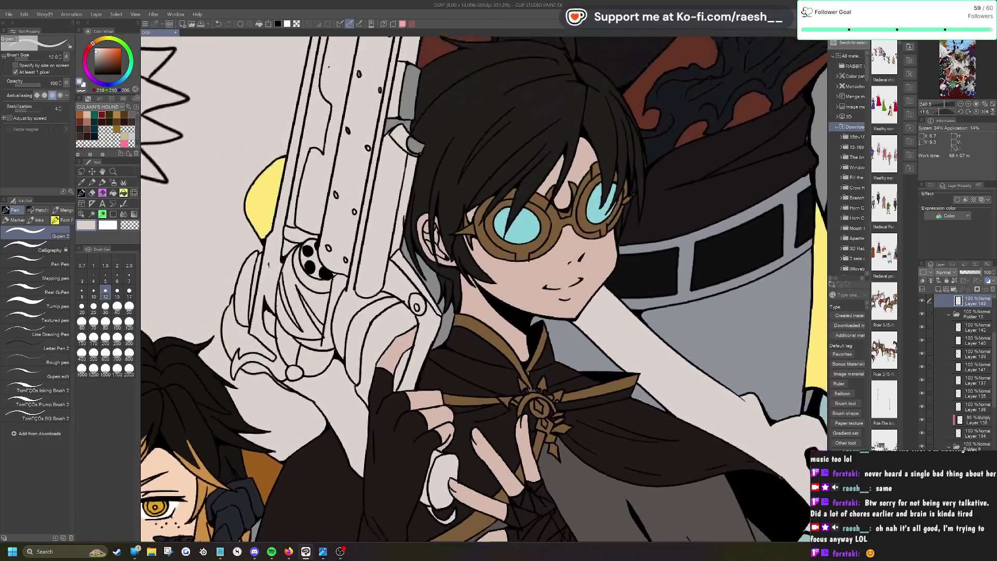
pyautogui.scroll(3, 363, 250)
pyautogui.moveTo(358, 260)
pyautogui.mouseDown()
pyautogui.moveTo(390, 208)
pyautogui.moveTo(400, 251)
pyautogui.mouseUp()
pyautogui.moveTo(410, 290)
pyautogui.mouseDown()
pyautogui.moveTo(401, 271)
pyautogui.moveTo(415, 275)
pyautogui.mouseUp()
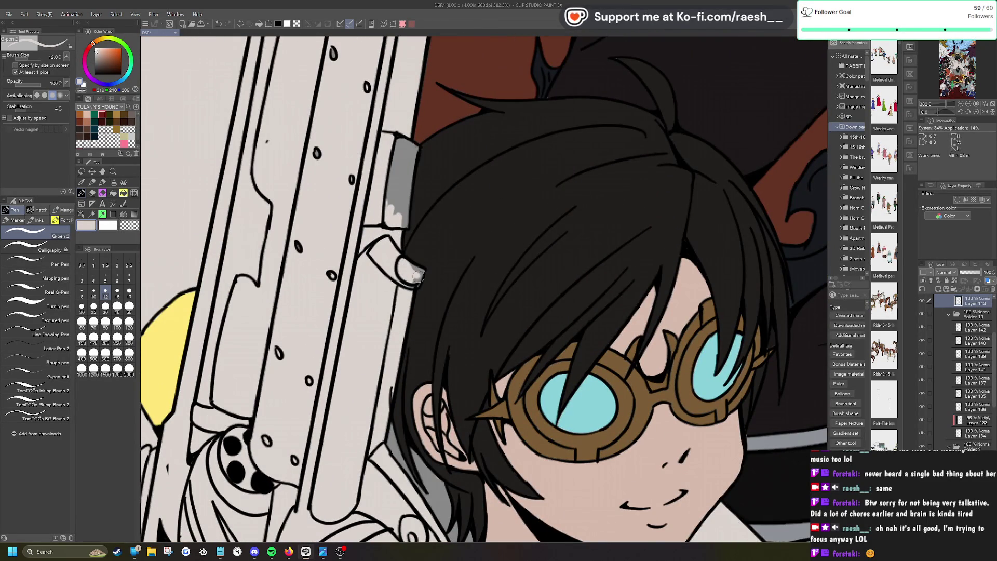
pyautogui.press('e')
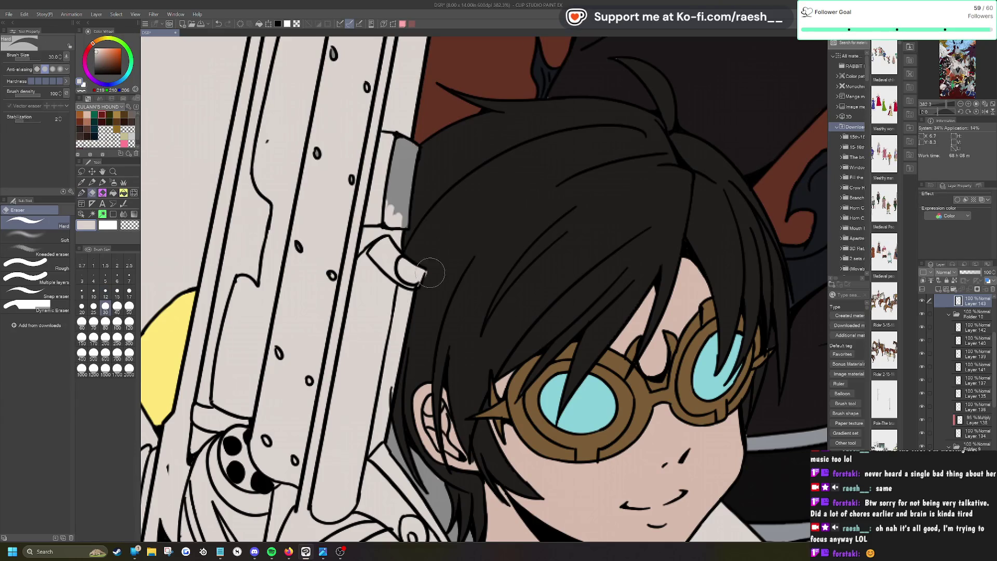
pyautogui.press('p')
pyautogui.moveTo(404, 191)
pyautogui.mouseDown()
pyautogui.moveTo(400, 136)
pyautogui.moveTo(413, 148)
pyautogui.moveTo(404, 228)
pyautogui.moveTo(404, 199)
pyautogui.mouseUp()
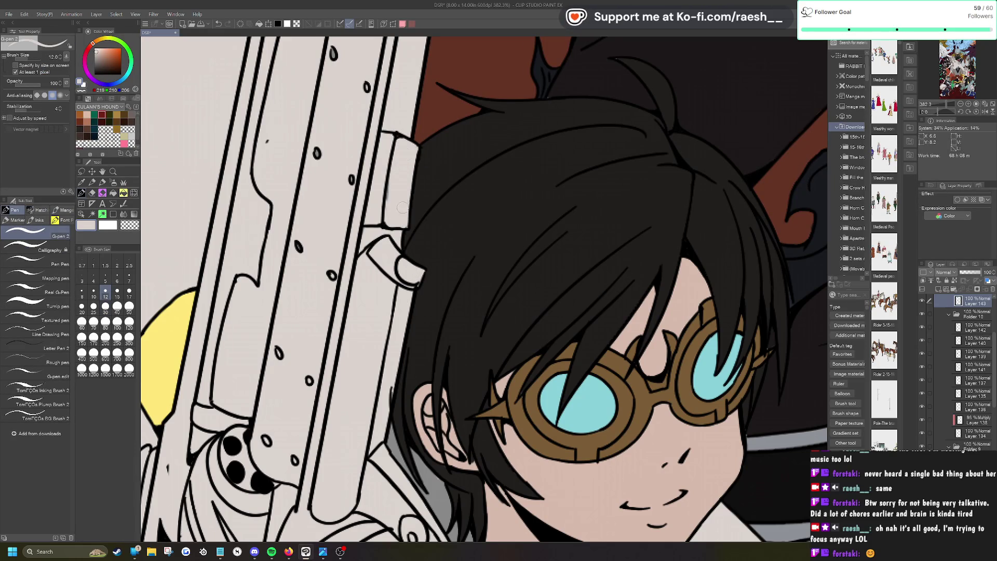
pyautogui.scroll(-6, 379, 257)
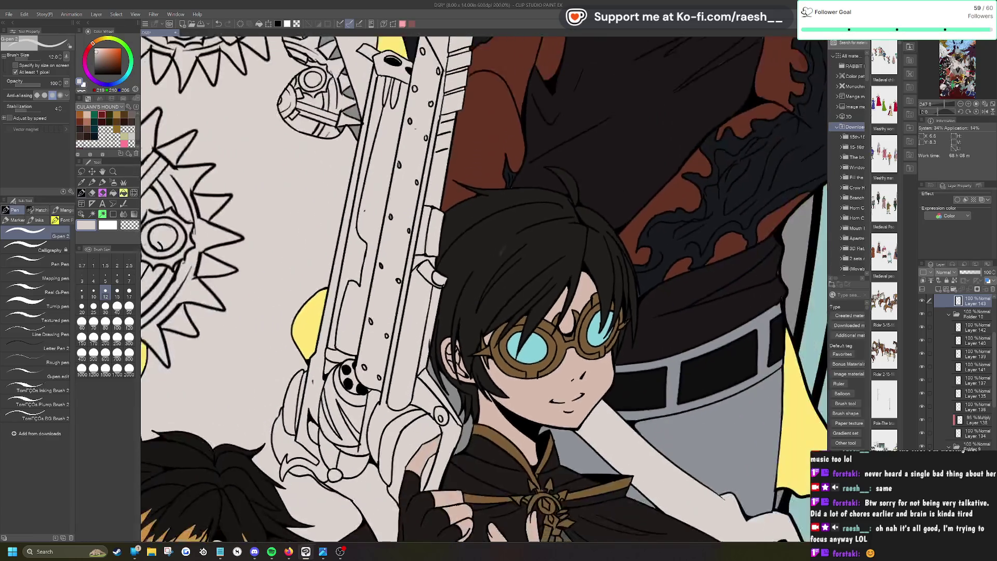
# Step: Zoom out to the full canvas and save the illustration with Ctrl+S
pyautogui.scroll(-6, 507, 222)
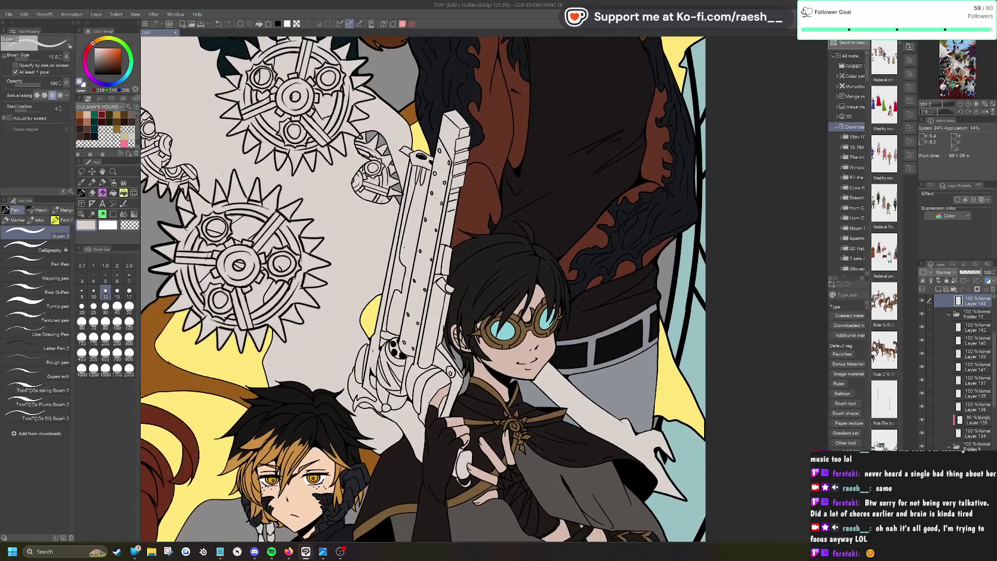
pyautogui.scroll(-4, 665, 372)
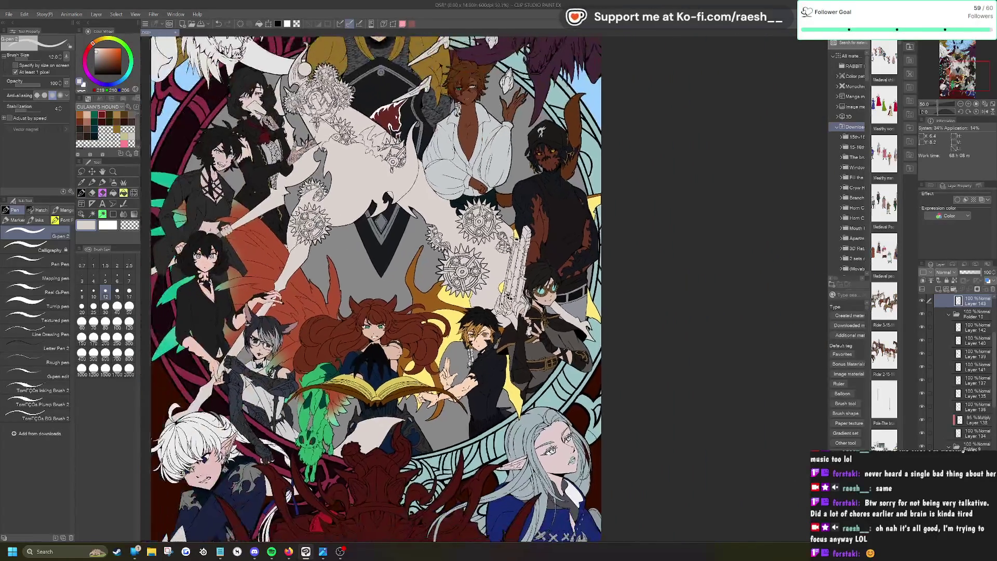
pyautogui.scroll(-2, 441, 285)
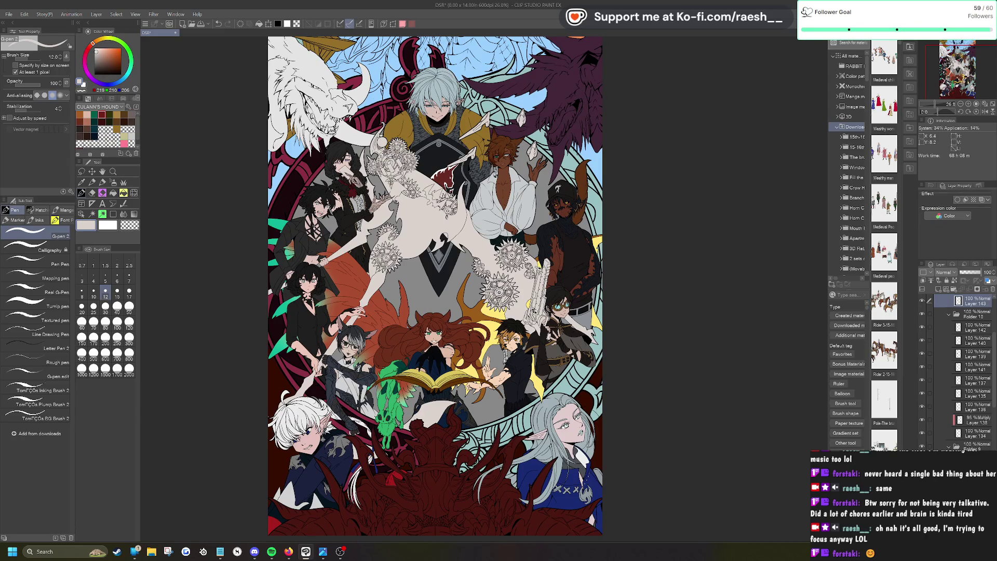
pyautogui.hotkey('ctrl', 's')
pyautogui.scroll(10, 333, 260)
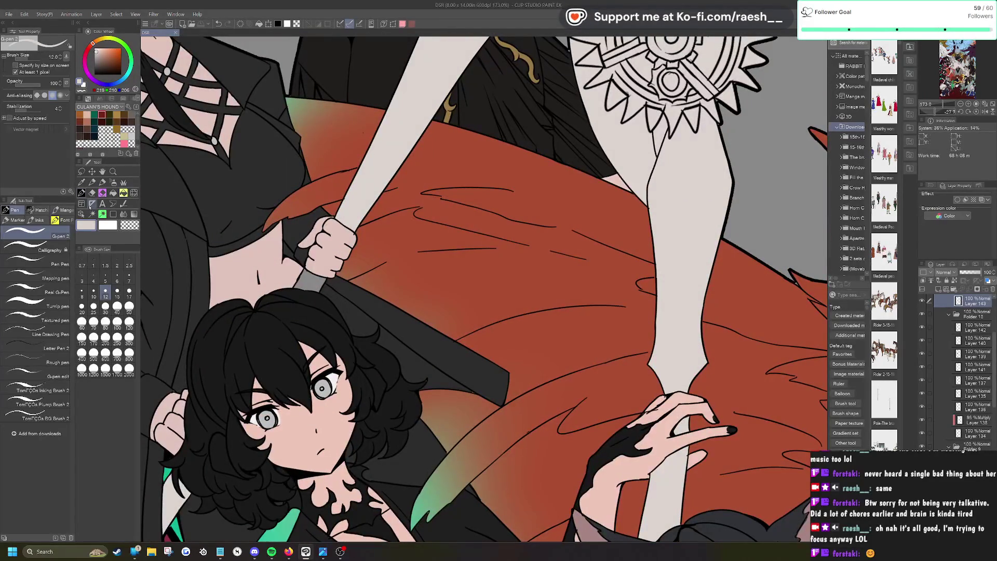
pyautogui.click(92, 214)
pyautogui.click(312, 283)
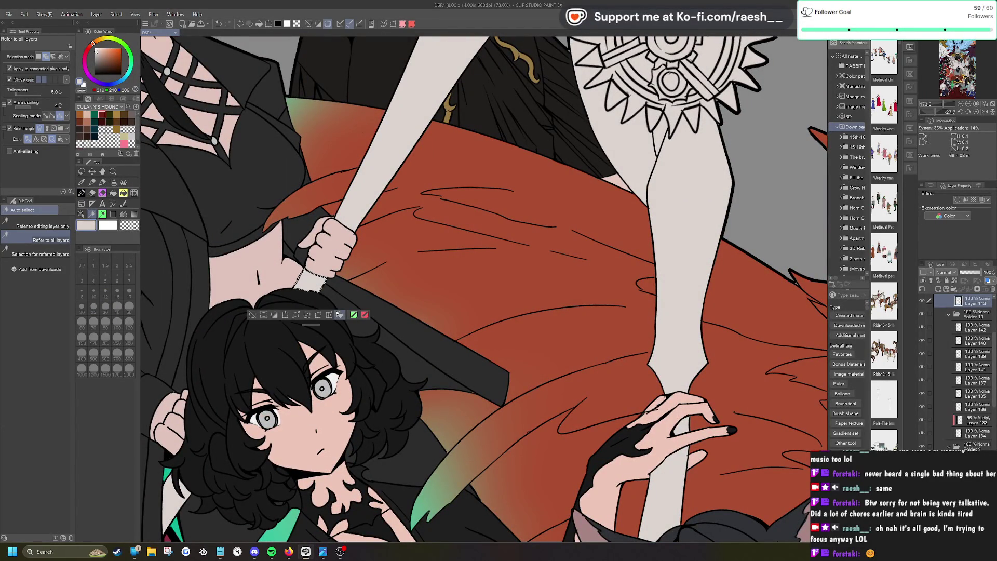
pyautogui.hotkey('ctrl', '0')
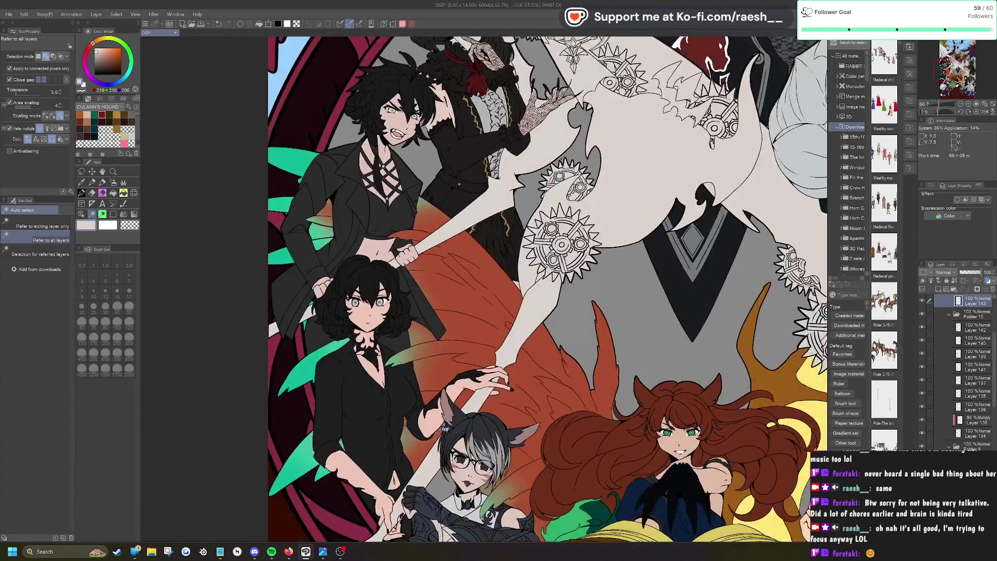
pyautogui.hotkey('ctrl', '-')
pyautogui.hotkey('ctrl', '-')
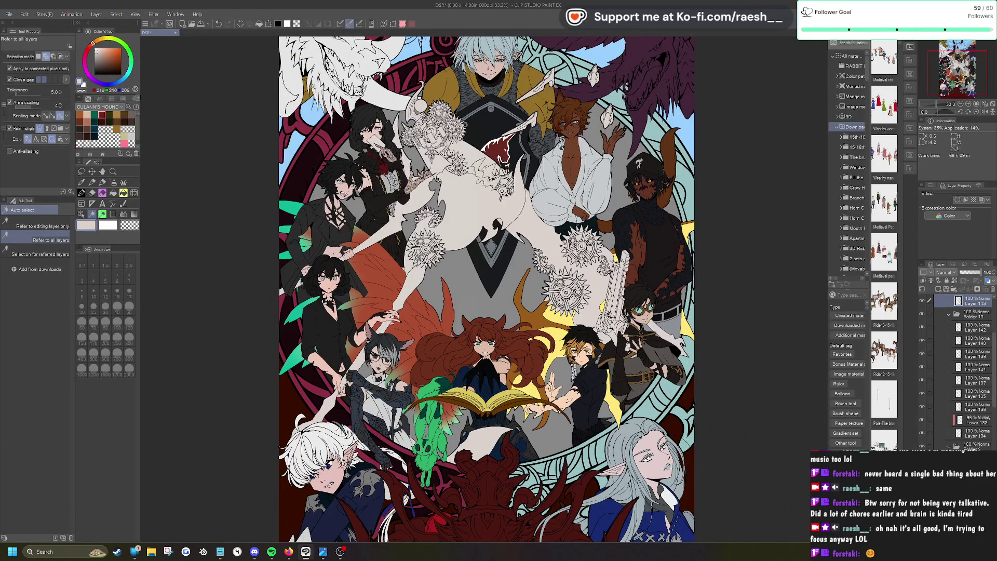
pyautogui.scroll(8, 311, 104)
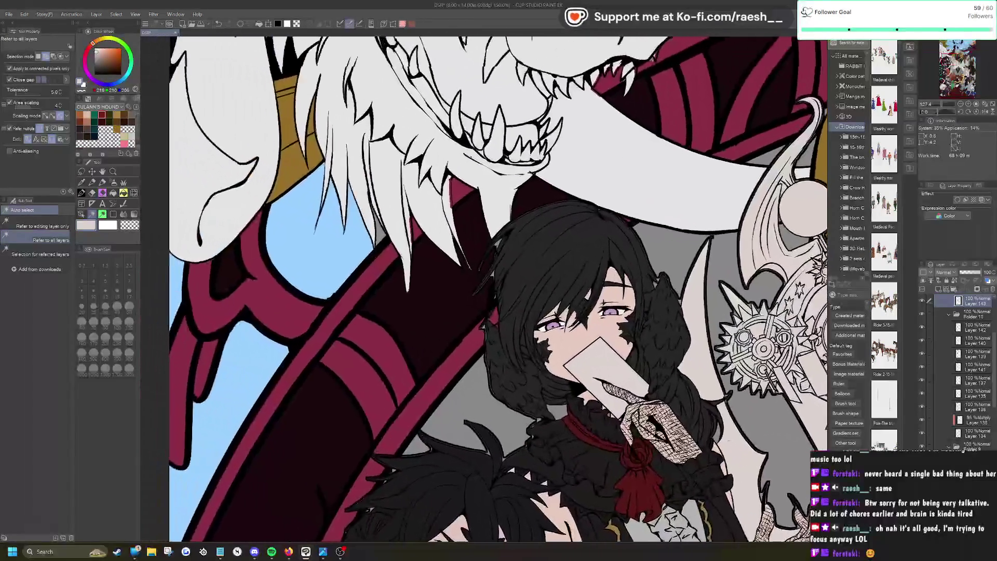
# Step: Select the artwork's layer, sample the light blue background, and auto-select the small area beside the fang
pyautogui.press('o')
pyautogui.click(375, 251)
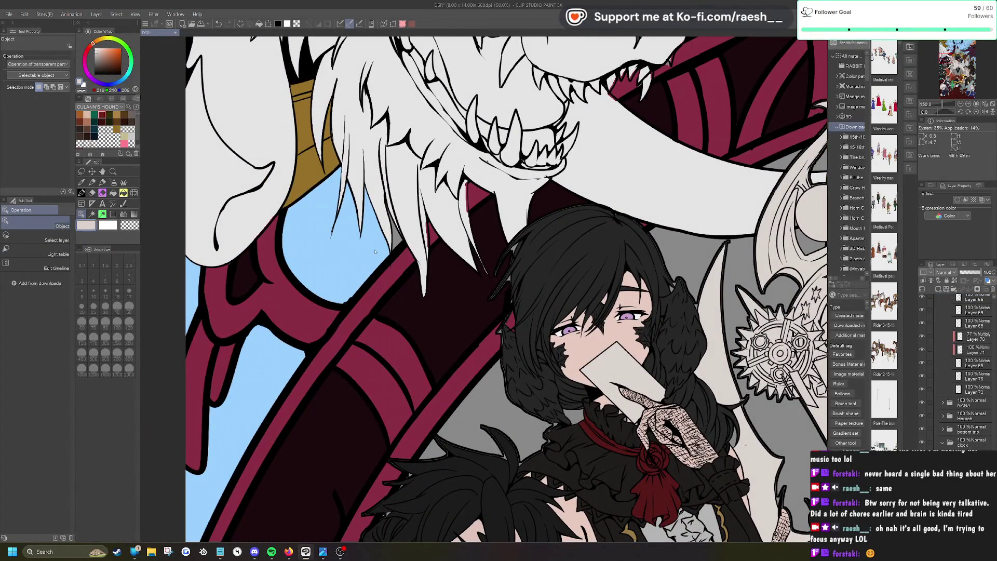
pyautogui.click(81, 183)
pyautogui.click(330, 241)
pyautogui.click(92, 214)
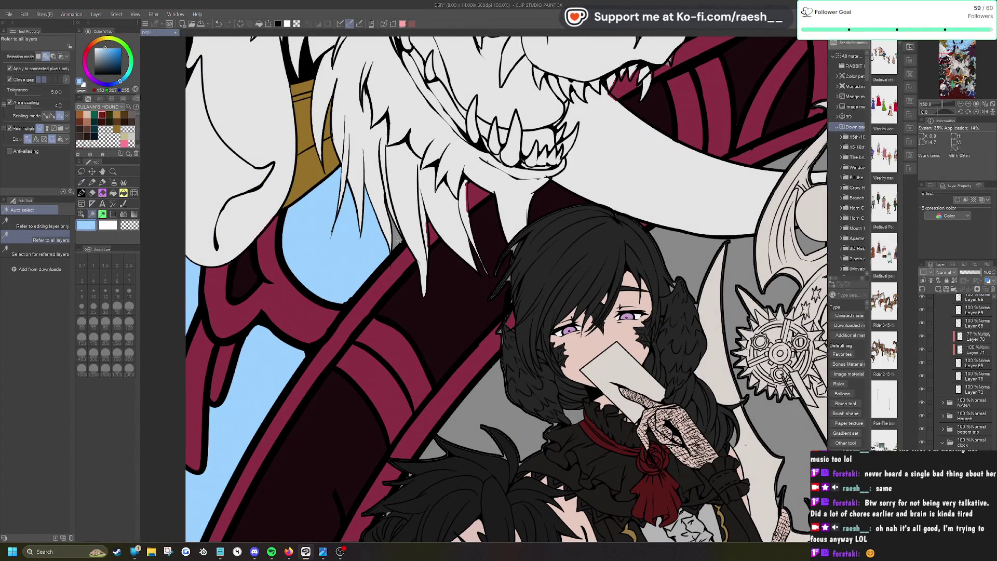
pyautogui.click(396, 233)
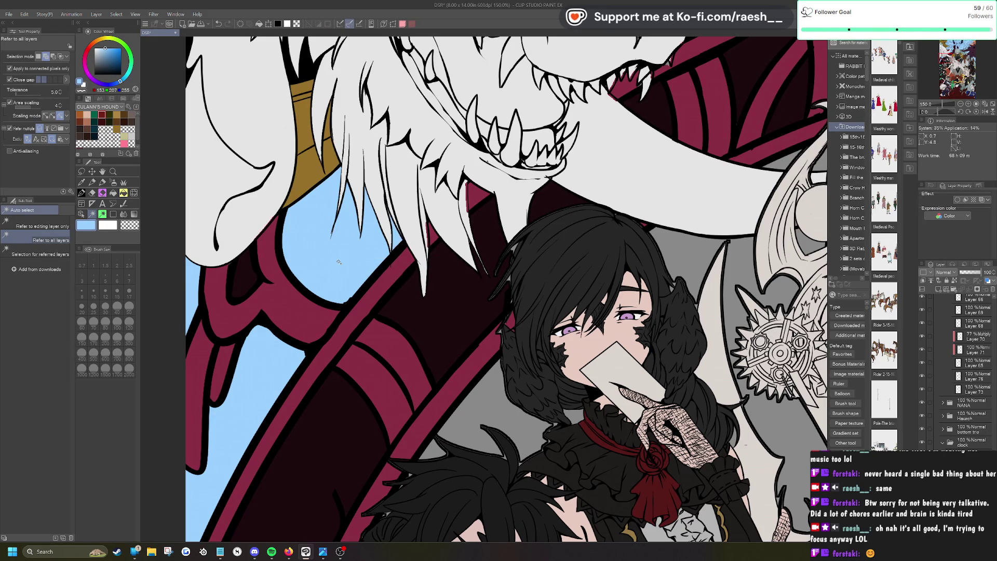
pyautogui.scroll(4, 411, 255)
# Step: Erase the thin red strokes beside the fang and at the hairline
pyautogui.press('p')
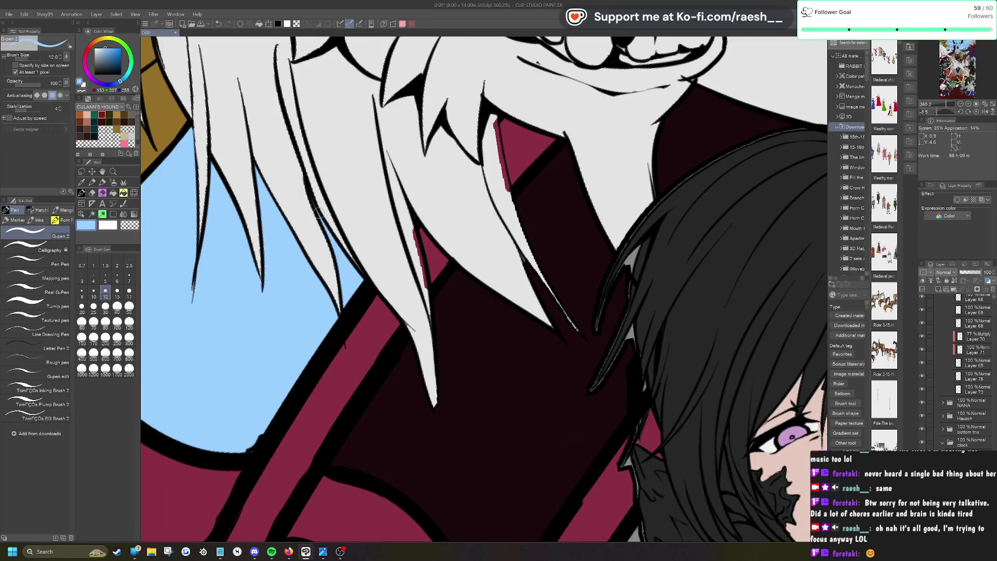
pyautogui.scroll(-2, 319, 212)
pyautogui.scroll(2, 320, 213)
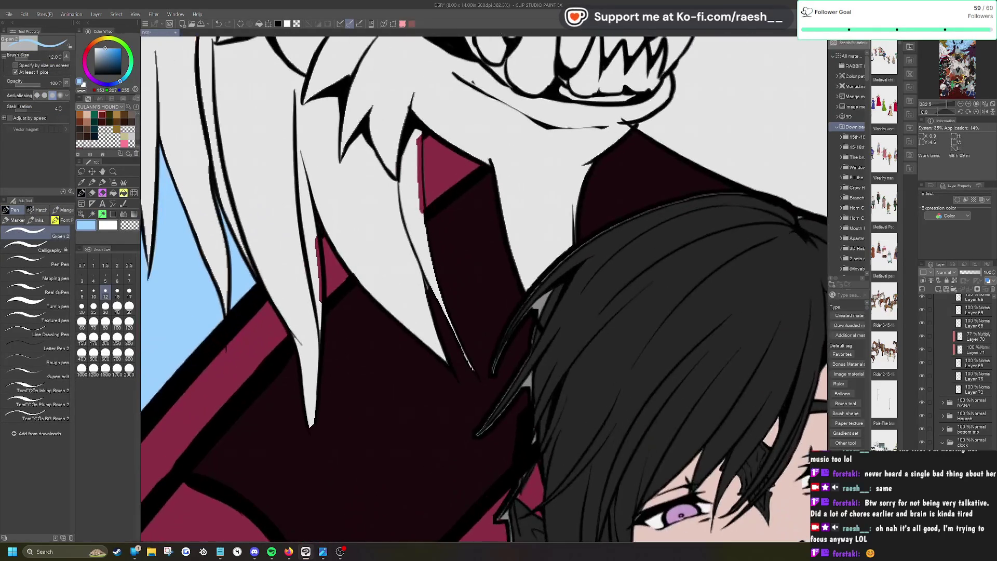
pyautogui.press('.')
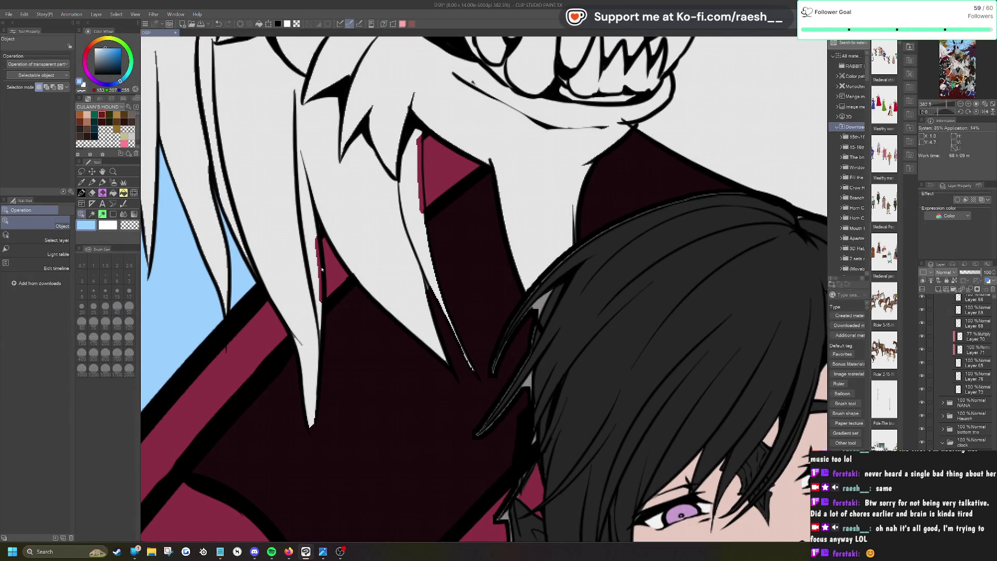
pyautogui.press('e')
pyautogui.moveTo(319, 239); pyautogui.dragTo(316, 312)
pyautogui.click(319, 298)
pyautogui.moveTo(418, 130); pyautogui.dragTo(421, 208)
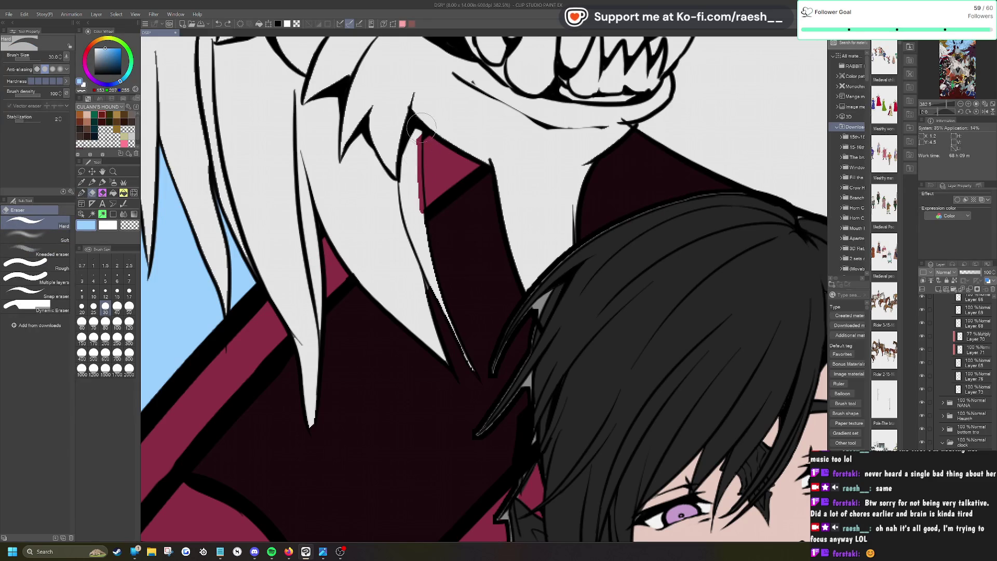
pyautogui.moveTo(419, 135); pyautogui.dragTo(423, 211)
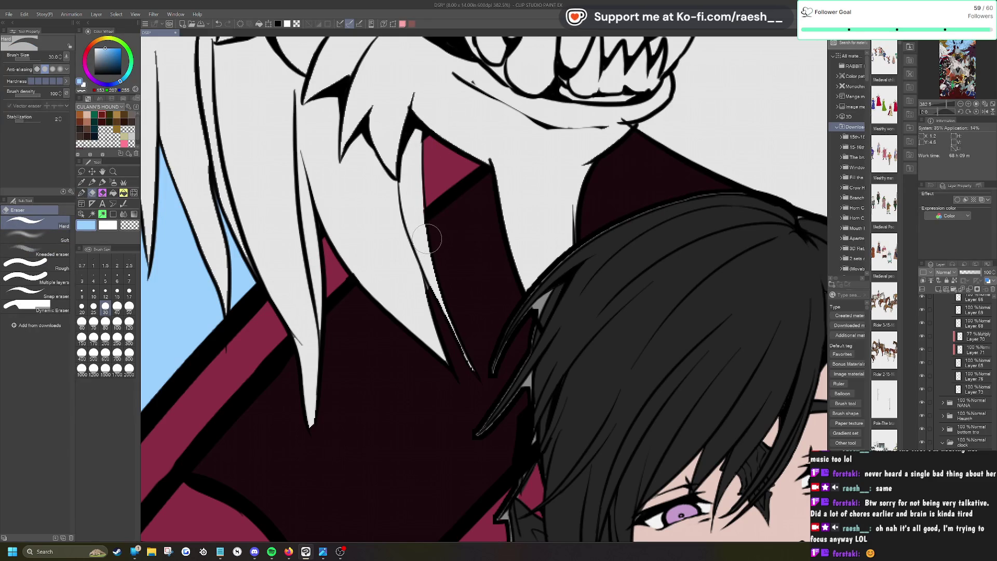
pyautogui.scroll(-3, 329, 289)
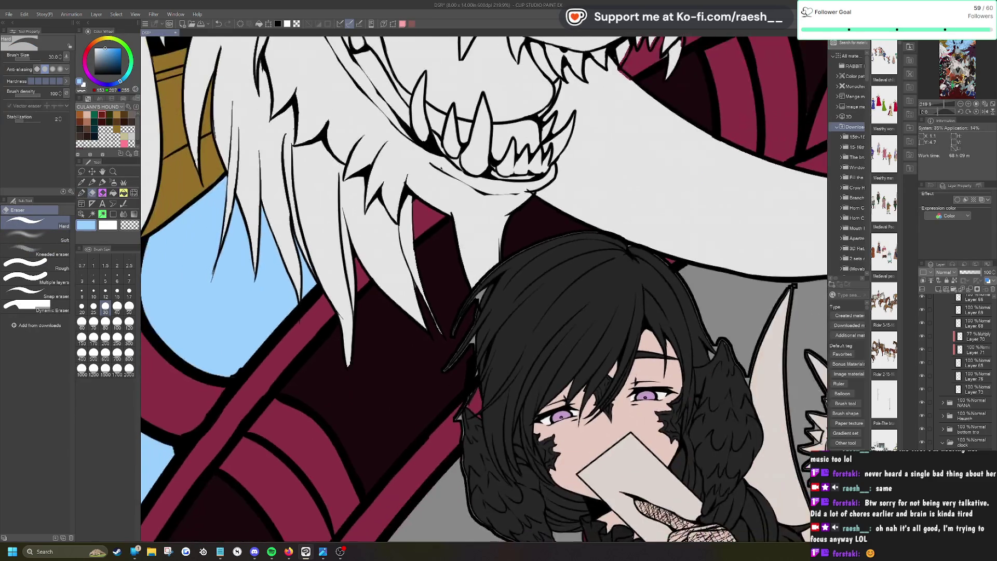
pyautogui.scroll(3, 597, 326)
# Step: Sample the skull's light grey for further pen touch-ups along the hair edge
pyautogui.click(82, 214)
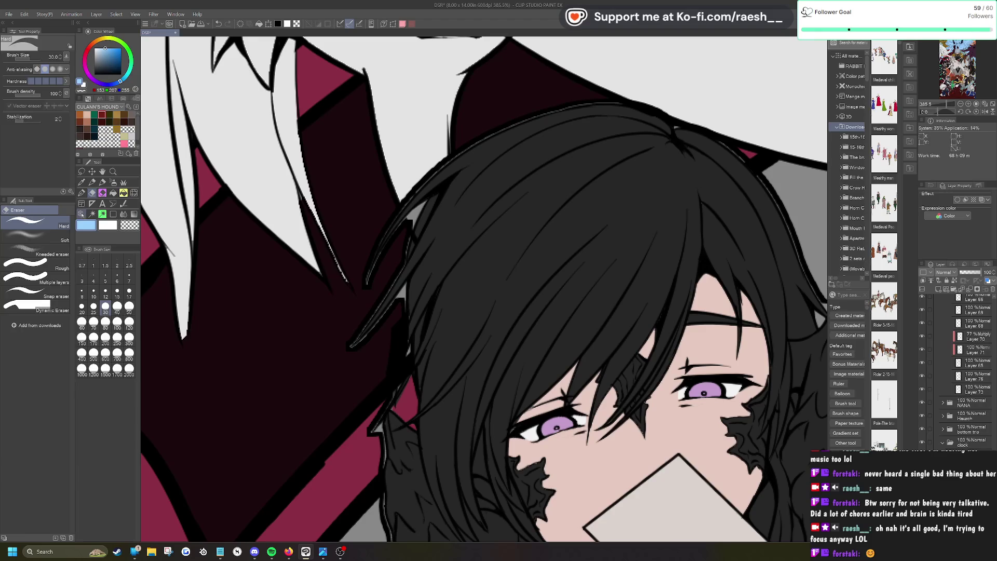
pyautogui.click(81, 183)
pyautogui.click(406, 137)
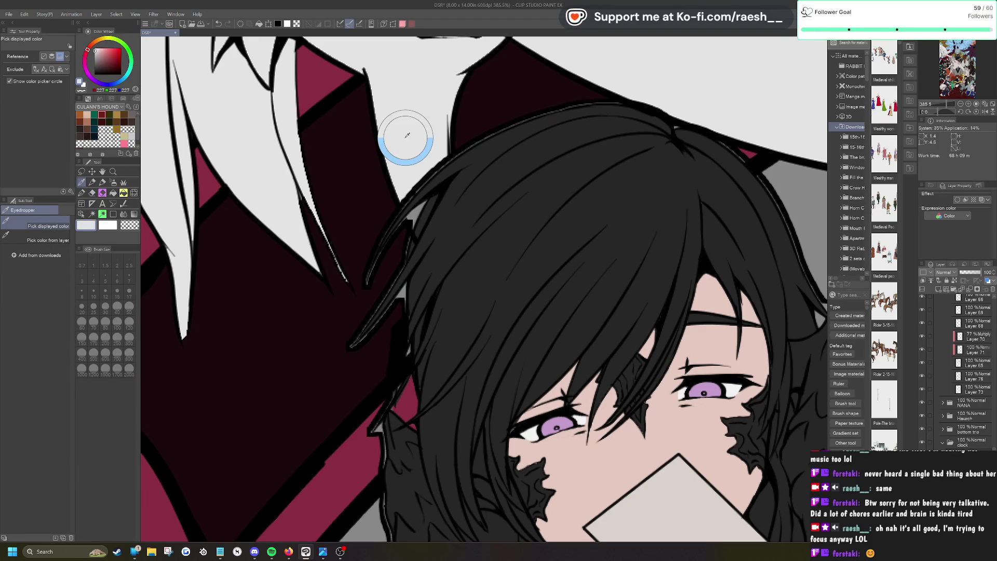
pyautogui.click(82, 192)
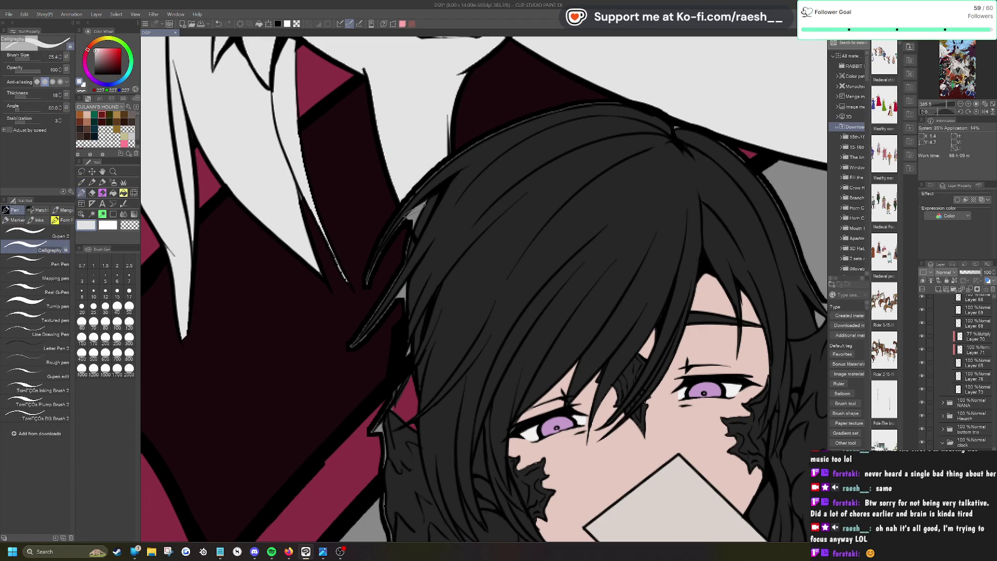
pyautogui.press('e')
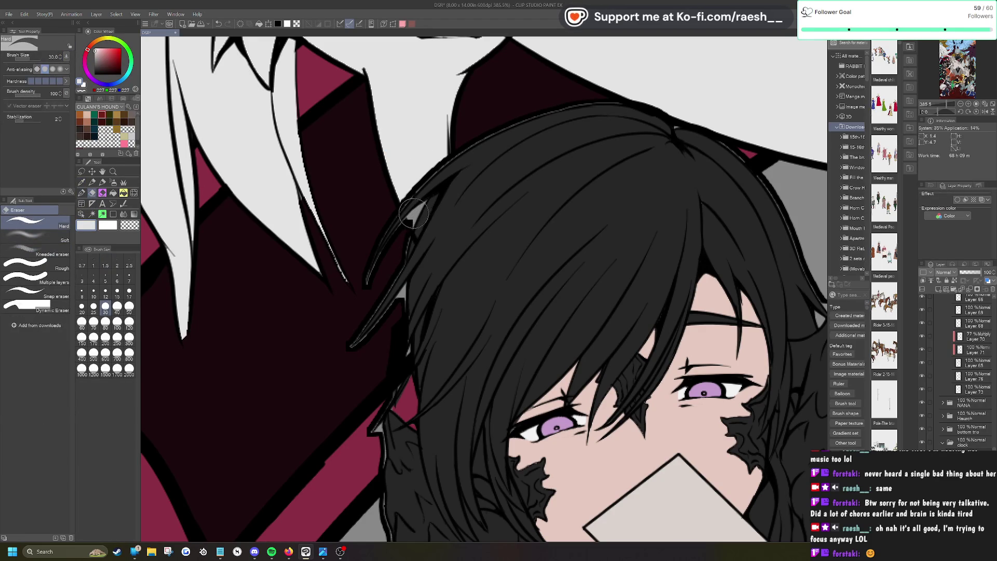
pyautogui.press('p')
pyautogui.scroll(-10, 414, 224)
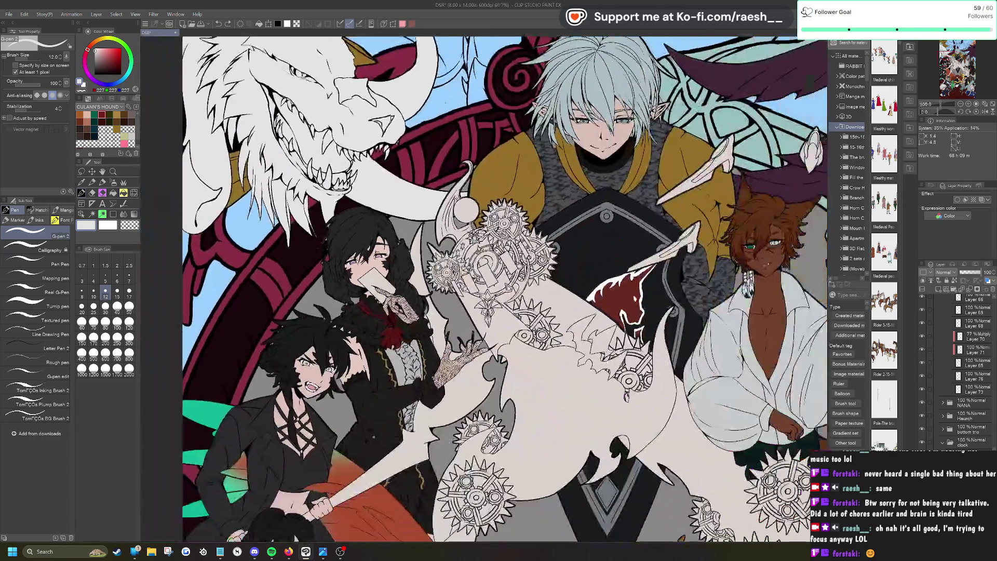
pyautogui.scroll(-3, 414, 224)
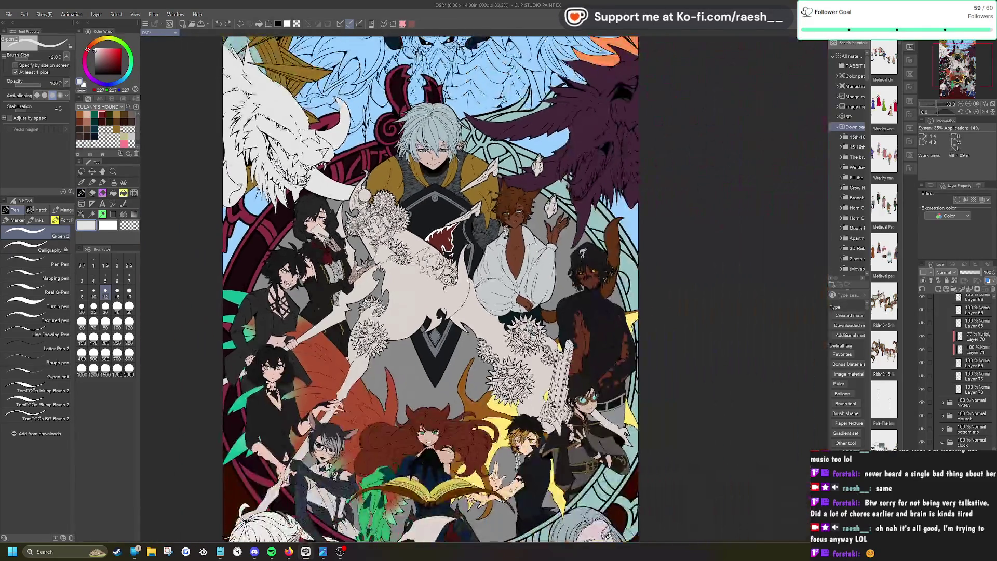
pyautogui.scroll(-2, 414, 225)
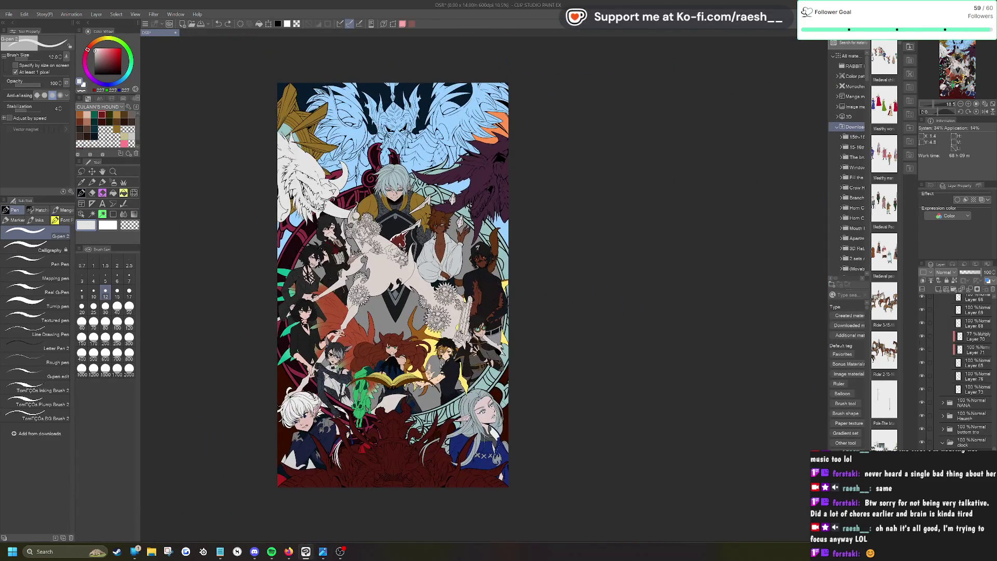
pyautogui.scroll(1, 447, 350)
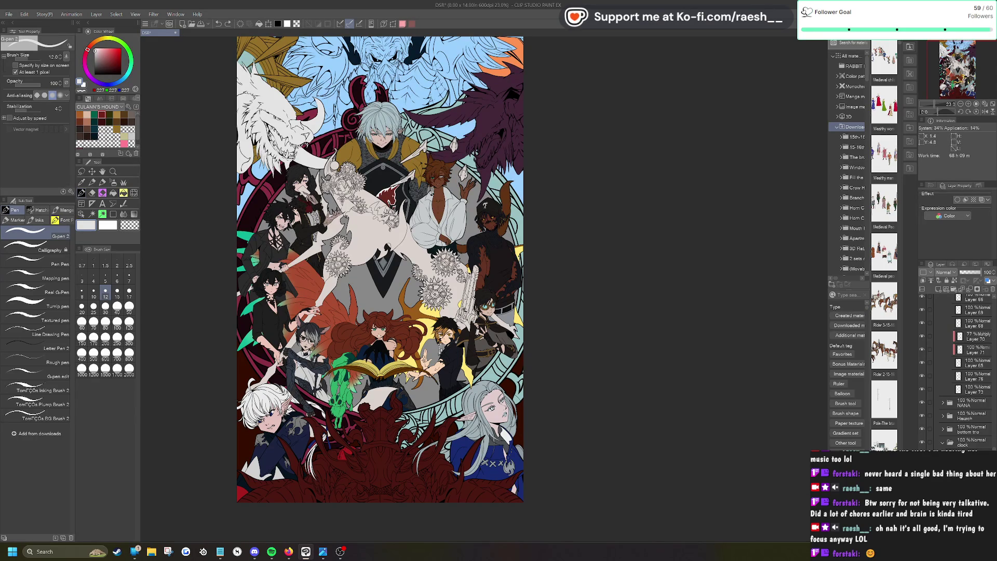
pyautogui.scroll(4, 286, 145)
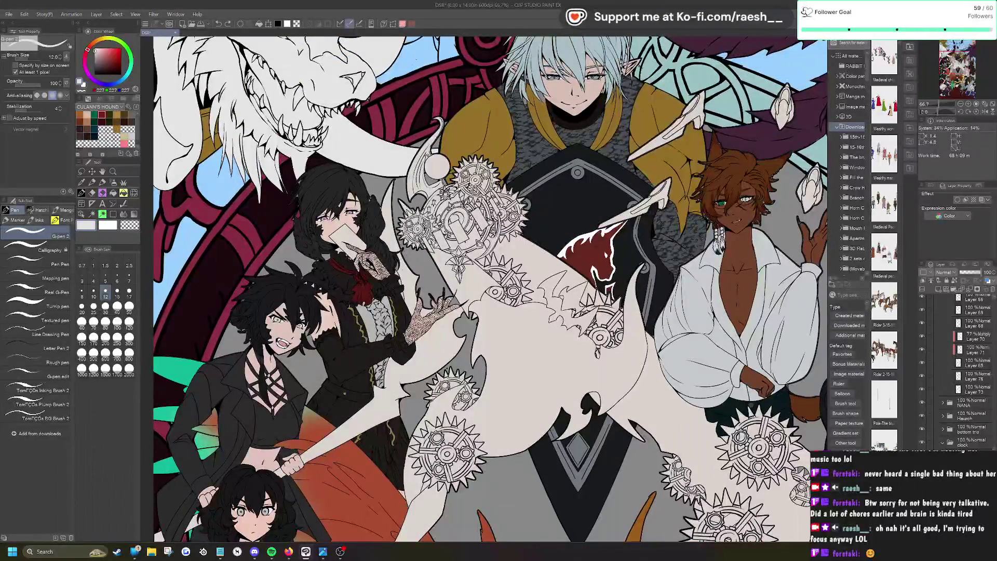
pyautogui.scroll(6, 312, 280)
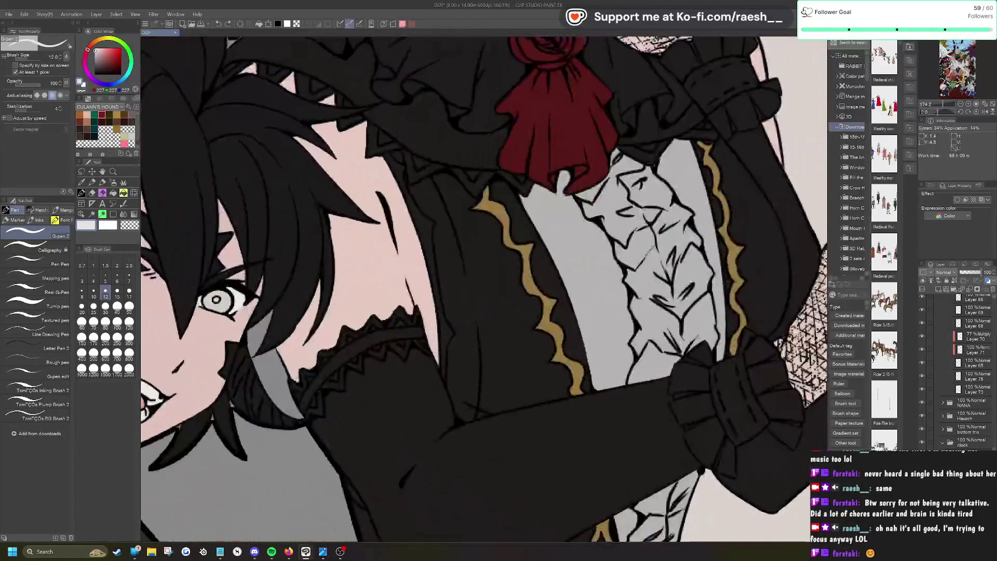
# Step: Select the skin layer, sample the skin pink, and touch up skin beside the fanged boy's hair
pyautogui.press('o')
pyautogui.click(343, 290)
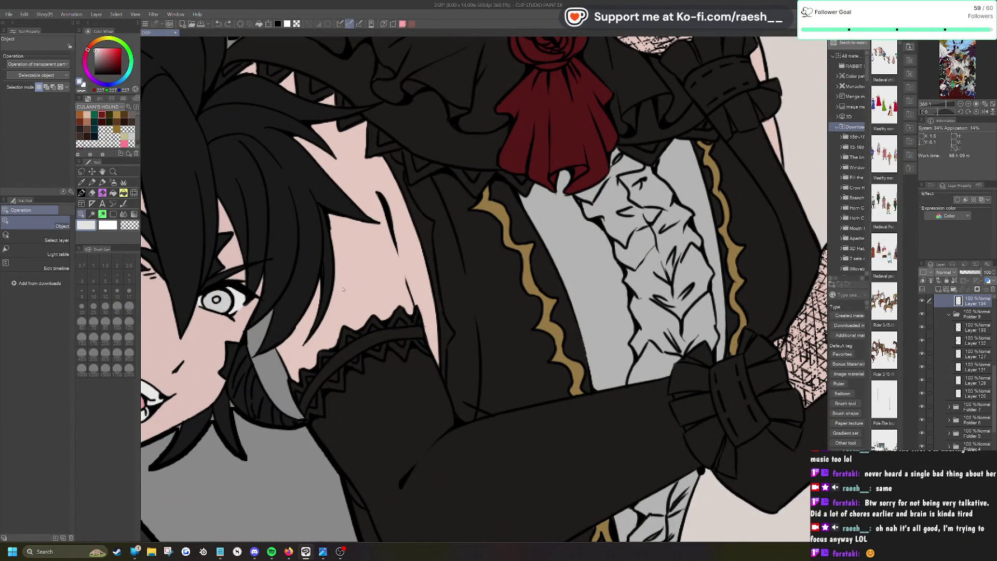
pyautogui.click(355, 288)
pyautogui.press('p')
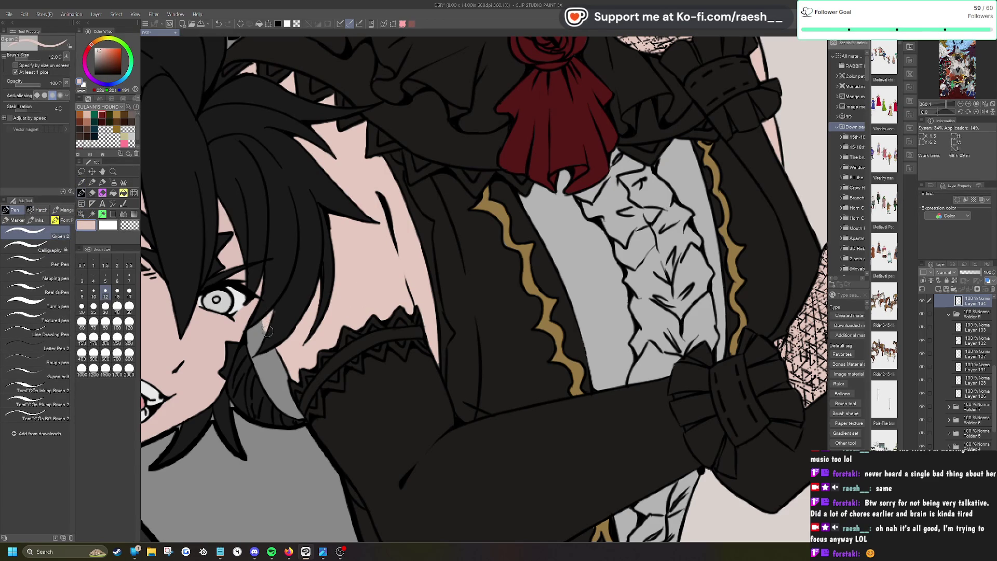
pyautogui.press('e')
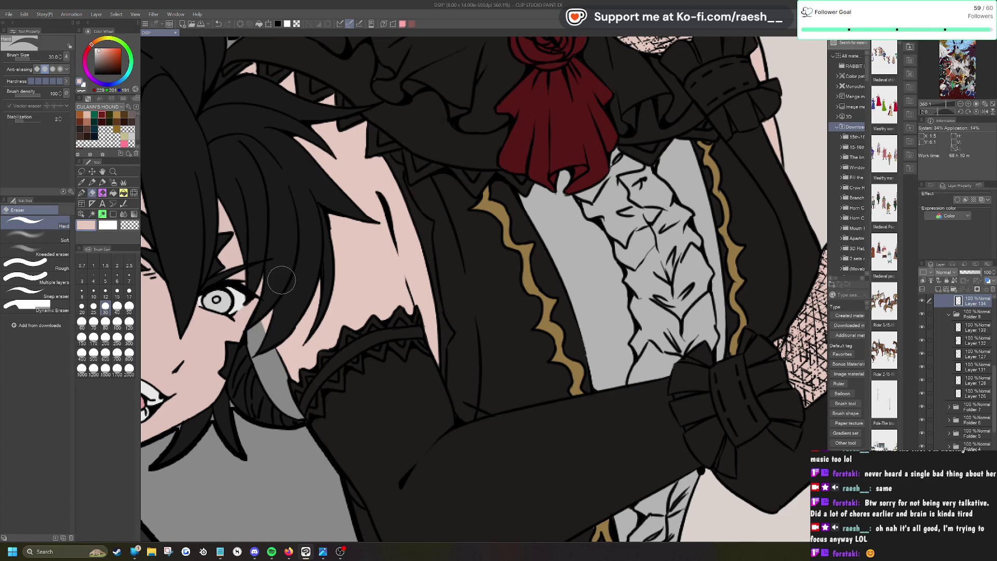
pyautogui.scroll(-10, 281, 280)
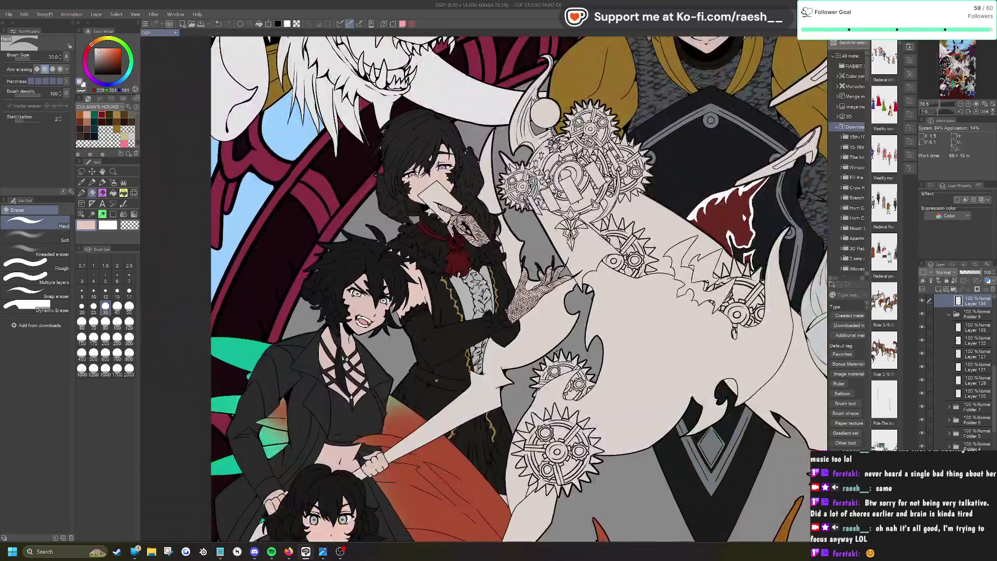
# Step: Sample the pale pinkish grey beside the lace-gloved hand and touch it up with pen and eraser
pyautogui.scroll(6, 548, 232)
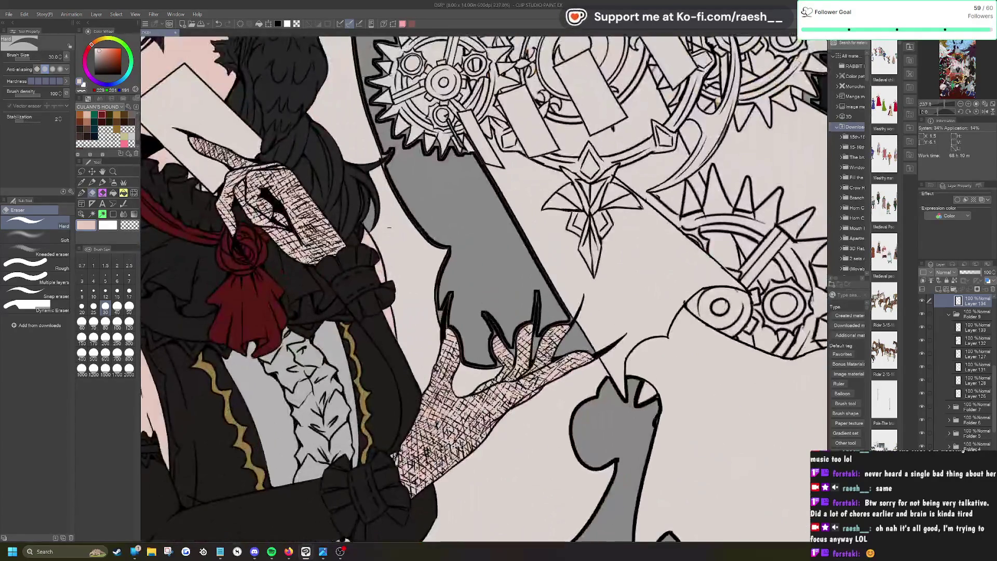
pyautogui.click(82, 214)
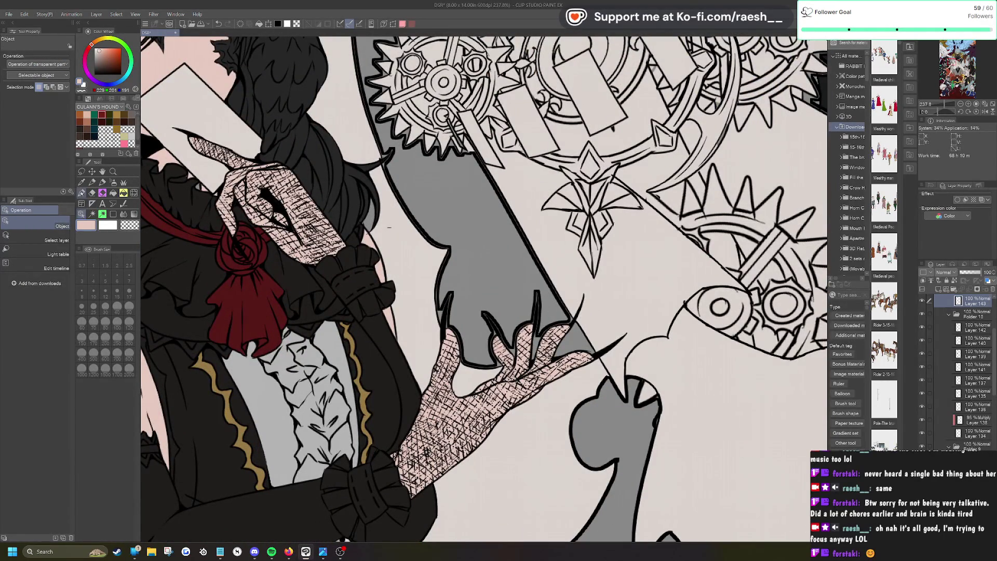
pyautogui.press('i')
pyautogui.click(395, 234)
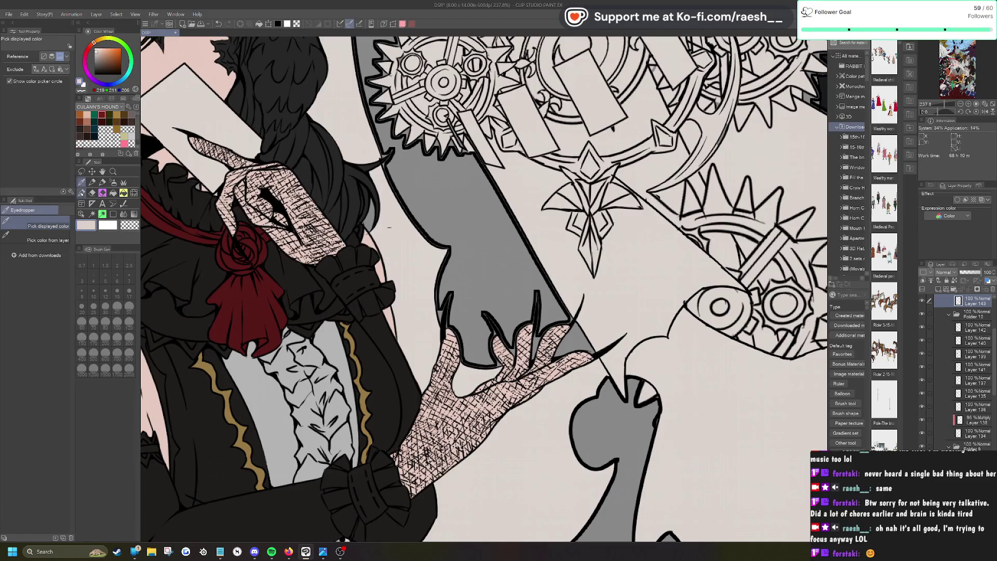
pyautogui.press('p')
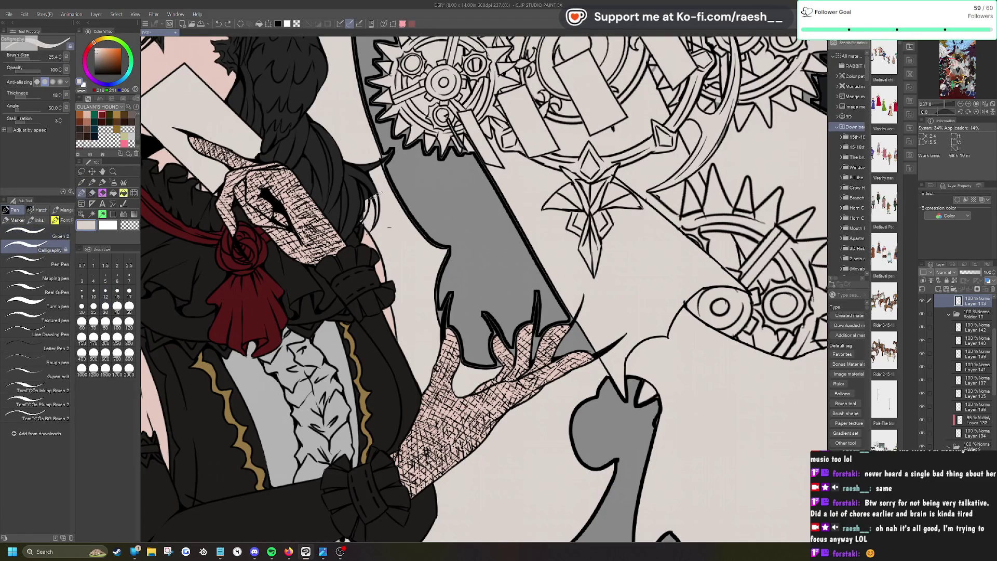
pyautogui.press('e')
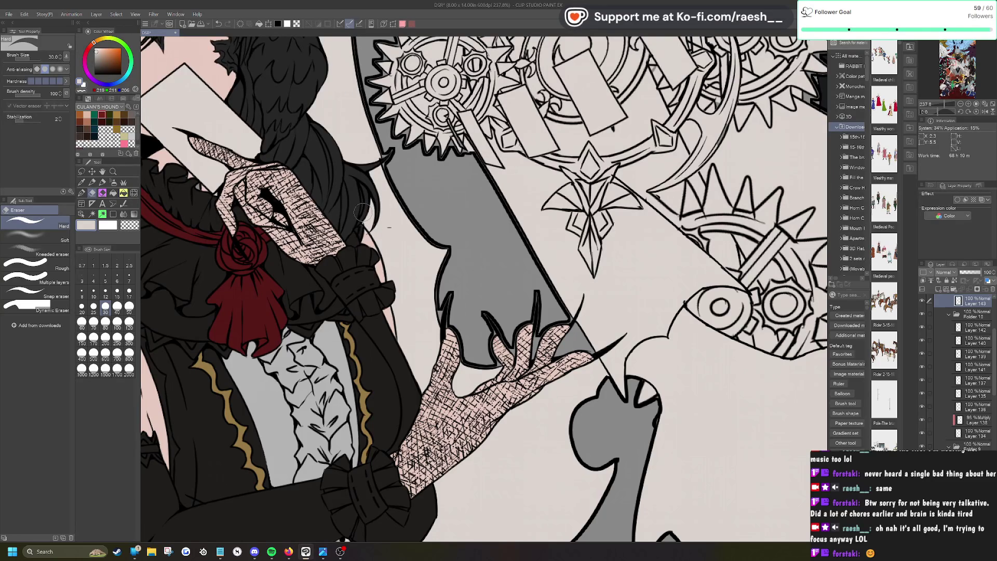
pyautogui.scroll(-5, 362, 212)
pyautogui.scroll(5, 333, 231)
# Step: On Layer 139, sample the near-black and paint over the pink gap in the dark ruffle
pyautogui.click(81, 213)
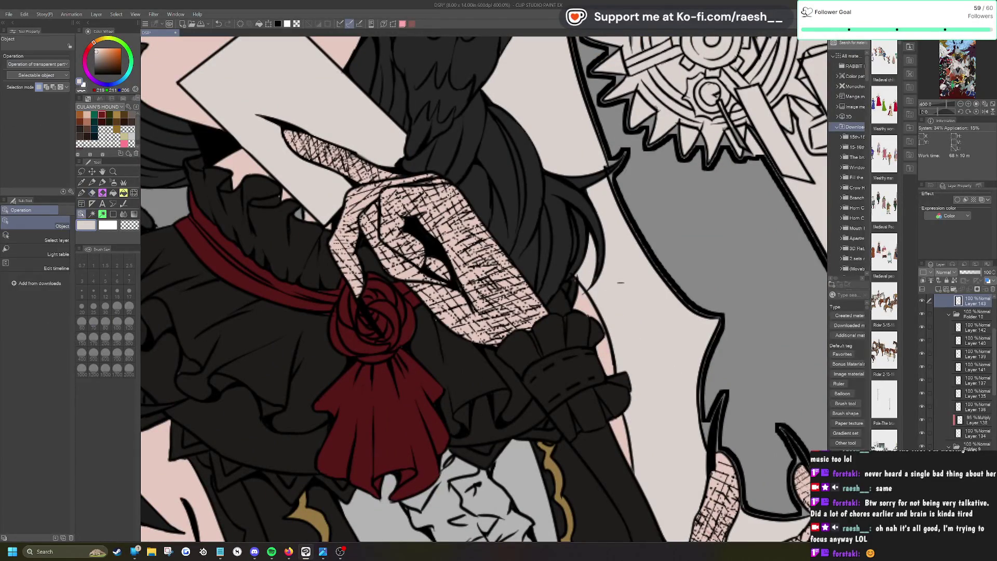
pyautogui.click(310, 237)
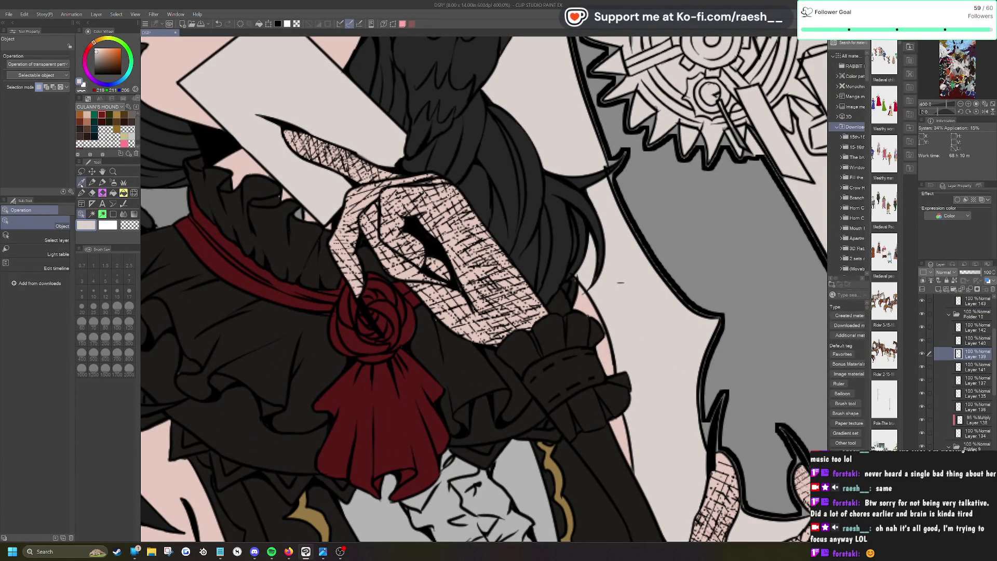
pyautogui.press('i')
pyautogui.click(279, 226)
pyautogui.press('p')
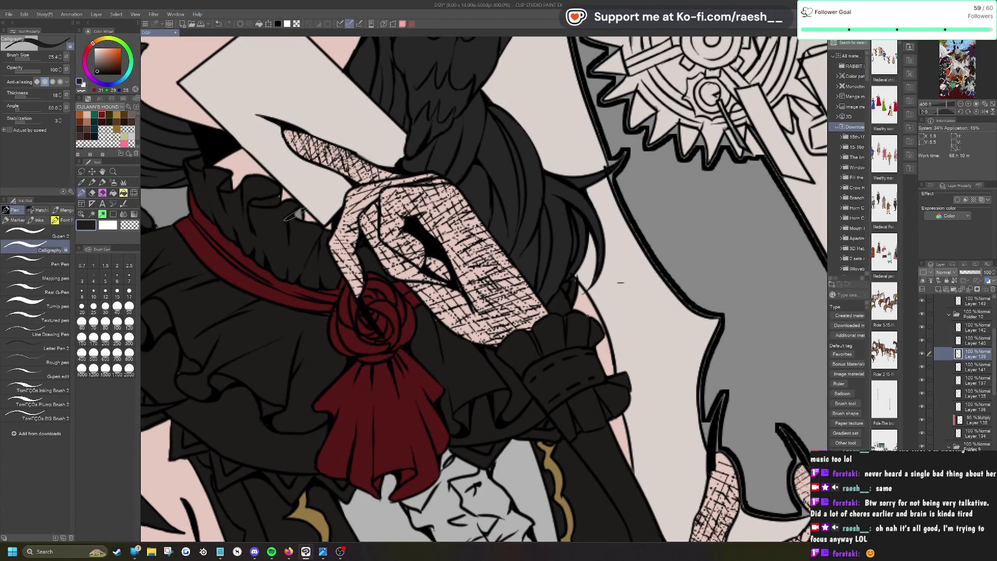
pyautogui.moveTo(314, 221); pyautogui.dragTo(290, 220)
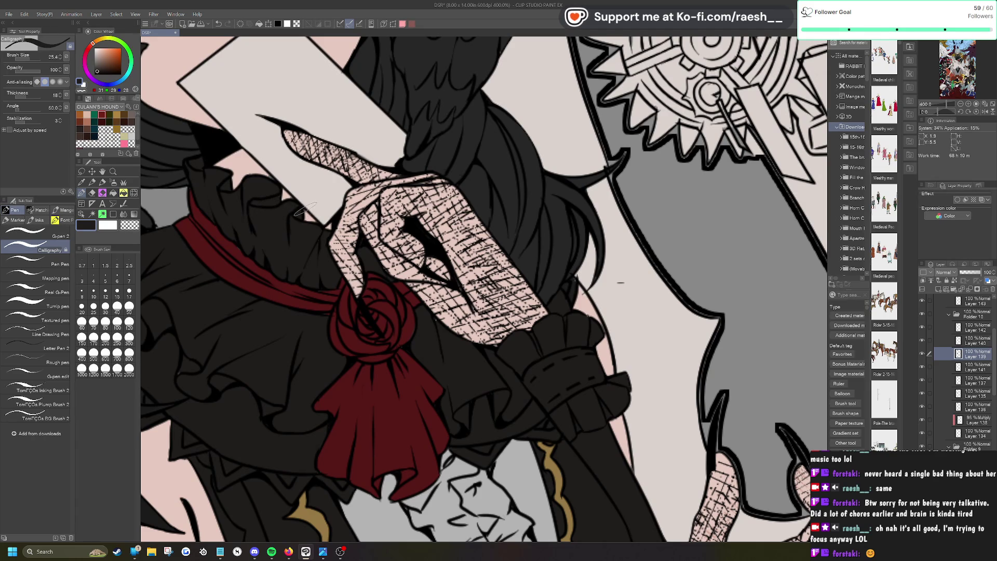
pyautogui.scroll(-5, 452, 217)
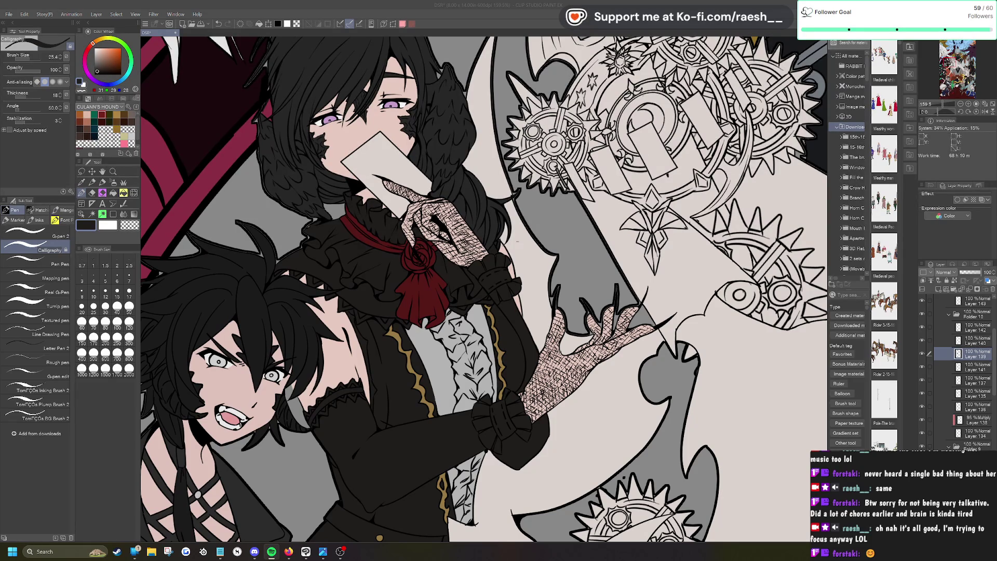
# Step: Rotate the view, select Layer 140, and sample the light grey behind the gear weapon
pyautogui.press('^')
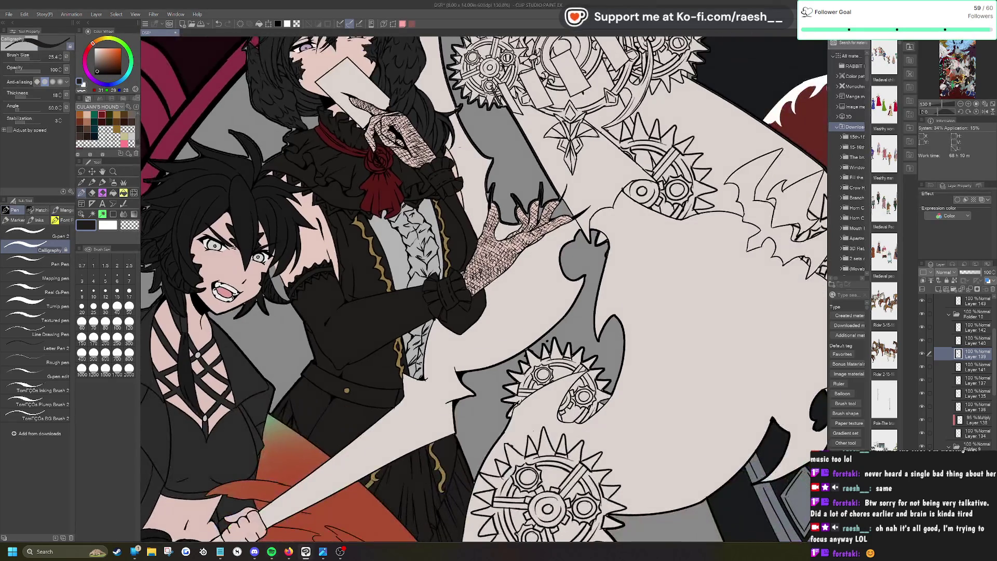
pyautogui.scroll(2, 486, 288)
pyautogui.scroll(1, 192, 211)
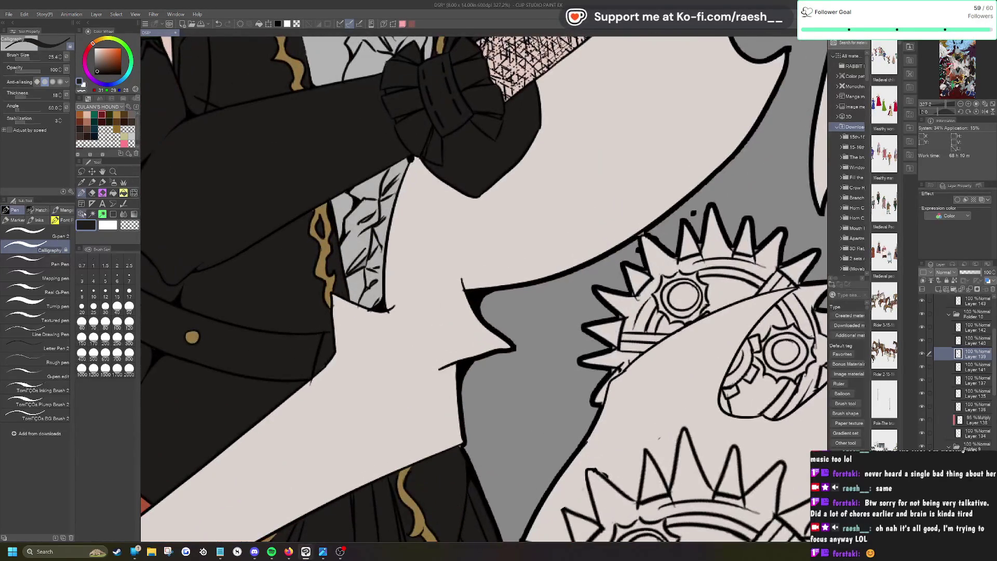
pyautogui.click(81, 214)
pyautogui.click(373, 265)
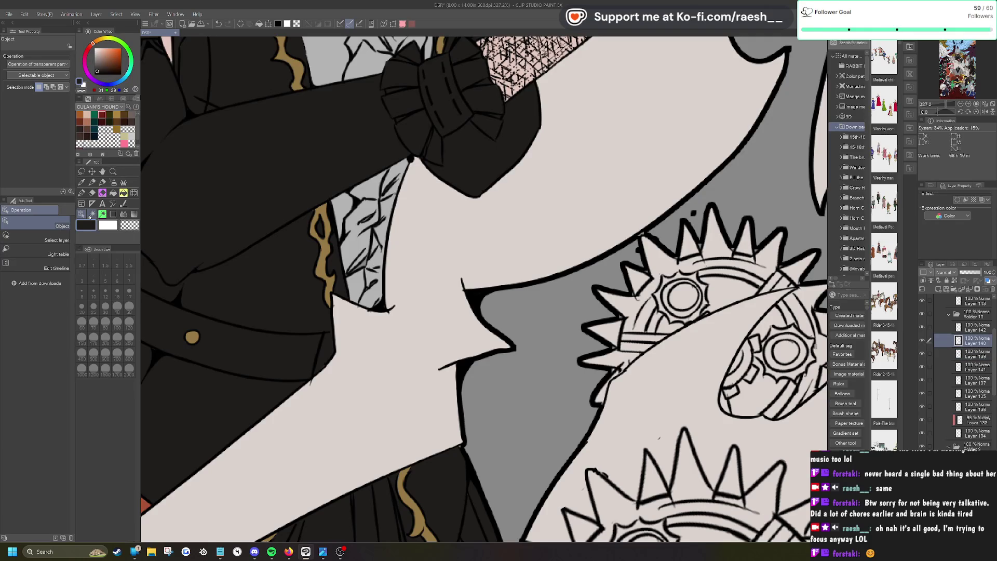
pyautogui.click(81, 182)
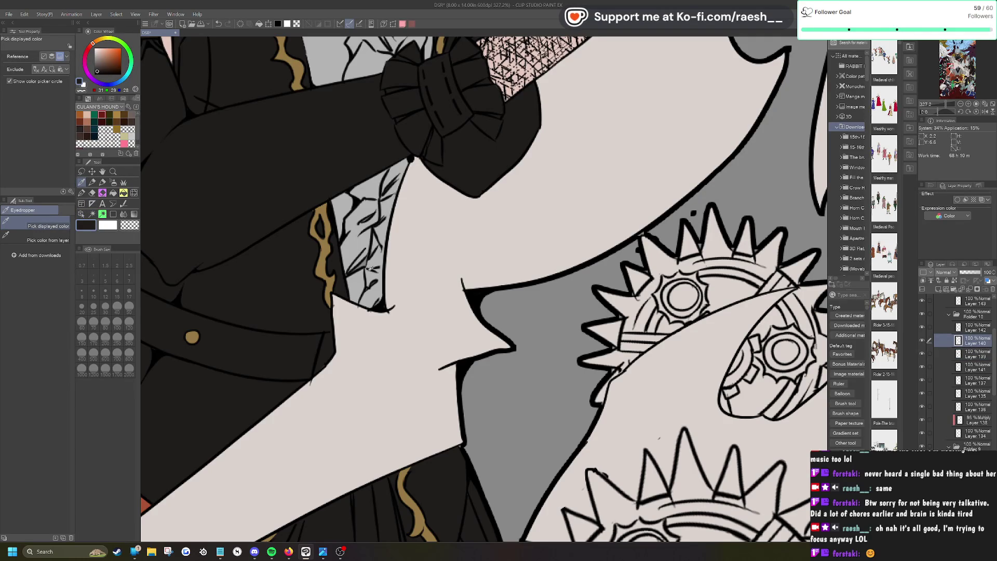
pyautogui.click(373, 272)
pyautogui.click(81, 193)
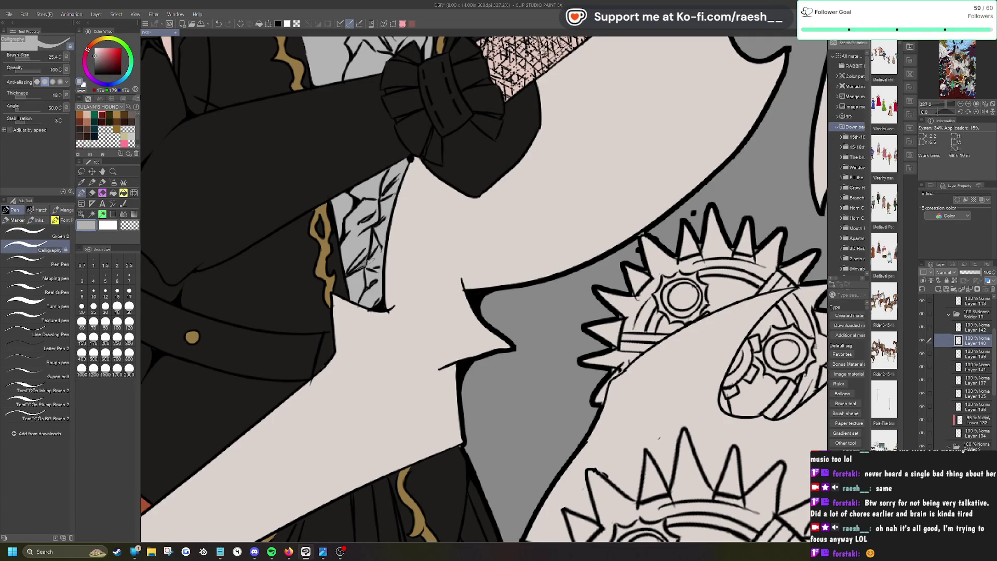